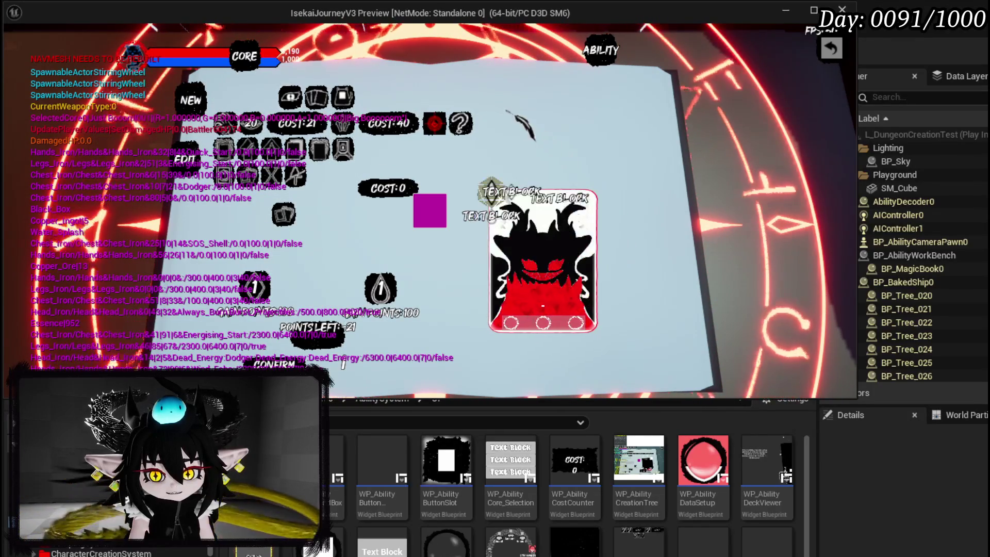
# Stop the ability-card play test and return to the L_DungeonCreationTest level in the editor.
pyautogui.moveTo(543, 306)
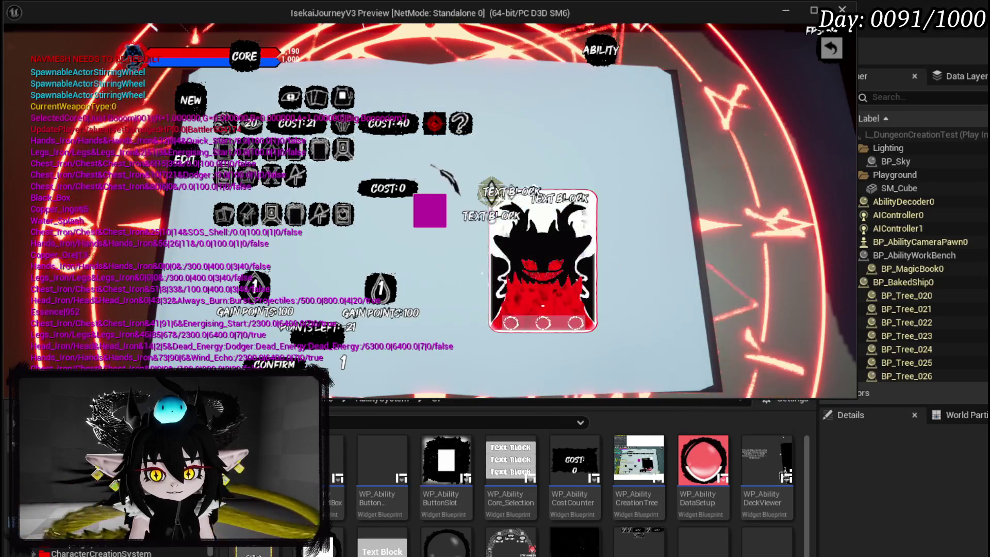
pyautogui.press('Escape')
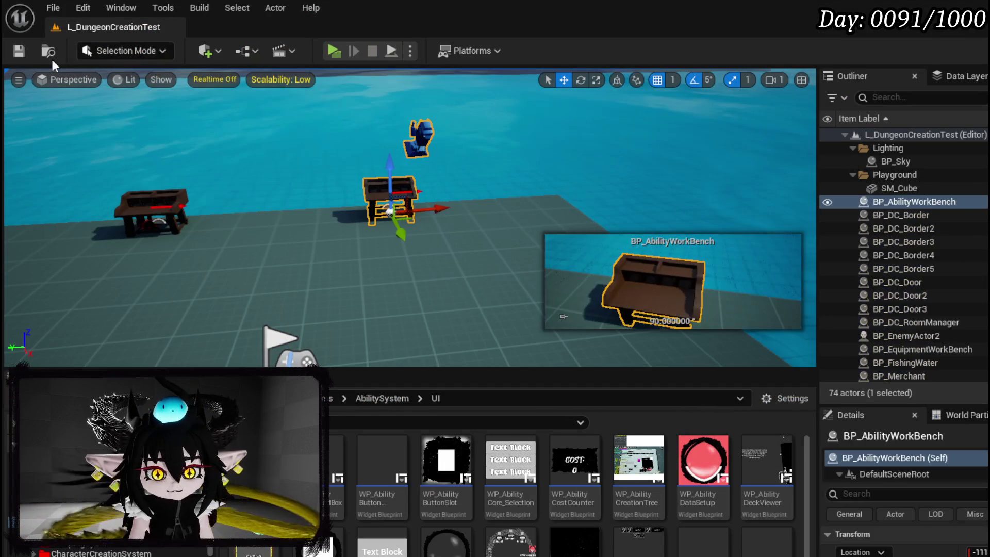
# Replace the Special Cost greater-than check with an Equal (==) node feeding the Branch condition.
pyautogui.click(18, 52)
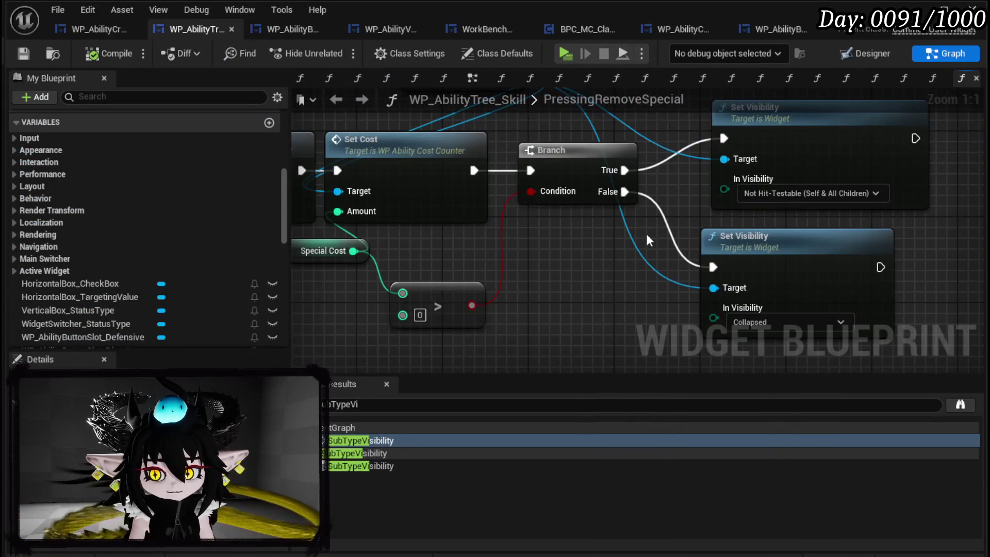
pyautogui.click(513, 268)
pyautogui.press('Delete')
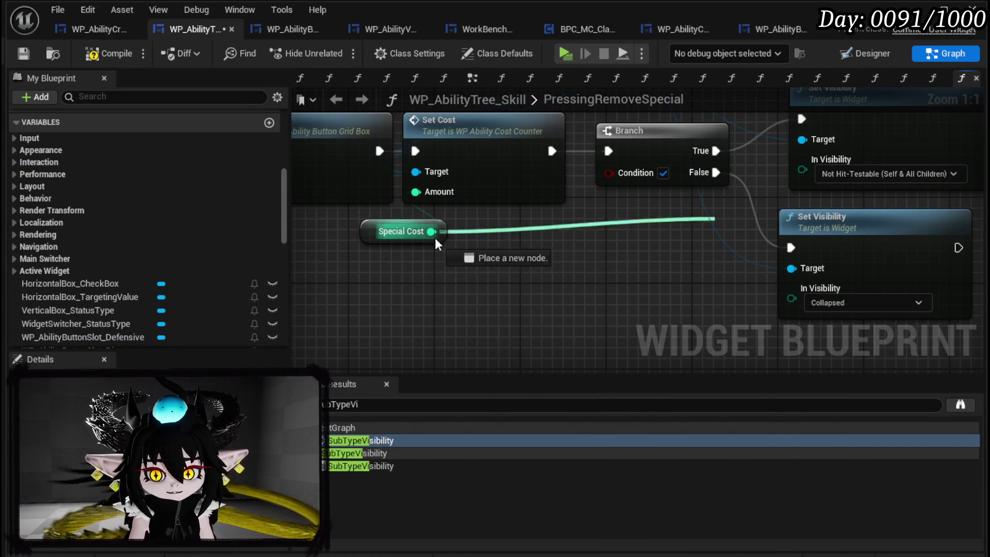
pyautogui.moveTo(432, 232); pyautogui.dragTo(495, 262)
pyautogui.write('==')
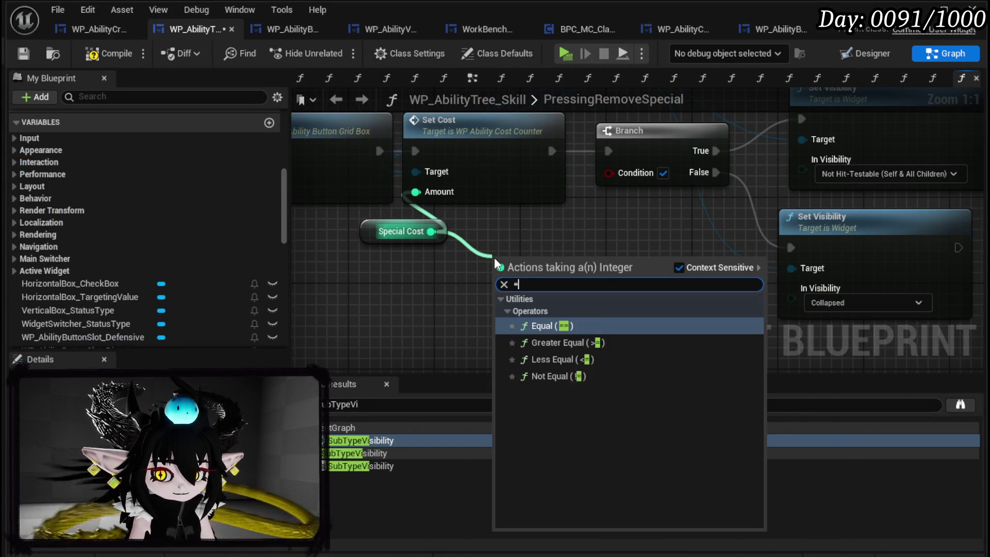
pyautogui.click(558, 329)
pyautogui.moveTo(584, 275); pyautogui.dragTo(613, 178)
# Place the equality node beside Special Cost, then compile and save the blueprint.
pyautogui.moveTo(541, 263); pyautogui.dragTo(521, 232)
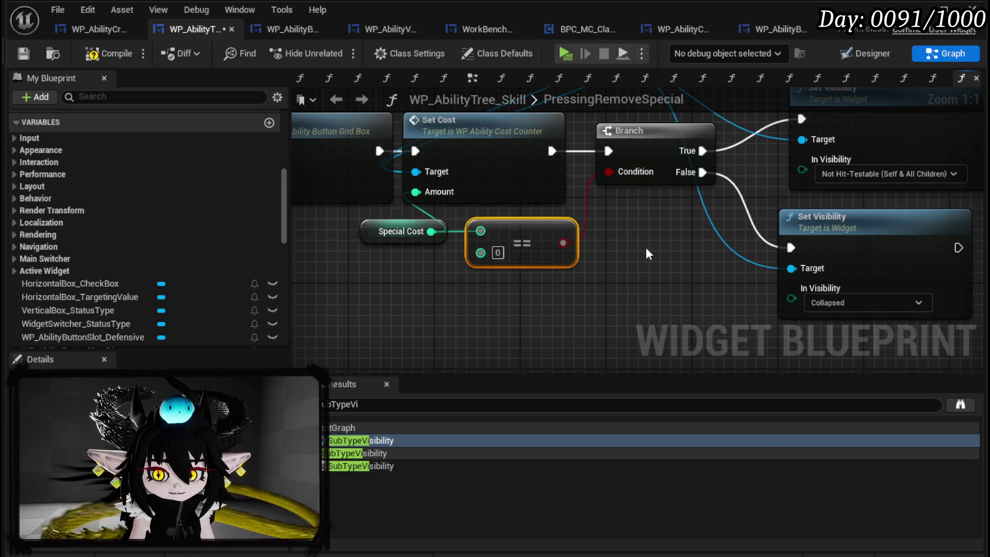
pyautogui.scroll(-1, 627, 244)
pyautogui.click(108, 53)
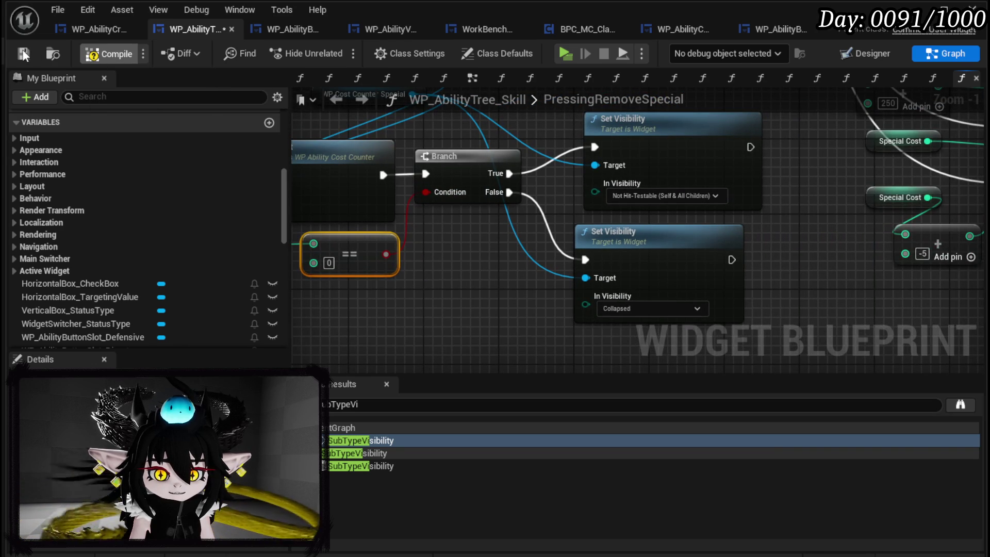
pyautogui.click(24, 54)
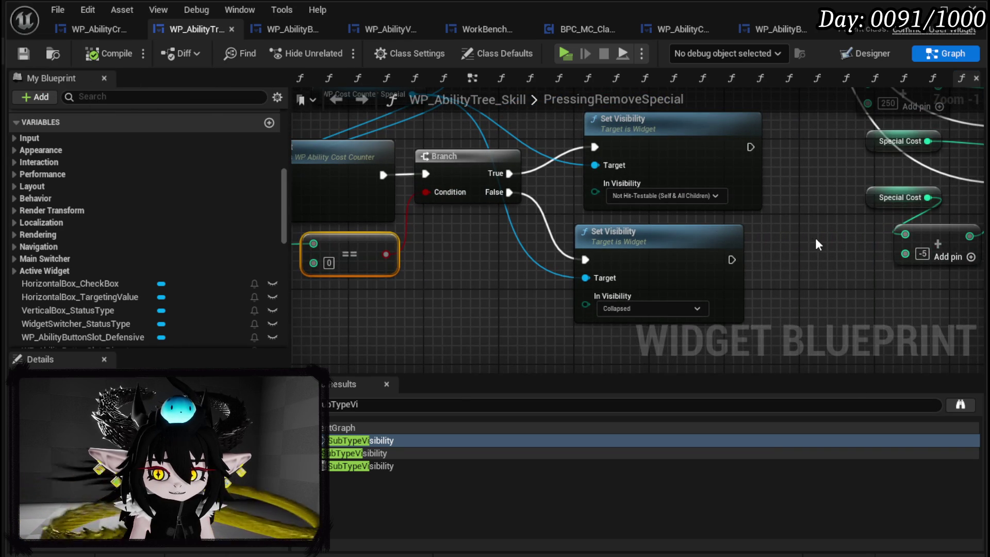
# Line up the two Set Visibility nodes, save the blueprint, and start a play-mode test.
pyautogui.moveTo(812, 237); pyautogui.dragTo(622, 277)
pyautogui.click(484, 162)
pyautogui.moveTo(484, 163); pyautogui.dragTo(496, 163)
pyautogui.scroll(-3, 614, 196)
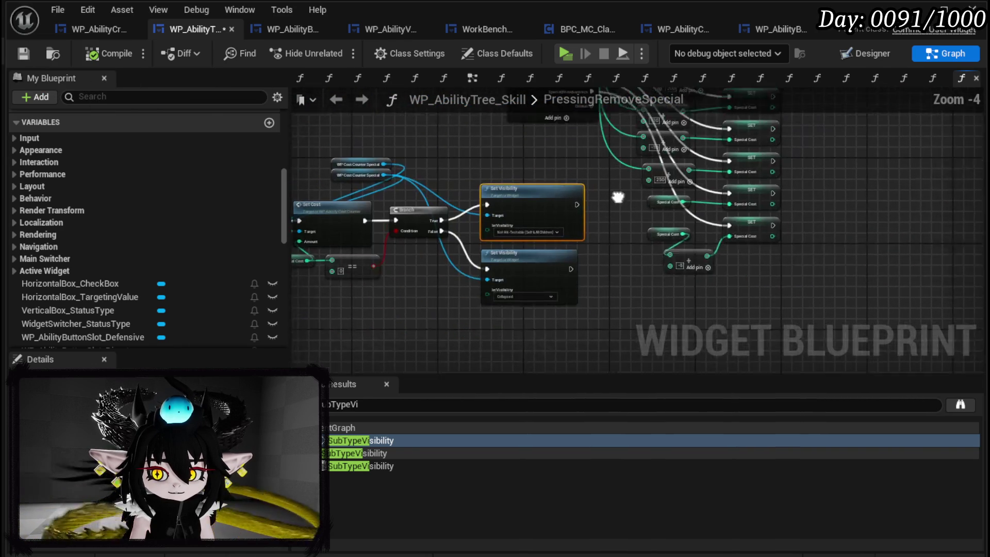
pyautogui.scroll(-2, 588, 206)
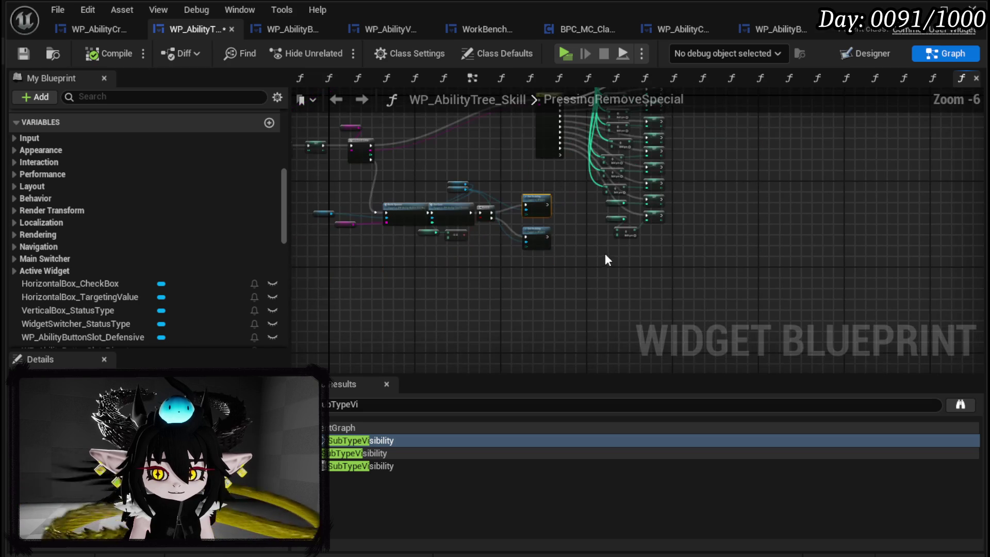
pyautogui.moveTo(556, 309)
pyautogui.mouseDown()
pyautogui.moveTo(676, 138)
pyautogui.moveTo(754, 119)
pyautogui.mouseUp()
pyautogui.click(635, 154)
pyautogui.click(23, 53)
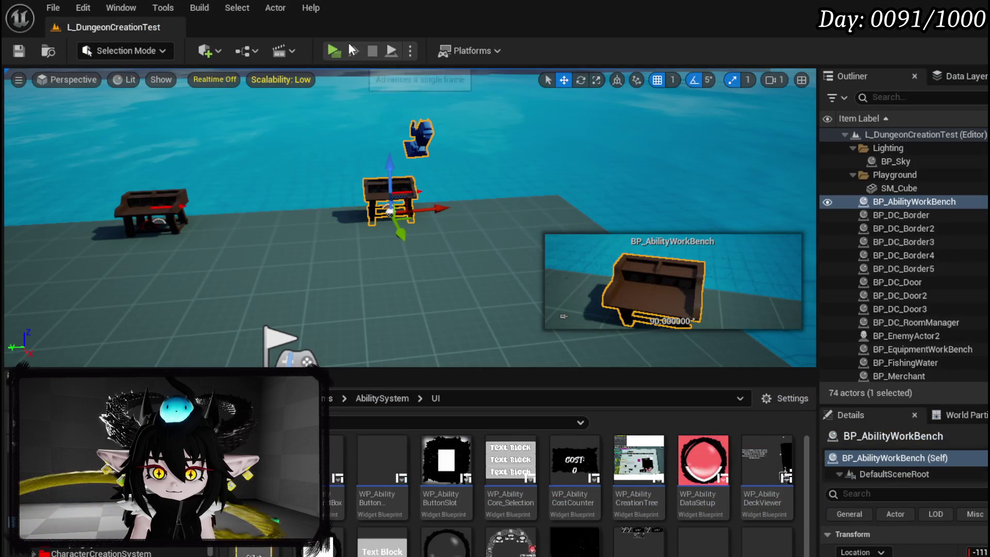
pyautogui.click(349, 48)
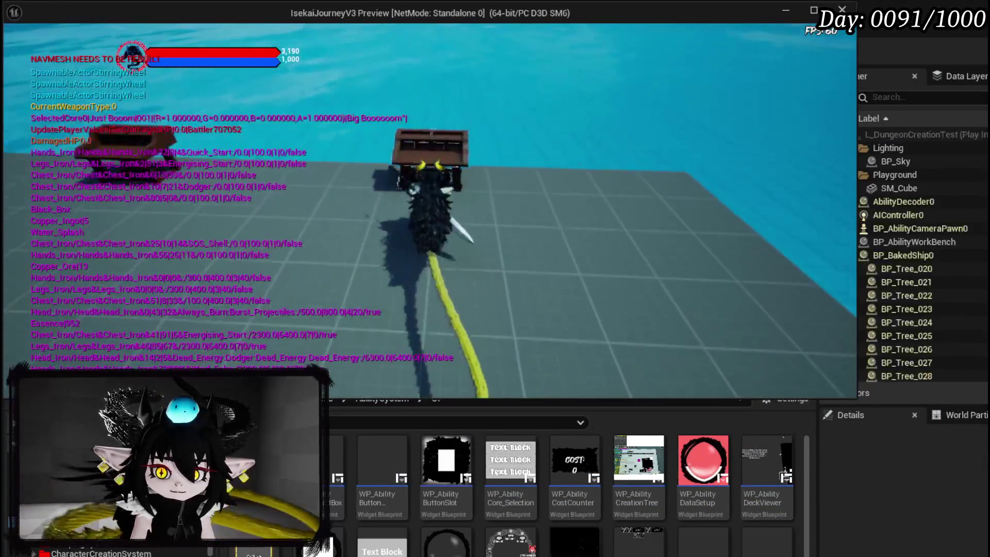
pyautogui.press('e')
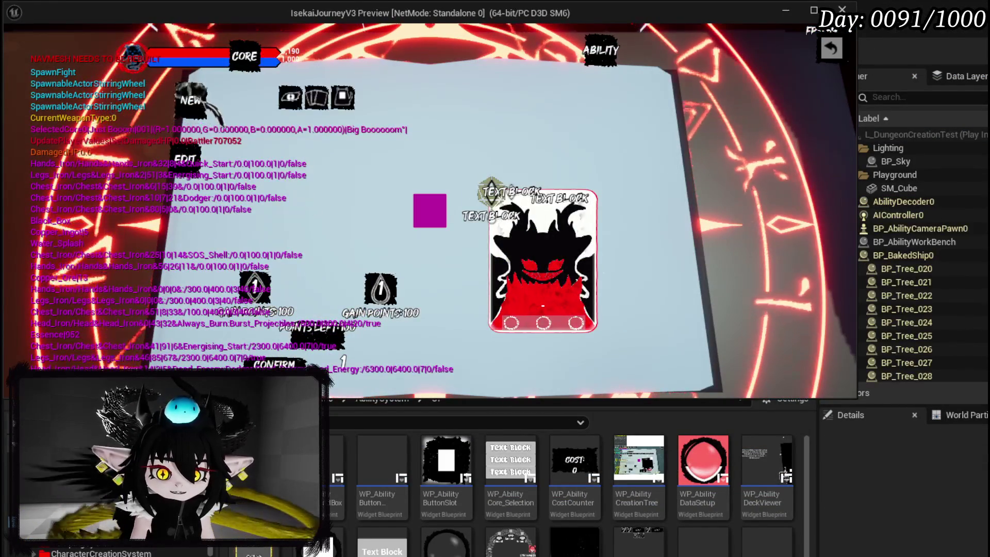
pyautogui.click(288, 129)
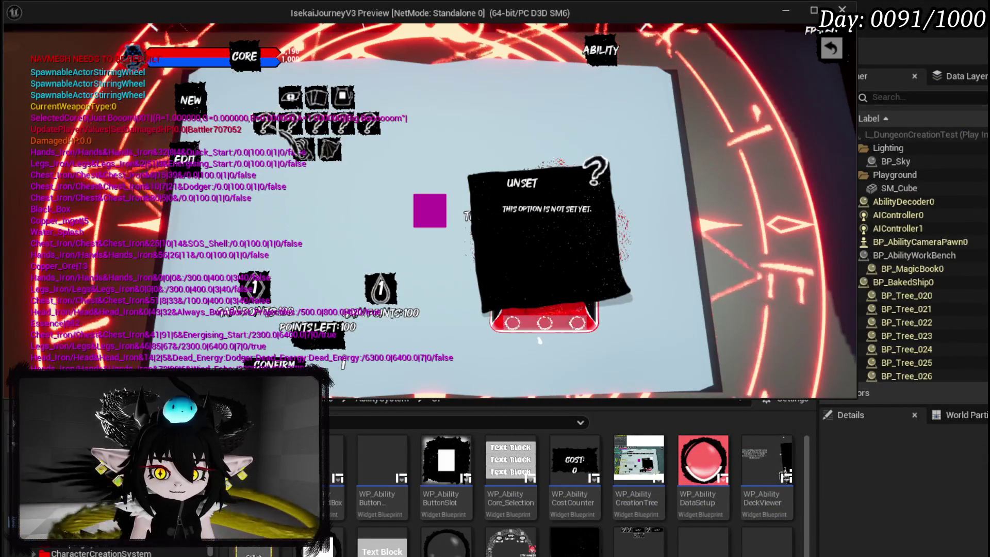
pyautogui.click(538, 336)
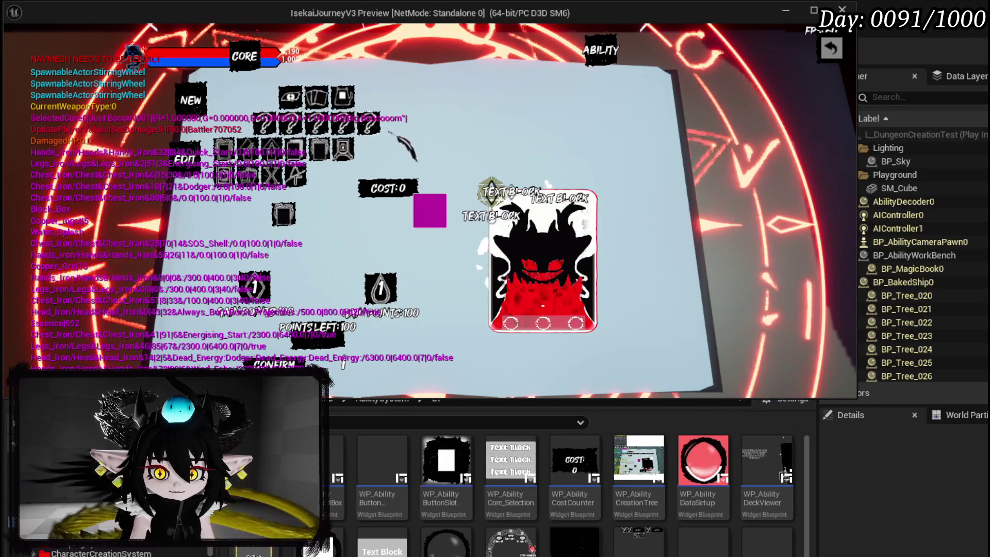
pyautogui.click(294, 176)
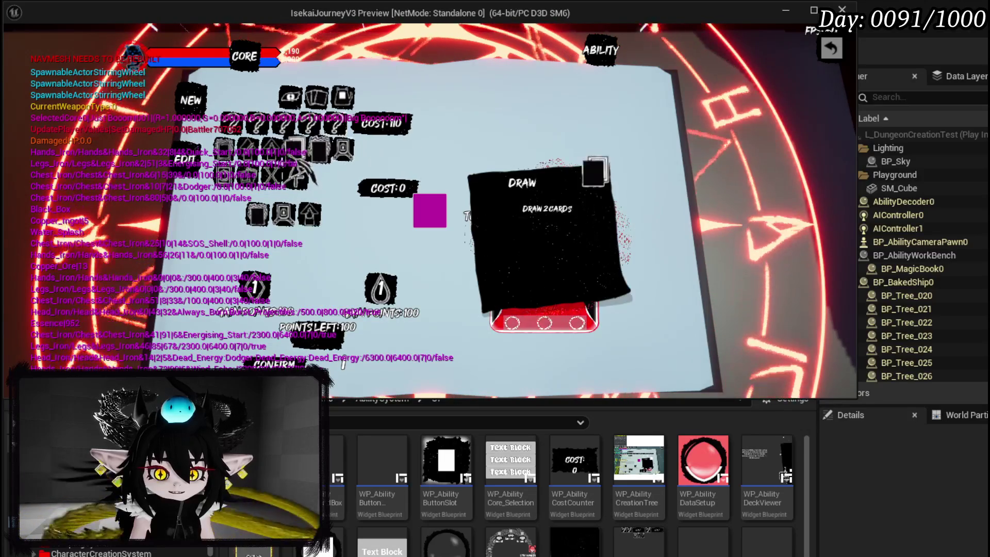
pyautogui.moveTo(286, 183)
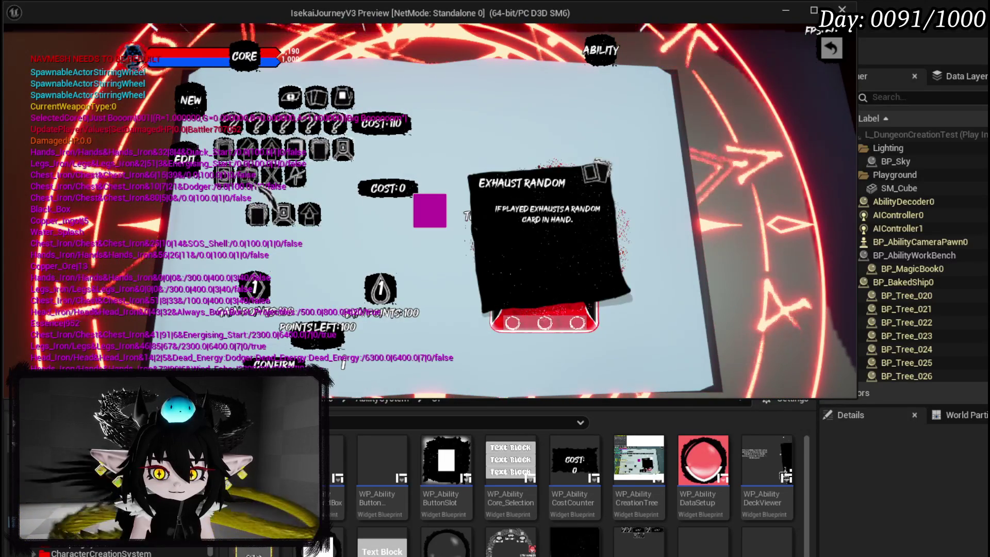
pyautogui.moveTo(248, 167)
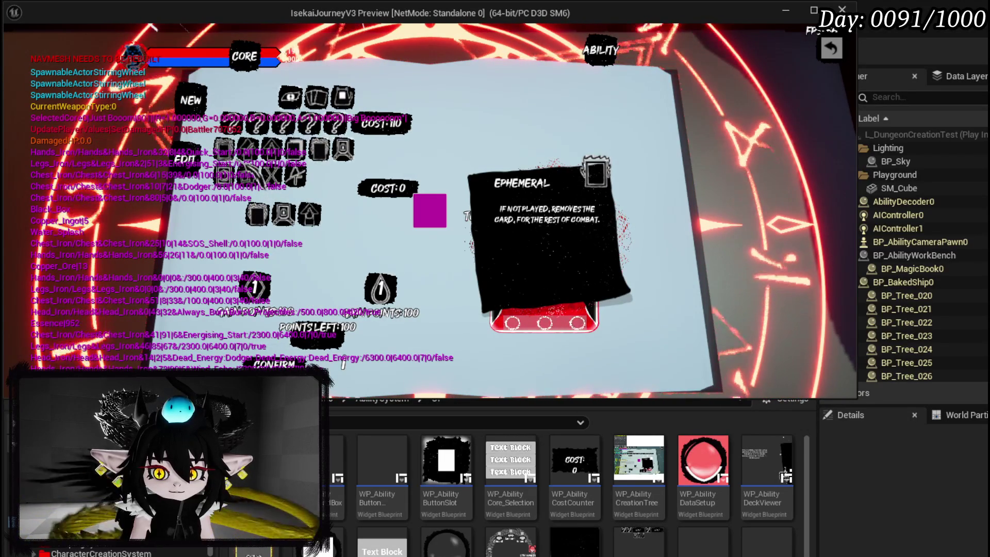
pyautogui.click(295, 175)
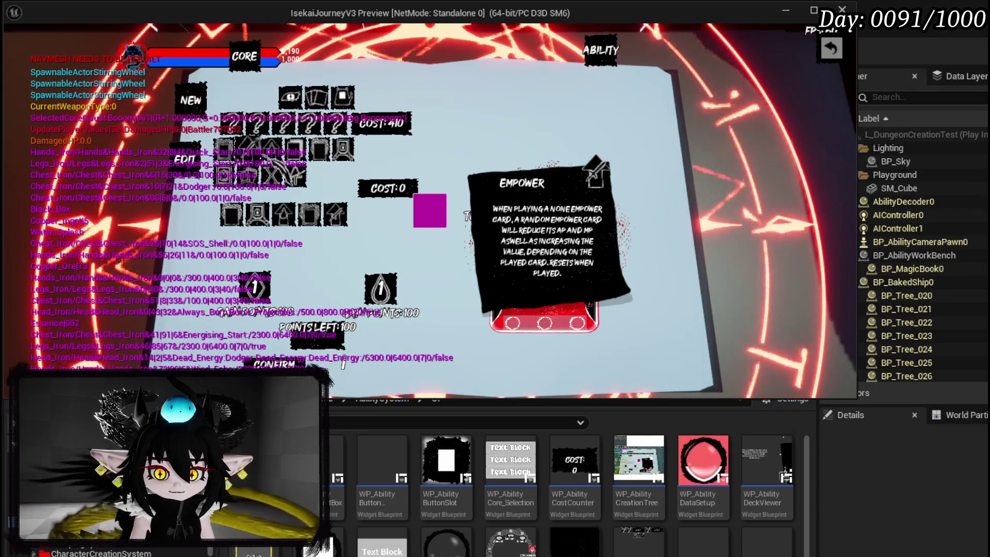
pyautogui.click(272, 175)
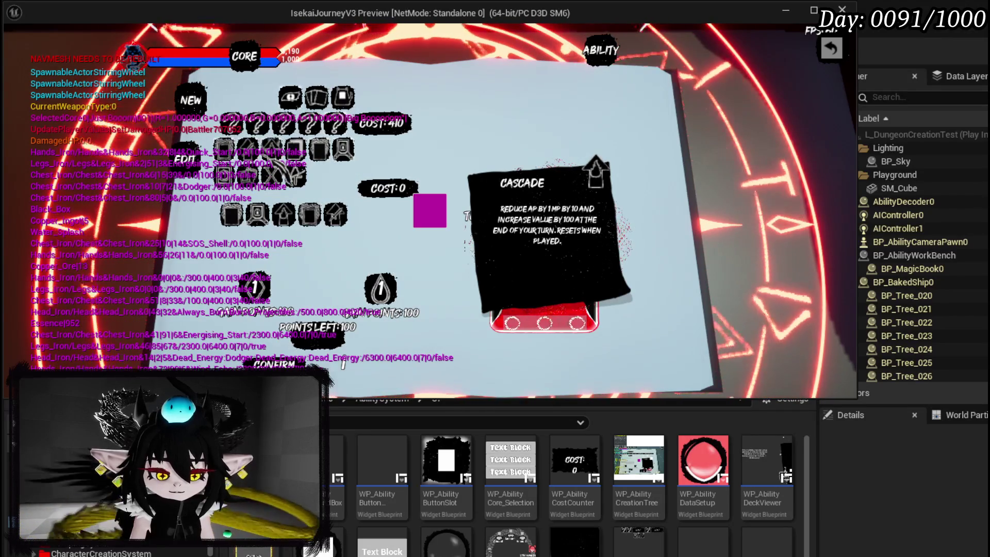
pyautogui.press('Escape')
pyautogui.click(24, 55)
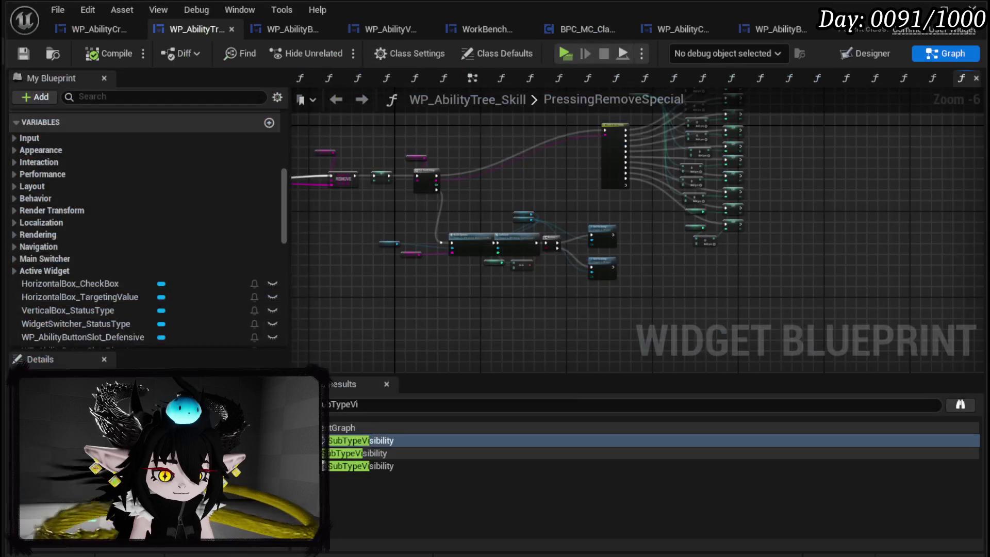
# Wire Branch True to the Collapsed Set Visibility and False to Not Hit-Testable, then compile and save.
pyautogui.scroll(4, 623, 285)
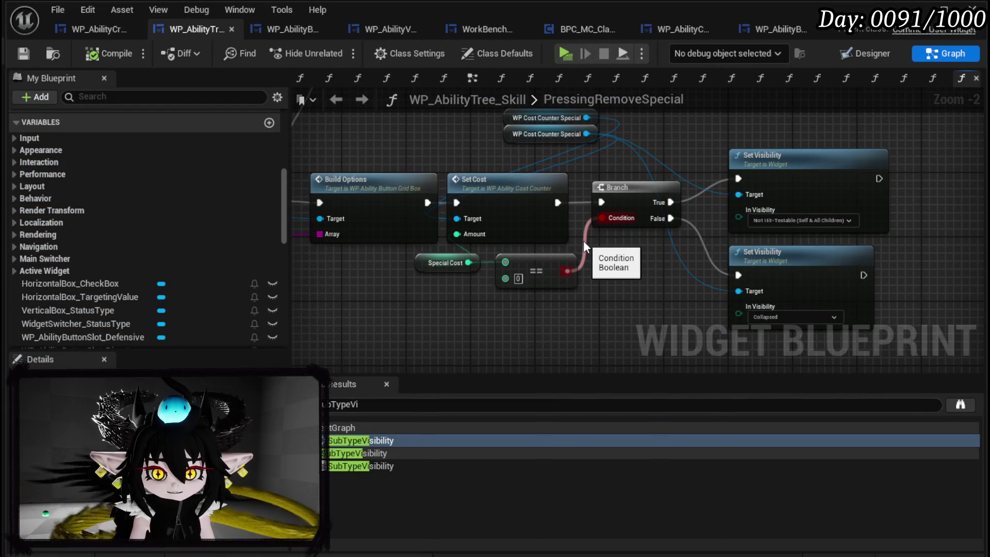
pyautogui.moveTo(573, 181)
pyautogui.mouseDown()
pyautogui.moveTo(443, 155)
pyautogui.moveTo(537, 188)
pyautogui.mouseUp()
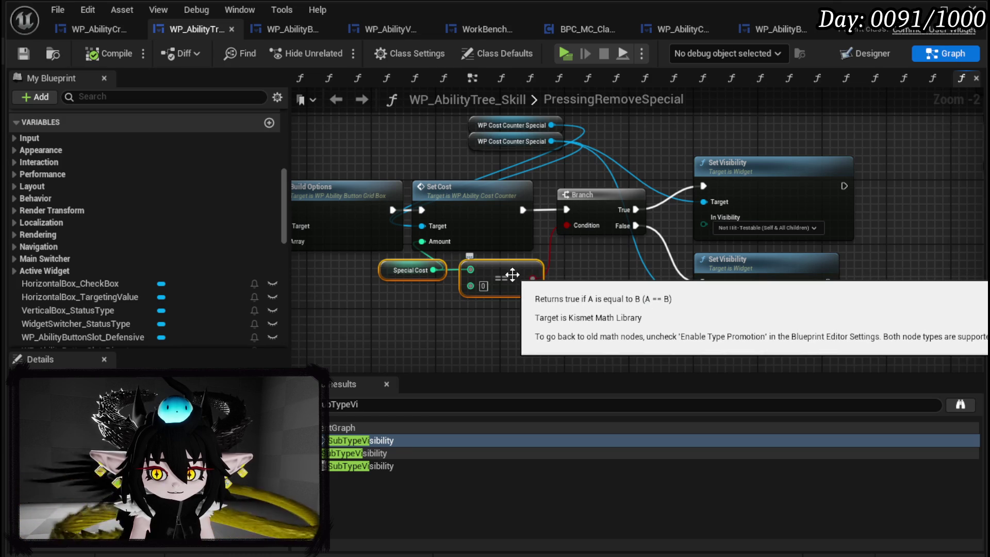
pyautogui.moveTo(548, 264)
pyautogui.mouseDown()
pyautogui.moveTo(524, 248)
pyautogui.moveTo(475, 244)
pyautogui.mouseUp()
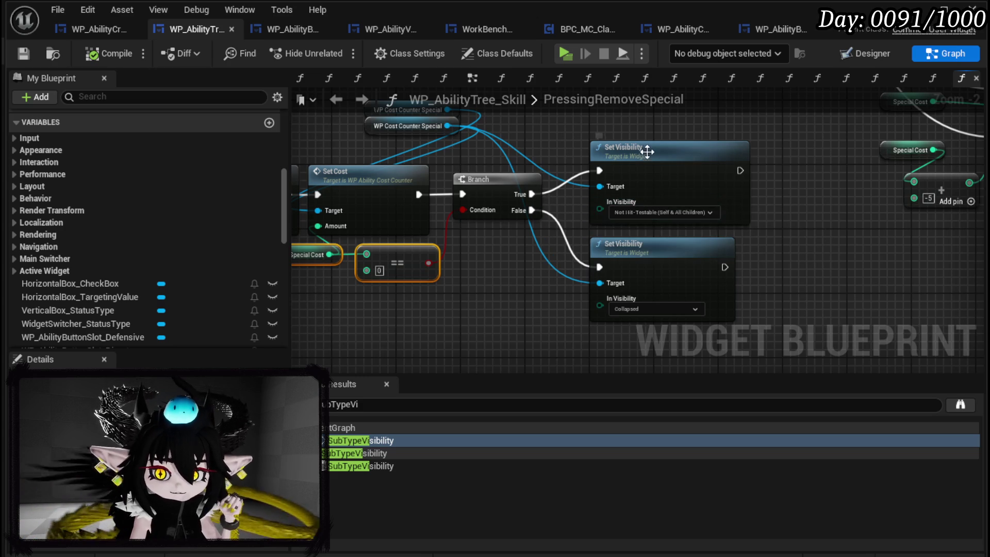
pyautogui.moveTo(532, 195)
pyautogui.mouseDown()
pyautogui.moveTo(651, 286)
pyautogui.moveTo(666, 272)
pyautogui.moveTo(673, 312)
pyautogui.mouseUp()
pyautogui.moveTo(525, 213)
pyautogui.mouseDown()
pyautogui.moveTo(613, 184)
pyautogui.moveTo(600, 171)
pyautogui.mouseUp()
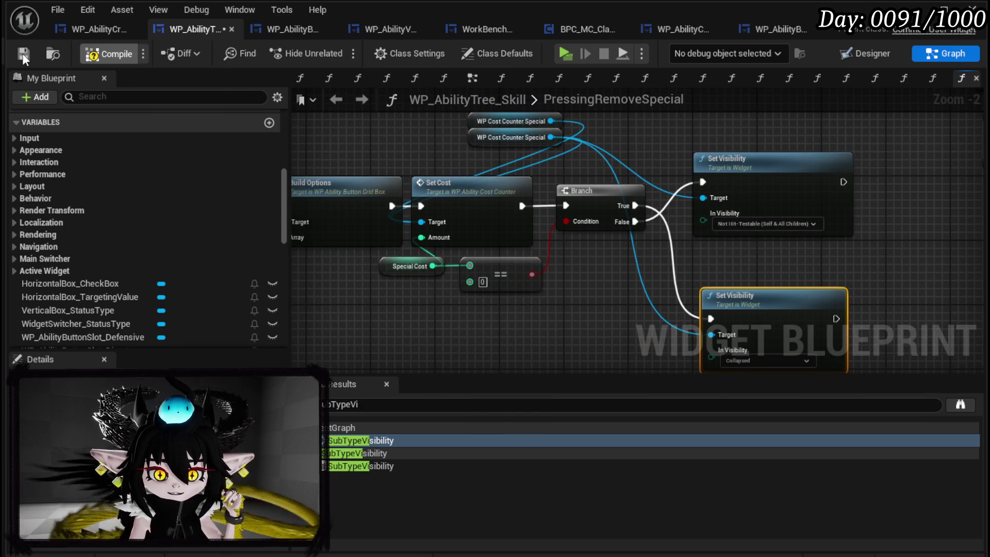
pyautogui.click(23, 53)
# Open the PressingButtonSpecial function graph.
pyautogui.scroll(5, 98, 158)
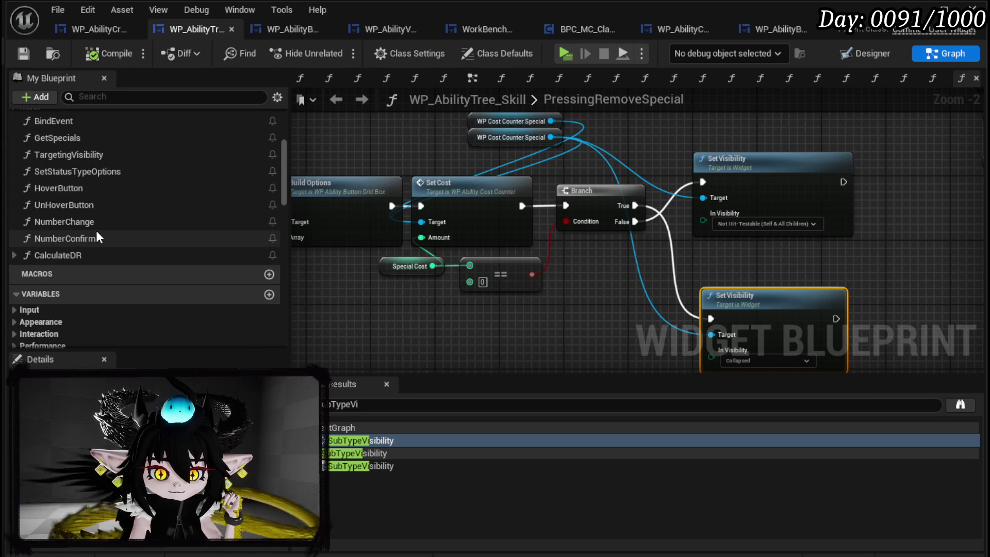
pyautogui.scroll(3, 96, 231)
pyautogui.scroll(3, 97, 232)
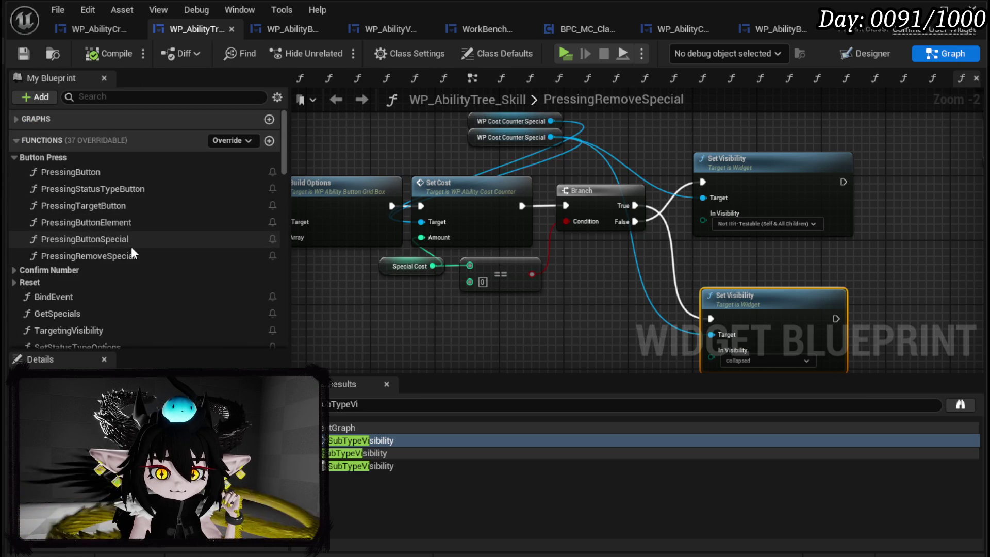
pyautogui.doubleClick(121, 240)
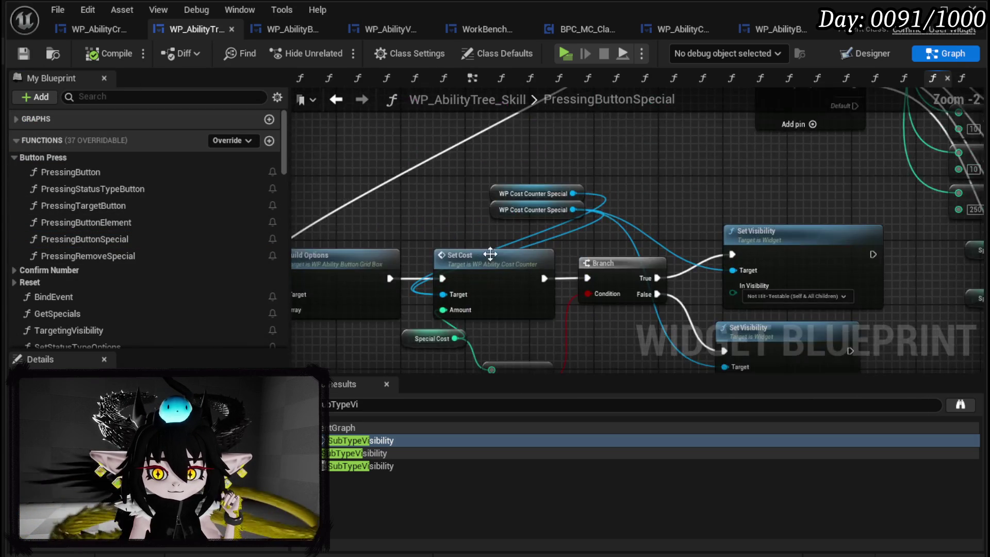
pyautogui.scroll(-2, 484, 257)
pyautogui.scroll(2, 484, 256)
pyautogui.moveTo(398, 221); pyautogui.dragTo(453, 215)
pyautogui.write('==')
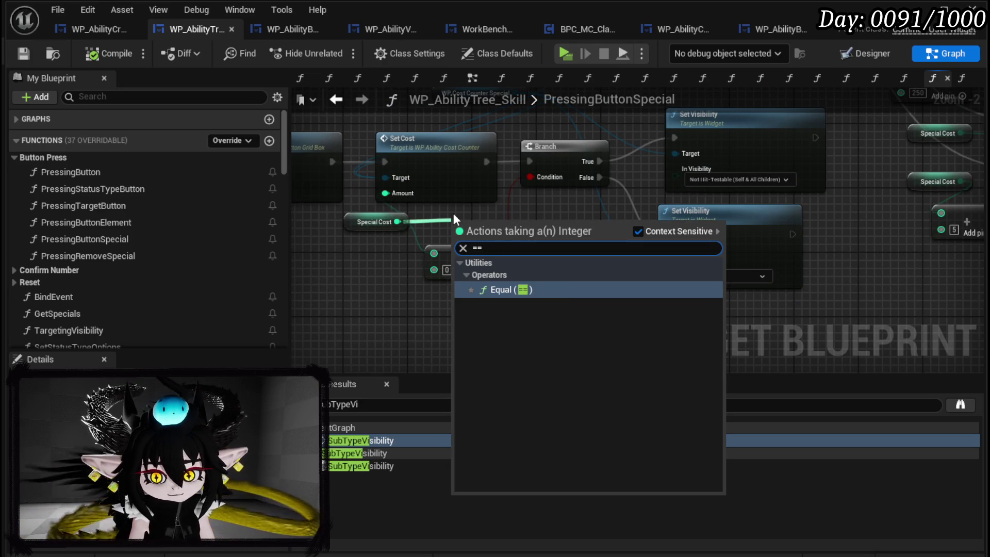
pyautogui.click(511, 290)
pyautogui.moveTo(469, 259)
pyautogui.mouseDown()
pyautogui.moveTo(482, 303)
pyautogui.moveTo(514, 247)
pyautogui.moveTo(490, 252)
pyautogui.moveTo(540, 177)
pyautogui.moveTo(597, 156)
pyautogui.moveTo(553, 271)
pyautogui.moveTo(613, 249)
pyautogui.moveTo(596, 251)
pyautogui.mouseUp()
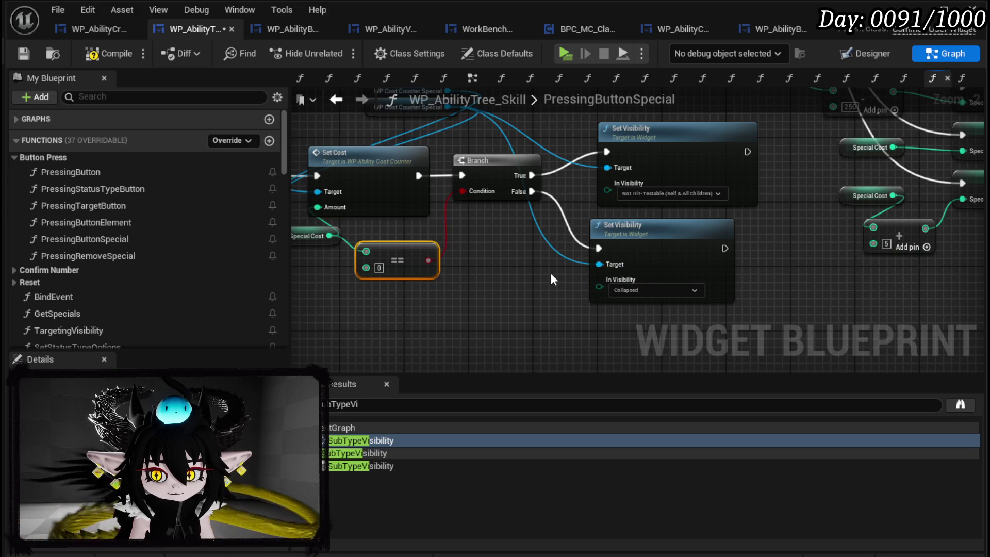
pyautogui.moveTo(531, 192)
pyautogui.mouseDown()
pyautogui.moveTo(541, 174)
pyautogui.moveTo(601, 249)
pyautogui.moveTo(522, 191)
pyautogui.moveTo(601, 153)
pyautogui.mouseUp()
pyautogui.moveTo(603, 187); pyautogui.dragTo(753, 205)
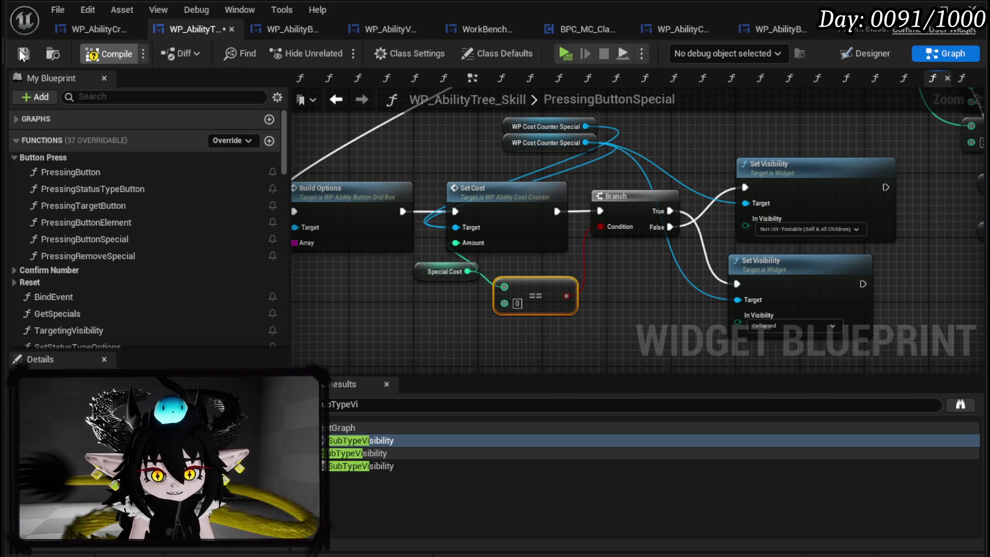
pyautogui.click(23, 54)
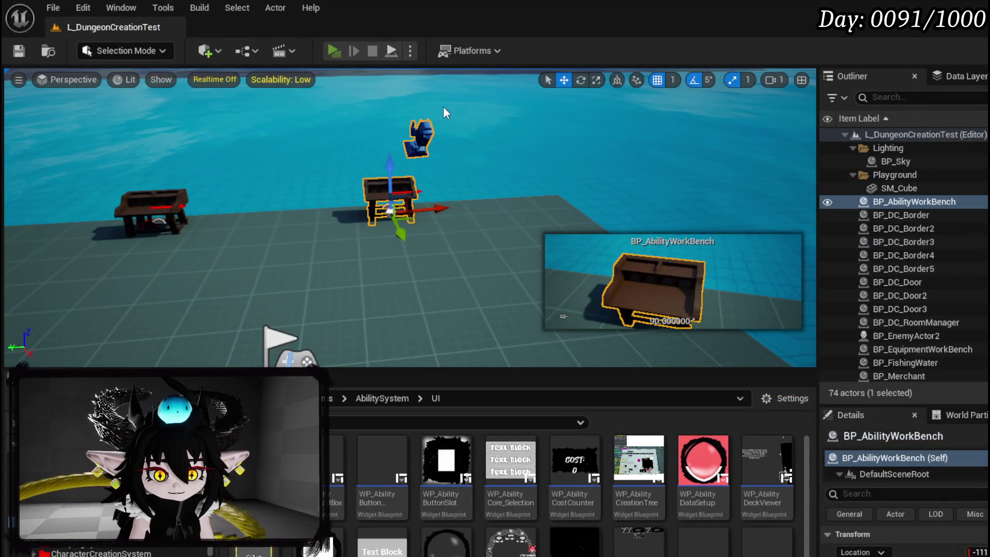
pyautogui.hotkey('alt', 'p')
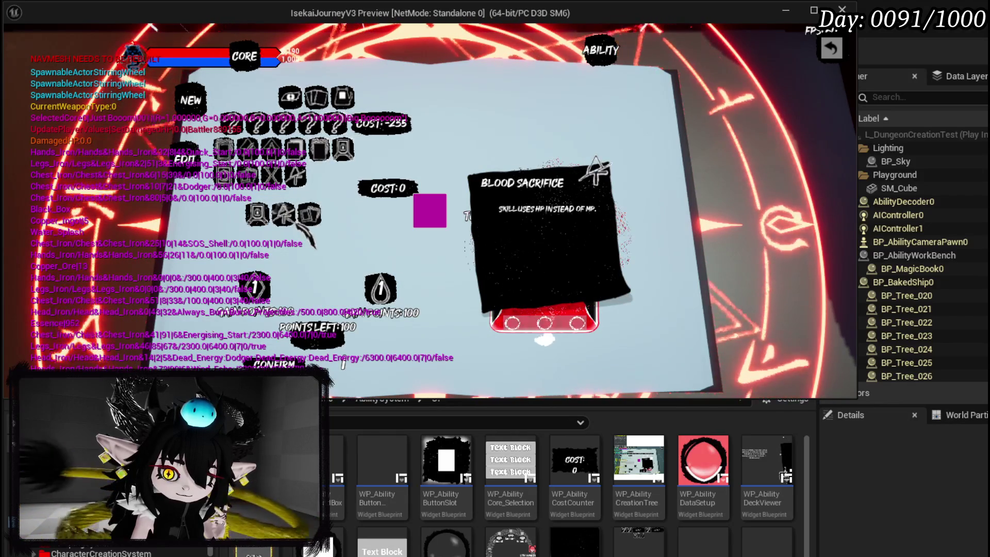
# Remove the chosen specials, add Retain, and view Blood Sacrifice's HP-cost description, leaving cost at 0.
pyautogui.click(305, 219)
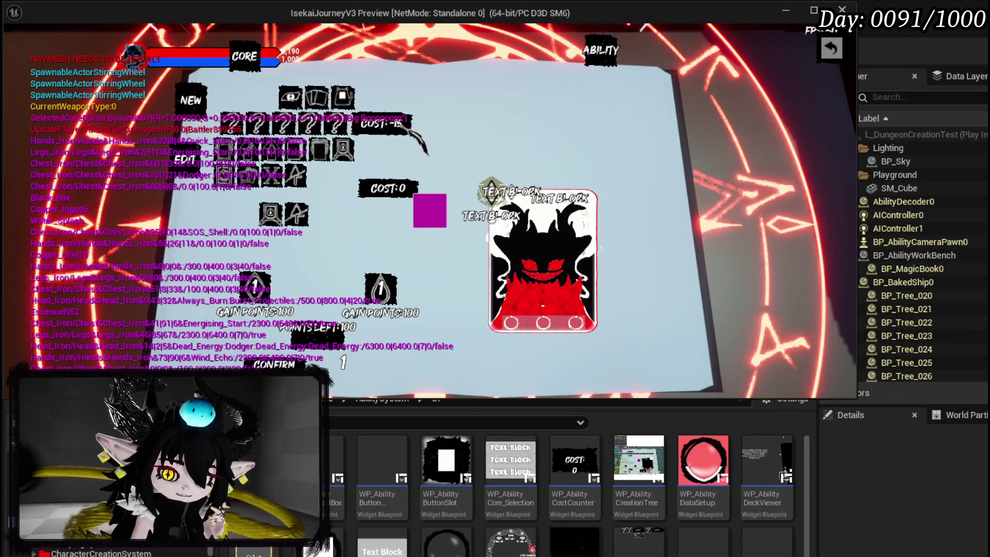
pyautogui.moveTo(543, 306)
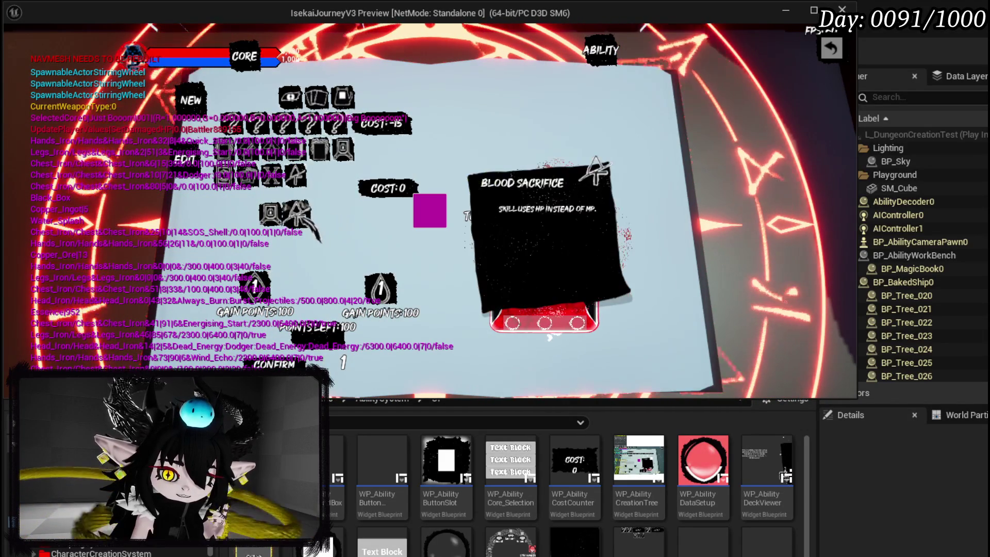
pyautogui.click(291, 217)
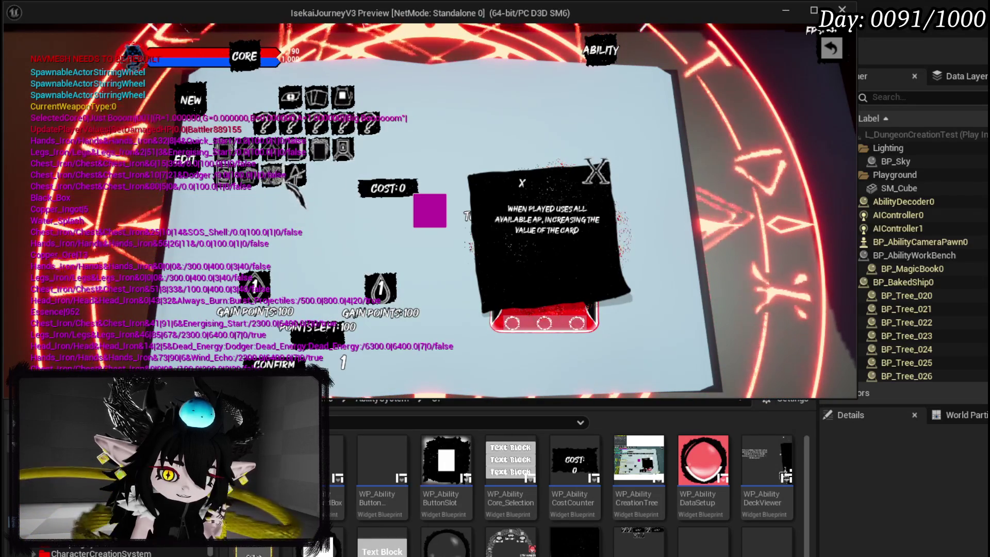
pyautogui.click(343, 150)
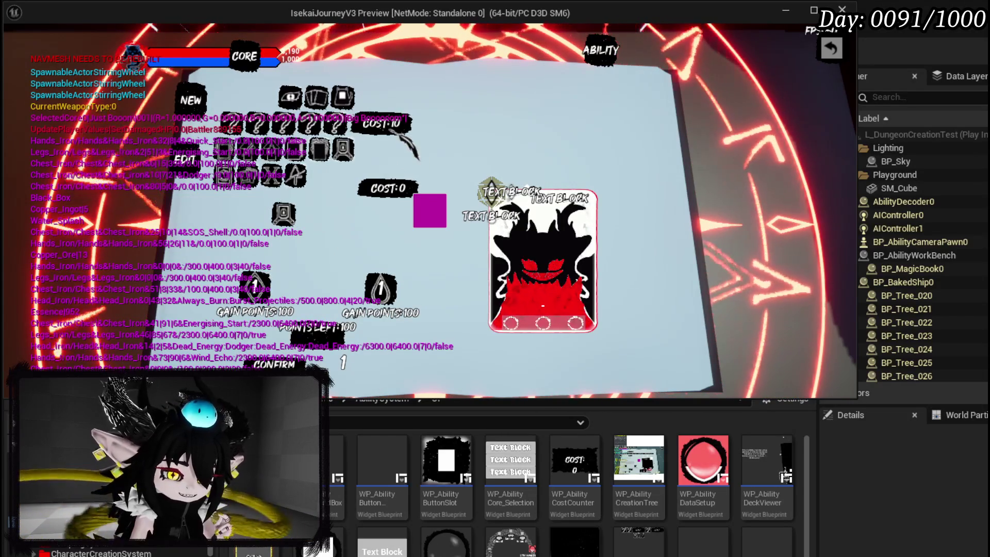
pyautogui.click(309, 183)
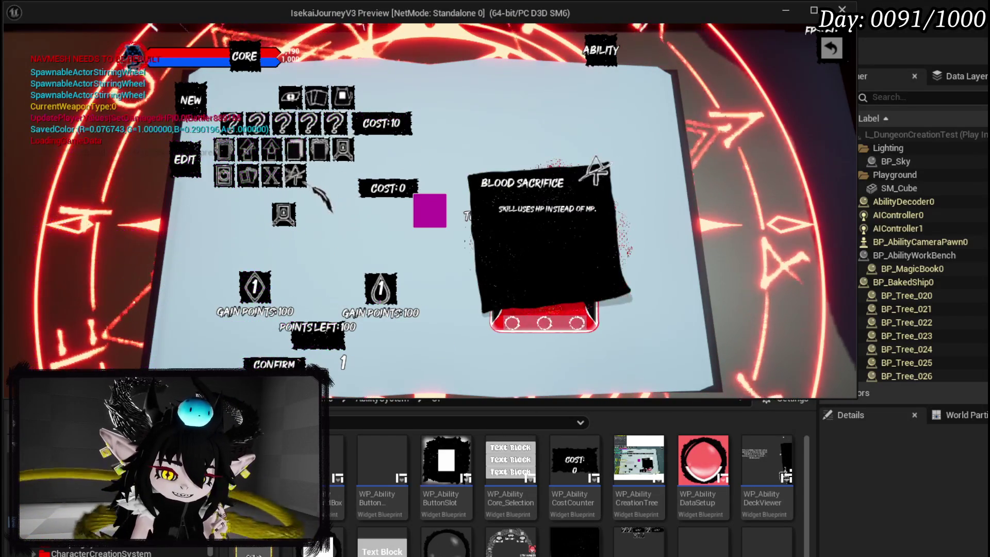
# Add and remove Blood Sacrifice, Retain and a third special, checking the card's cost.
pyautogui.click(313, 188)
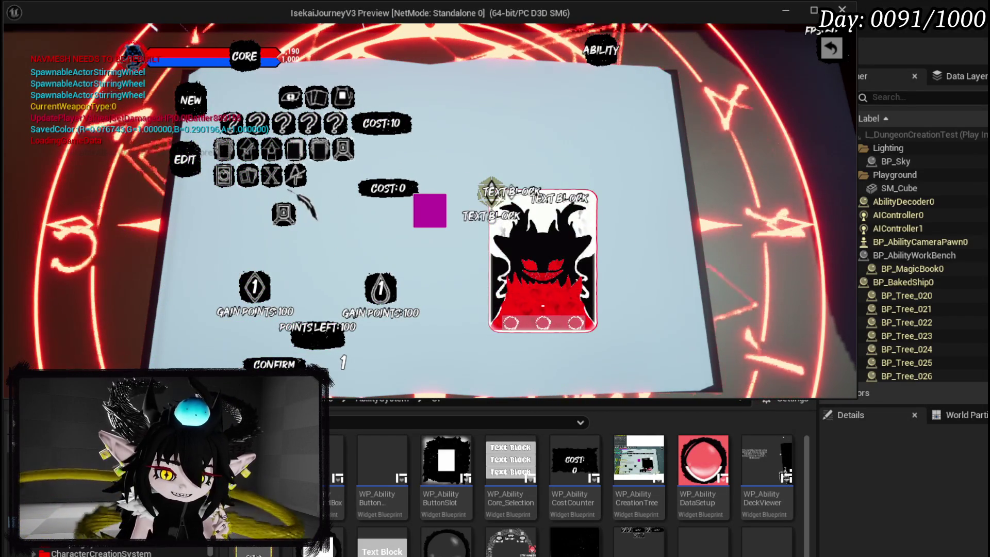
pyautogui.click(296, 213)
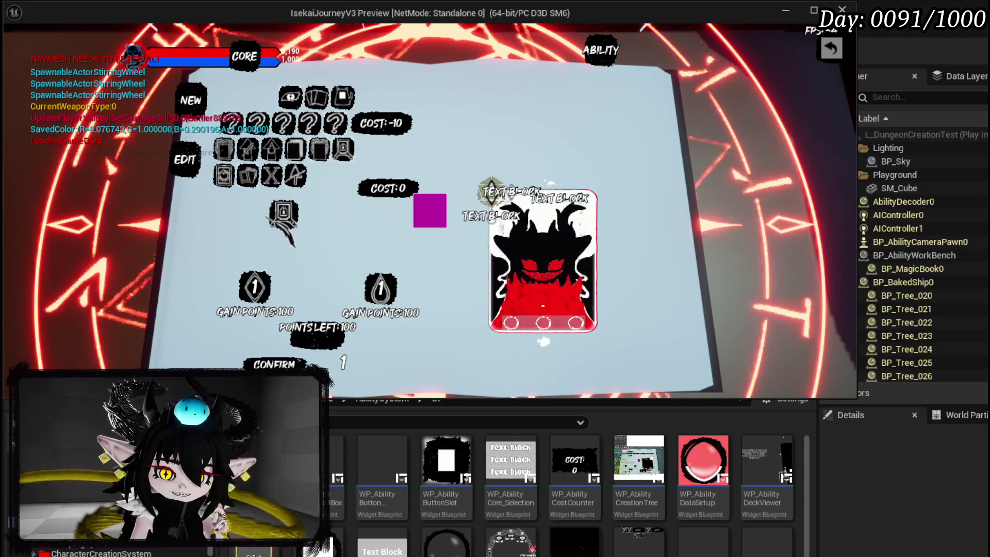
pyautogui.click(285, 216)
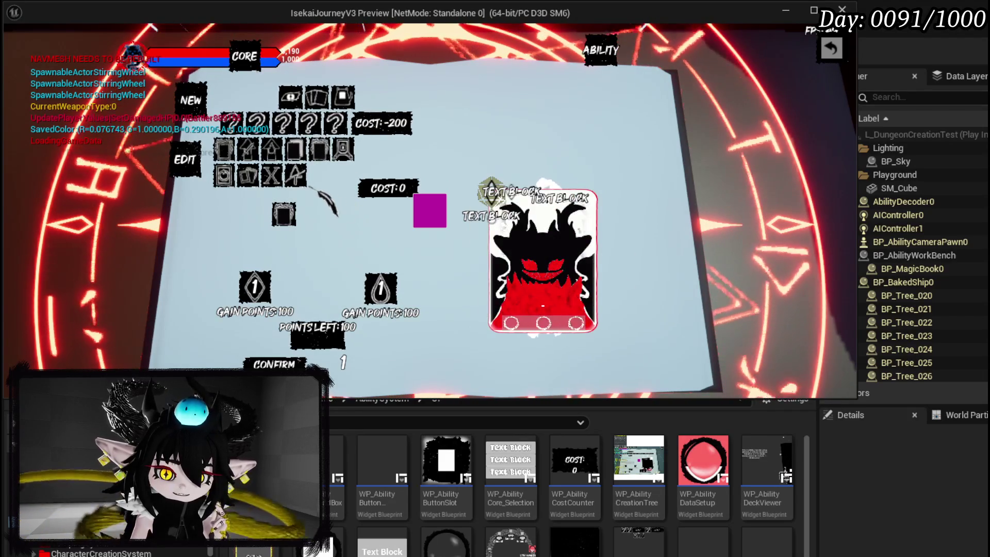
pyautogui.moveTo(308, 186)
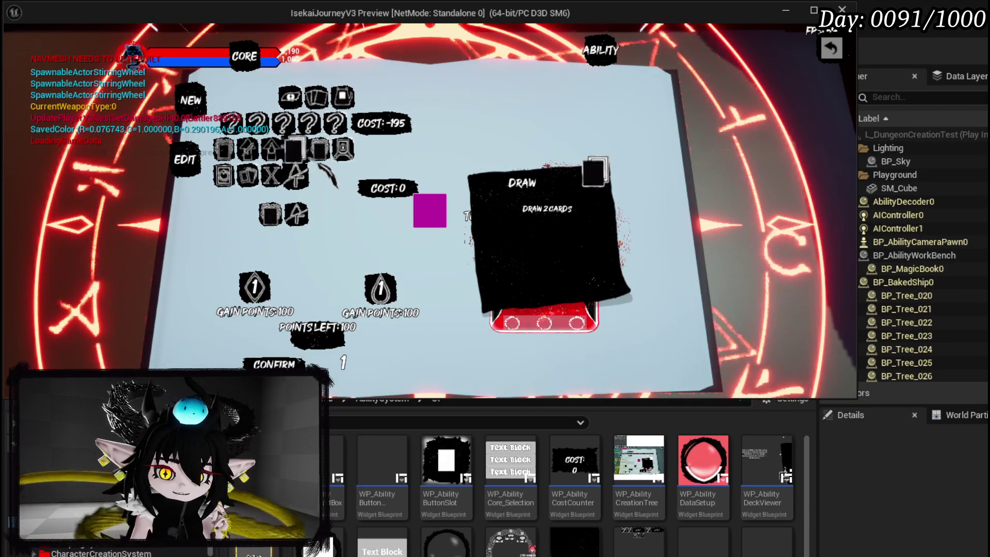
pyautogui.click(312, 216)
pyautogui.moveTo(255, 212)
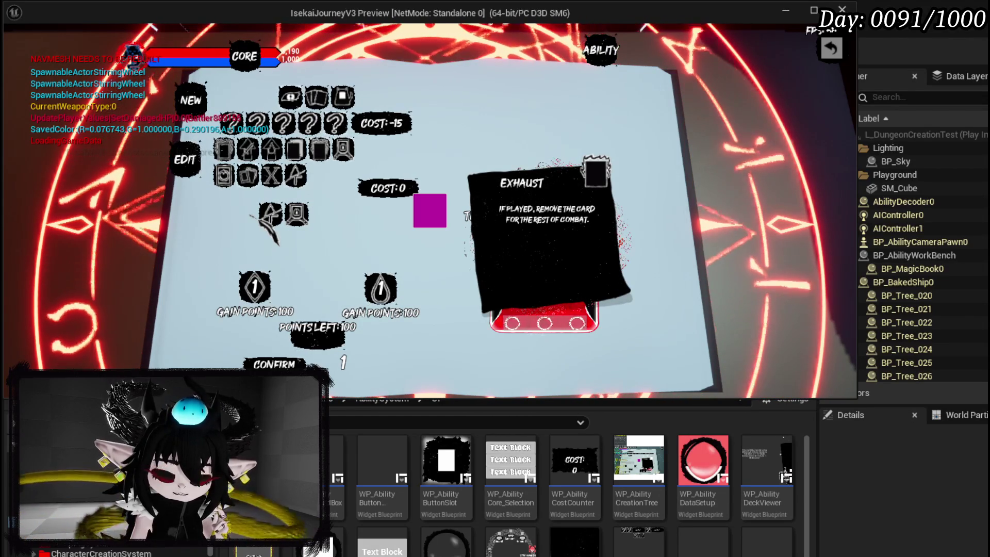
pyautogui.click(261, 219)
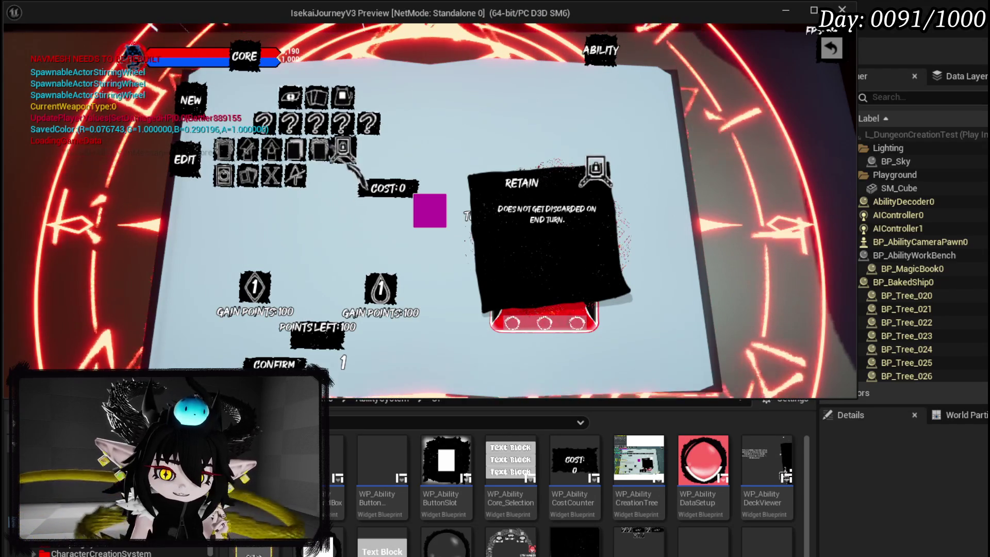
# Preview the Exhaust, X and Blood Sacrifice descriptions, then add Exhaust and Blood Sacrifice.
pyautogui.click(318, 149)
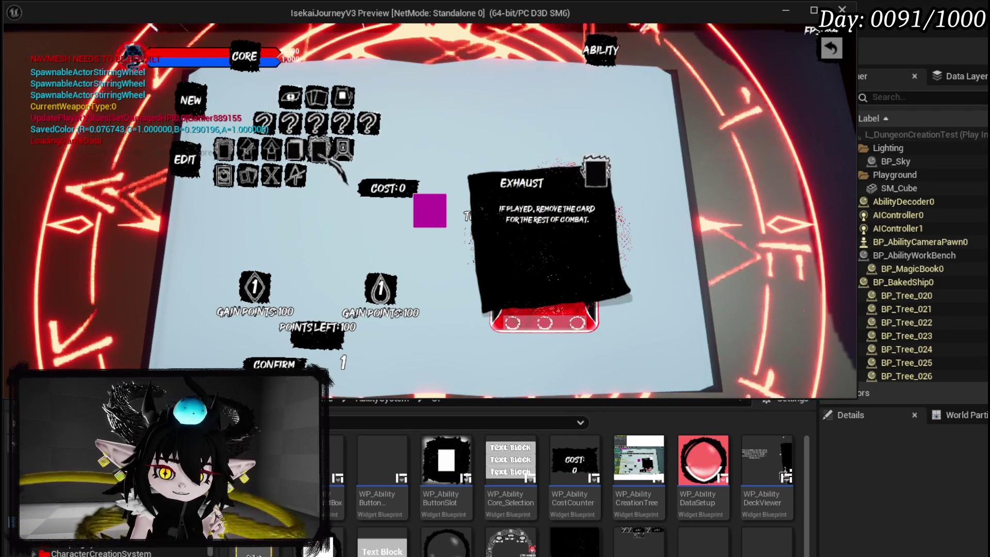
pyautogui.click(271, 175)
pyautogui.click(292, 178)
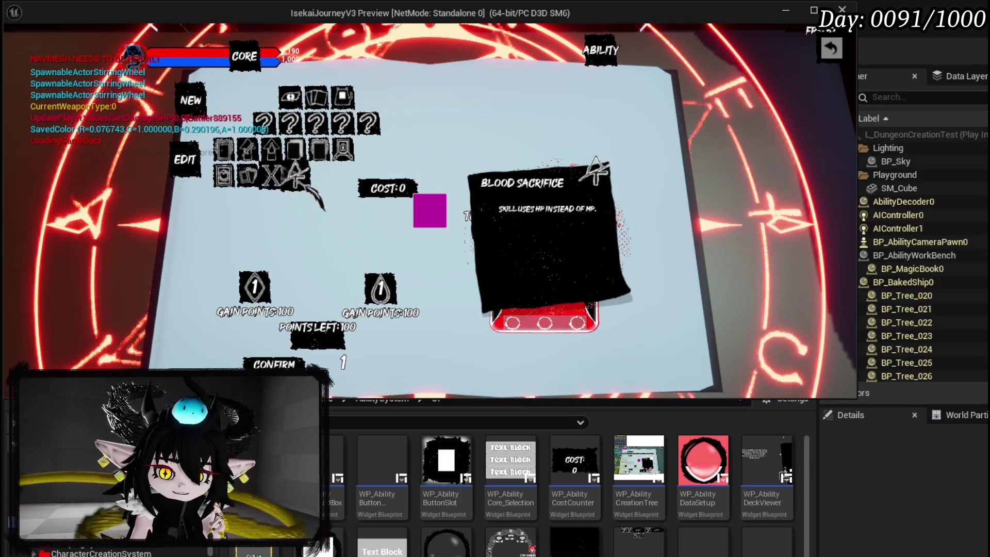
pyautogui.click(287, 215)
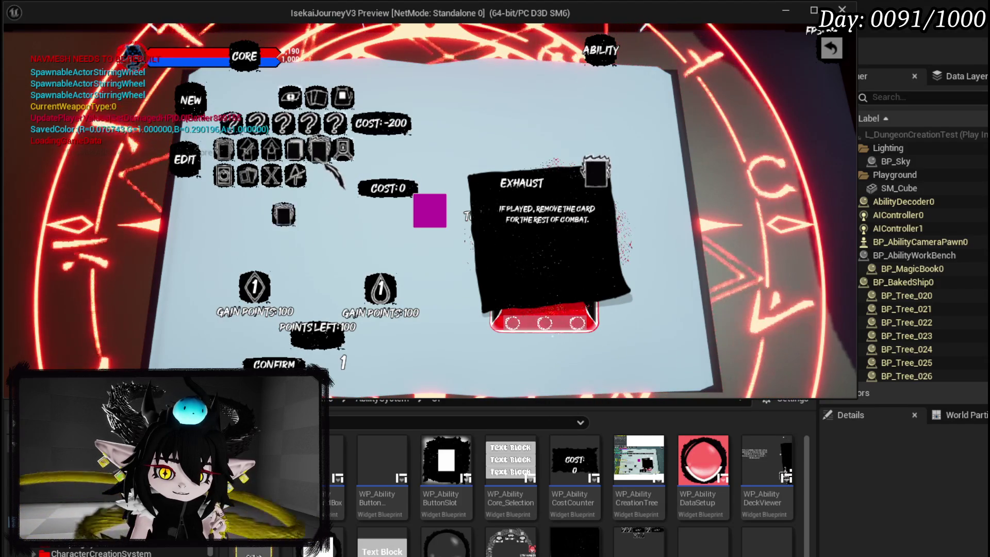
pyautogui.click(284, 216)
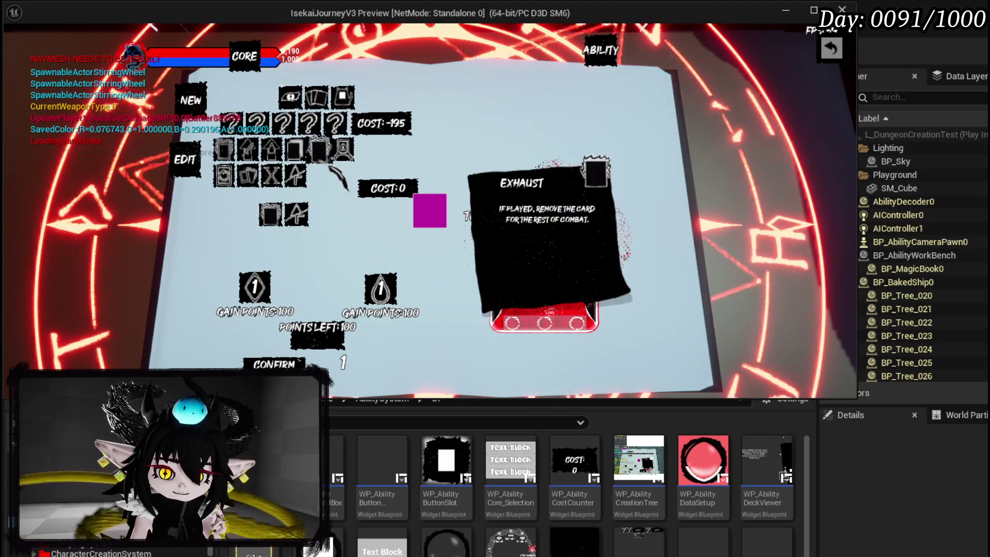
pyautogui.click(338, 219)
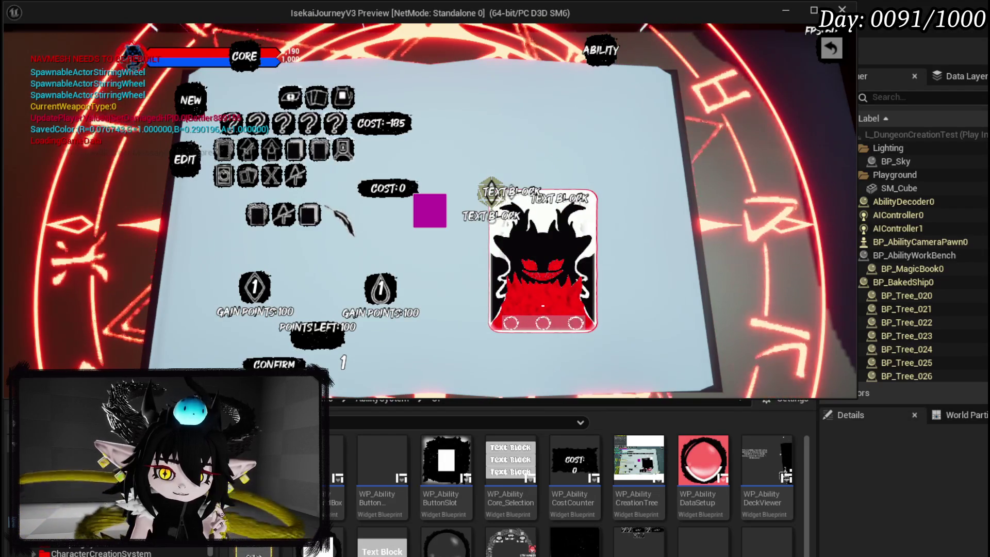
# Add, remove and re-add the third special, finishing at cost -185, then stop the preview.
pyautogui.moveTo(258, 216)
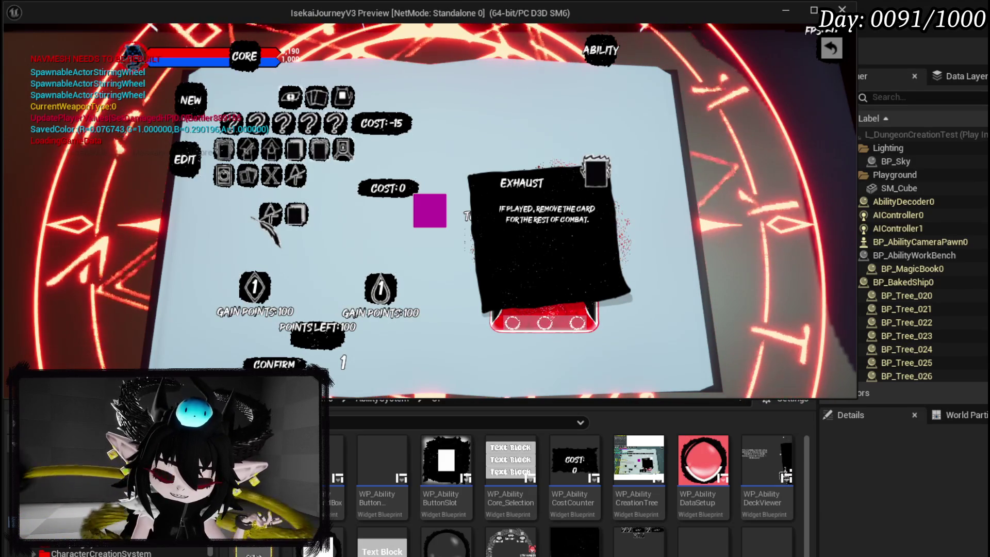
pyautogui.click(266, 221)
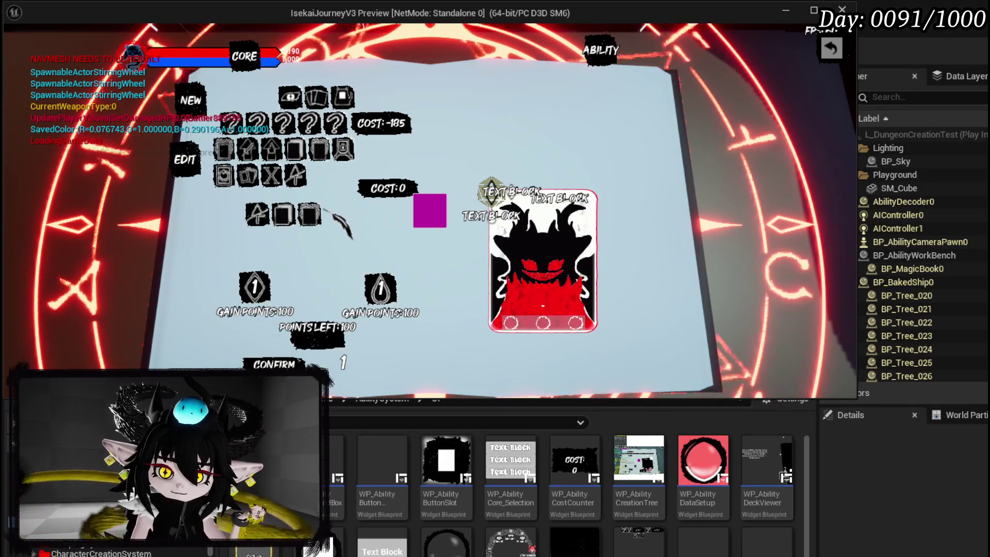
pyautogui.click(324, 209)
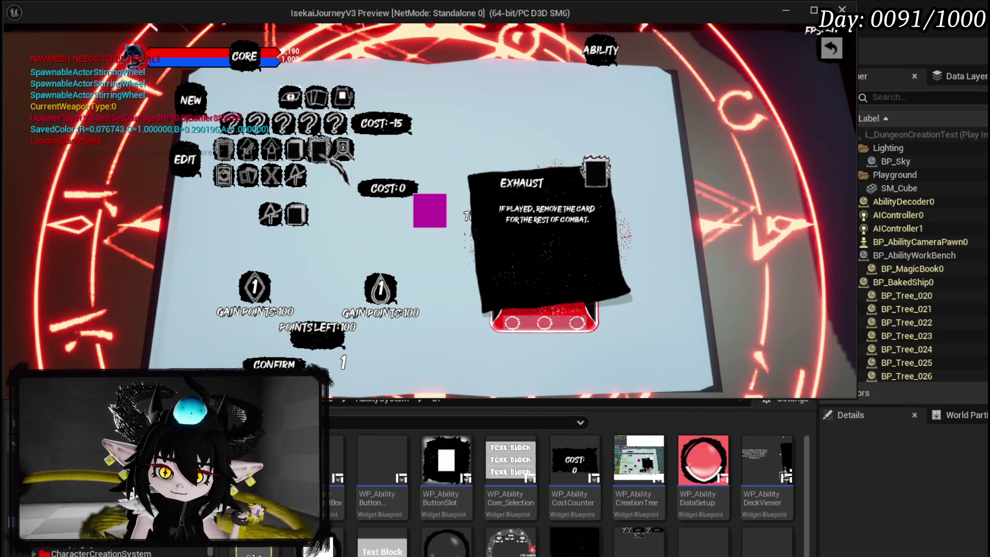
pyautogui.click(315, 215)
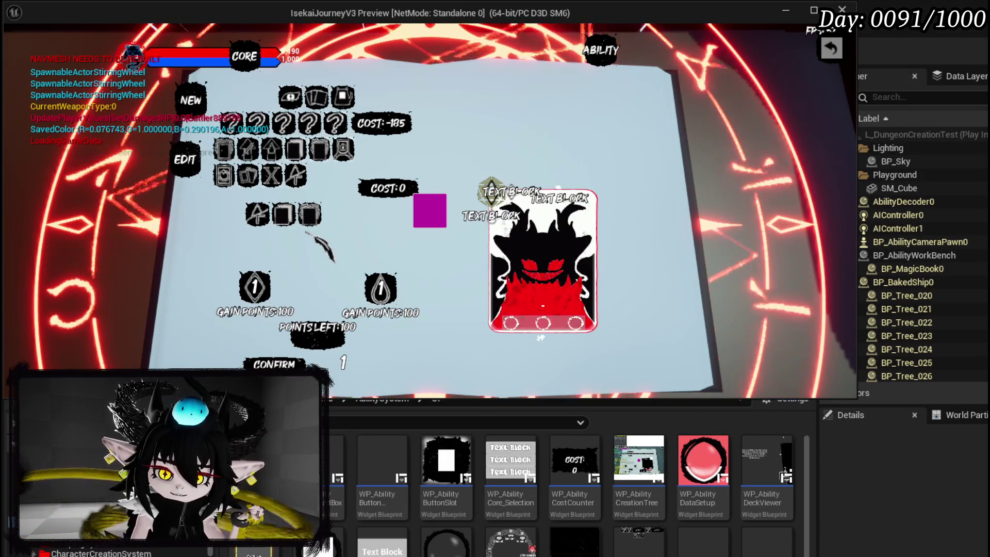
pyautogui.press('Escape')
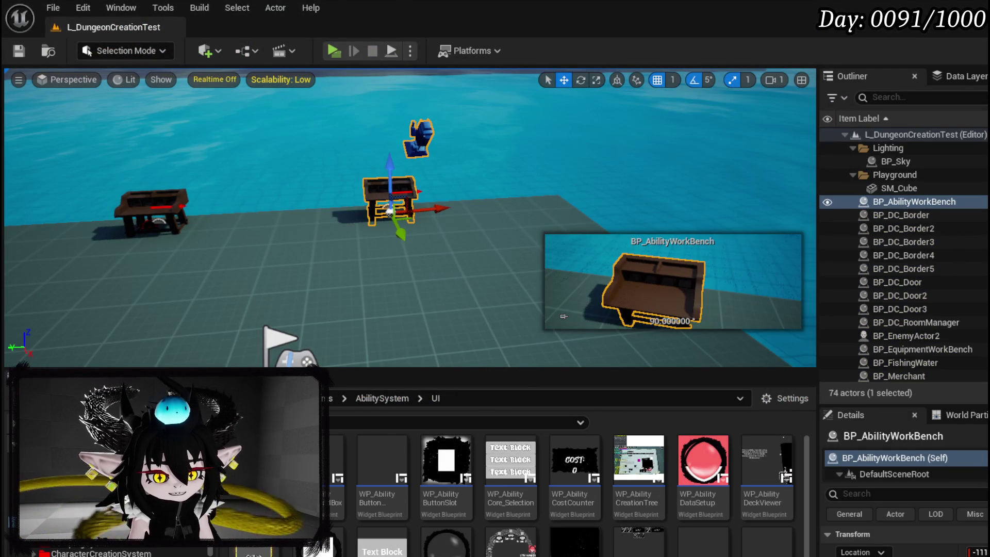
# Open PressingRemoveSpecial in WP_AbilityTree_Skill and move the 200 Add and its Special Cost setter right.
pyautogui.hotkey('alt', 'Tab')
pyautogui.doubleClick(149, 255)
pyautogui.scroll(-4, 587, 235)
pyautogui.scroll(4, 454, 222)
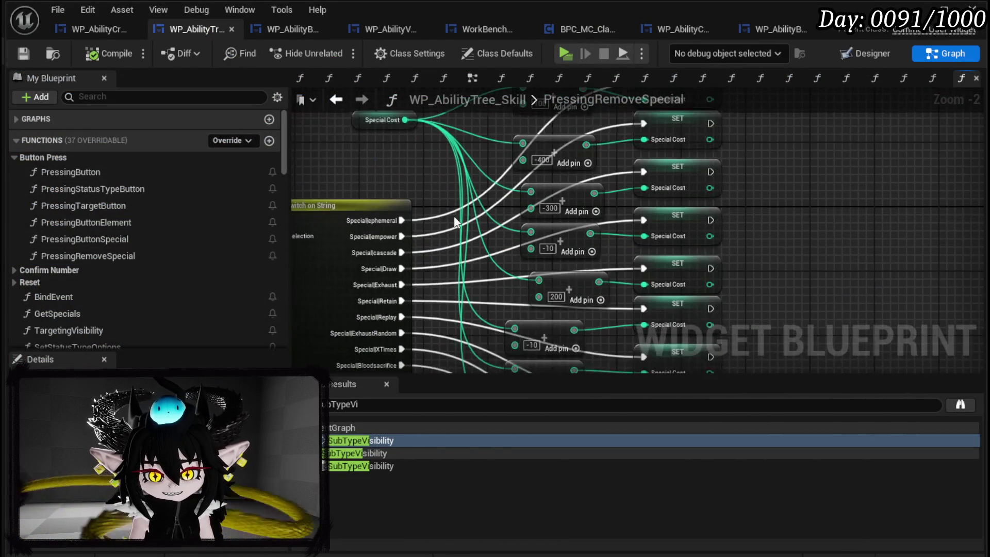
pyautogui.scroll(1, 426, 180)
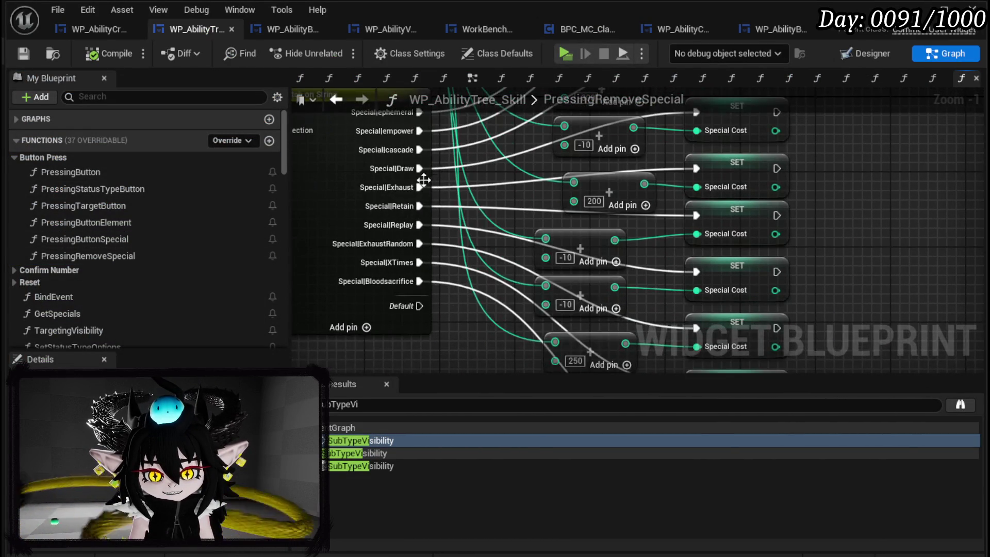
pyautogui.moveTo(521, 183); pyautogui.dragTo(373, 208)
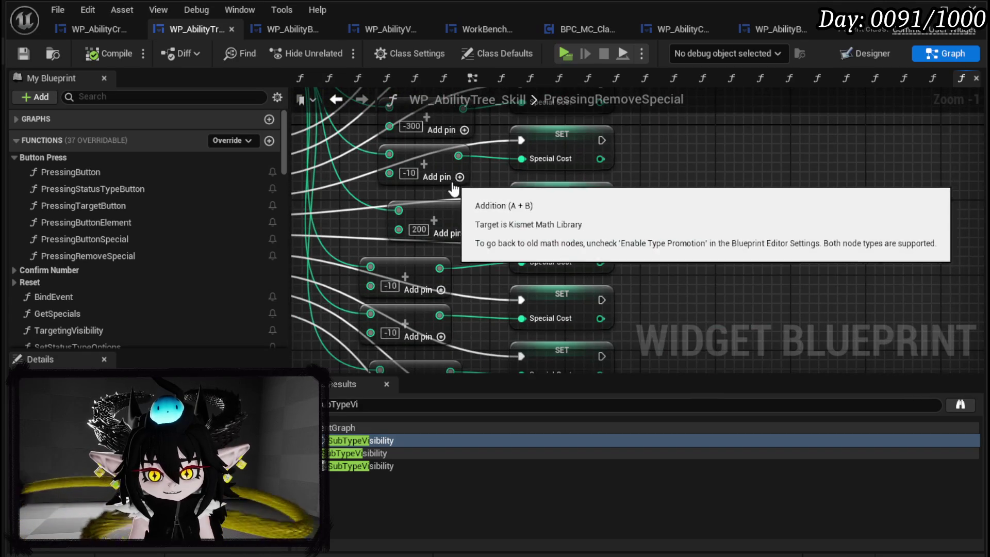
pyautogui.click(542, 197)
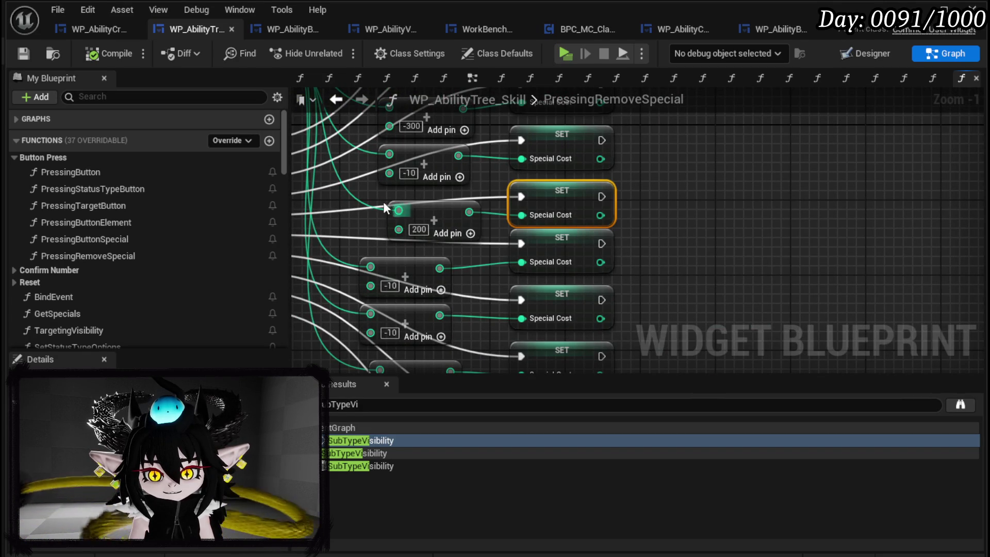
pyautogui.keyDown('ctrl'); pyautogui.click(399, 206); pyautogui.keyUp('ctrl')
pyautogui.moveTo(572, 206)
pyautogui.mouseDown()
pyautogui.moveTo(547, 208)
pyautogui.moveTo(853, 193)
pyautogui.moveTo(921, 221)
pyautogui.mouseUp()
# Inspect the Switch on String and Special Cost additions, then select the Special Array and For Each Loop nodes.
pyautogui.scroll(-2, 567, 201)
pyautogui.moveTo(499, 200)
pyautogui.mouseDown()
pyautogui.moveTo(493, 237)
pyautogui.moveTo(527, 153)
pyautogui.moveTo(852, 205)
pyautogui.moveTo(475, 203)
pyautogui.moveTo(577, 233)
pyautogui.mouseUp()
pyautogui.scroll(-3, 578, 233)
pyautogui.scroll(4, 573, 227)
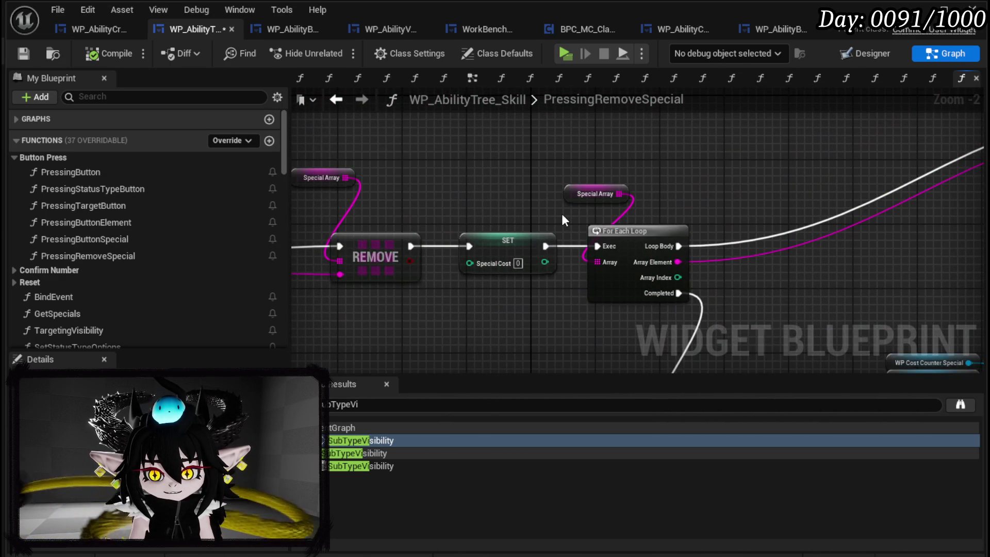
pyautogui.scroll(-3, 562, 216)
pyautogui.moveTo(563, 216); pyautogui.dragTo(383, 195)
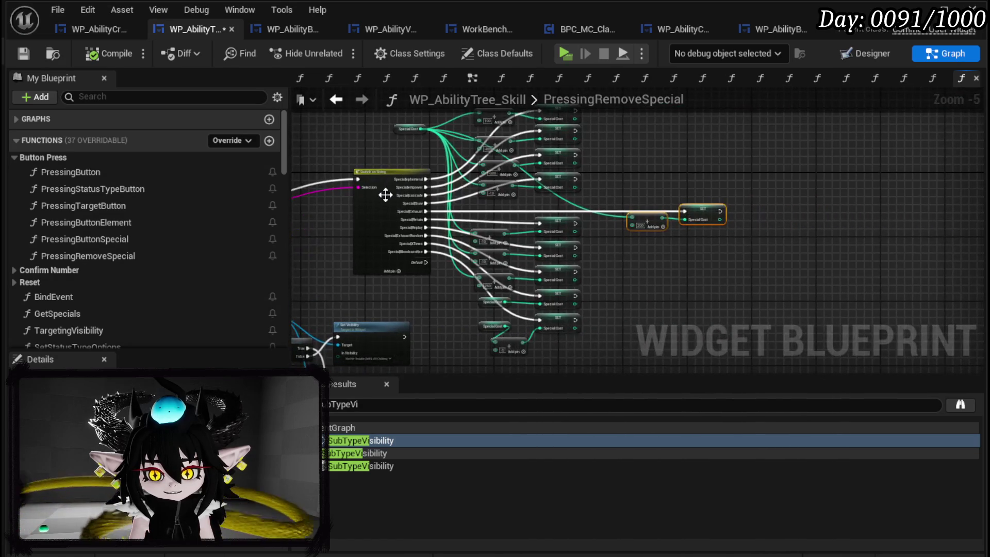
pyautogui.scroll(3, 383, 194)
pyautogui.scroll(-1, 452, 129)
pyautogui.moveTo(408, 145)
pyautogui.mouseDown()
pyautogui.moveTo(337, 161)
pyautogui.moveTo(353, 211)
pyautogui.mouseUp()
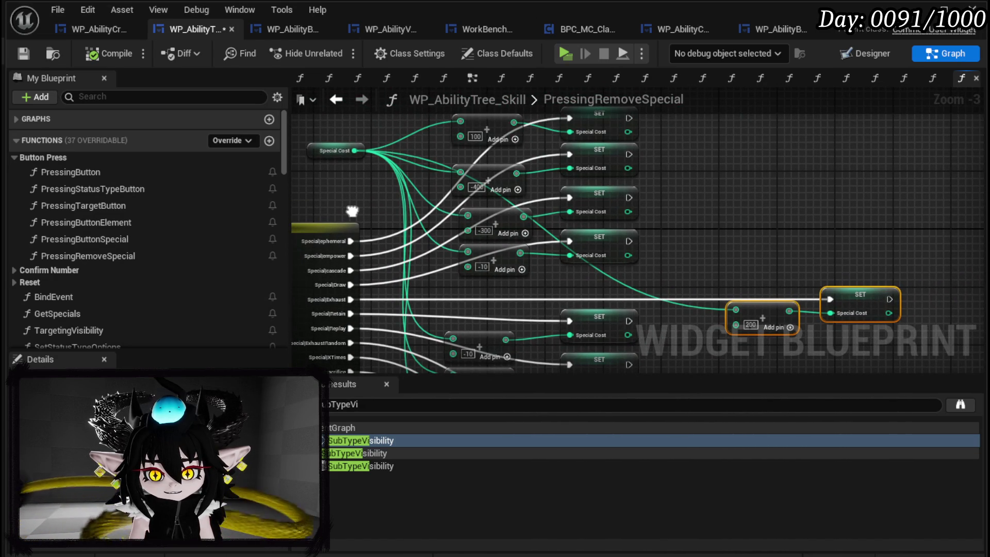
pyautogui.moveTo(352, 210)
pyautogui.mouseDown()
pyautogui.moveTo(525, 188)
pyautogui.moveTo(647, 197)
pyautogui.mouseUp()
pyautogui.scroll(-3, 480, 200)
pyautogui.moveTo(488, 197); pyautogui.dragTo(537, 258)
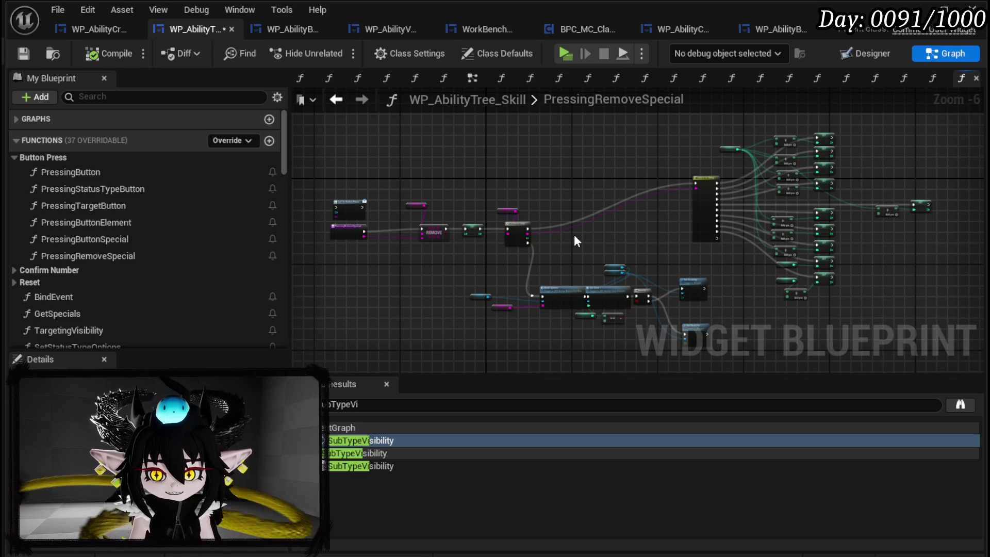
pyautogui.scroll(3, 576, 243)
pyautogui.moveTo(577, 191); pyautogui.dragTo(456, 177)
pyautogui.scroll(-1, 395, 179)
pyautogui.moveTo(382, 194)
pyautogui.mouseDown()
pyautogui.moveTo(415, 262)
pyautogui.moveTo(472, 175)
pyautogui.moveTo(686, 187)
pyautogui.mouseUp()
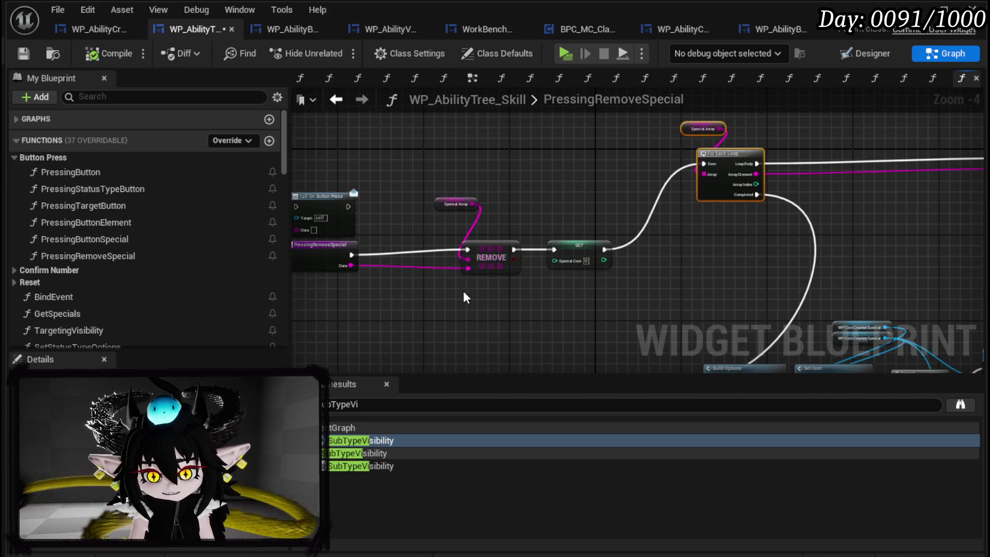
# Move the entry, REMOVE and SET group beside For Each Loop, wire REMOVE to it, and delete SET.
pyautogui.moveTo(394, 302); pyautogui.dragTo(484, 263)
pyautogui.moveTo(389, 279)
pyautogui.mouseDown()
pyautogui.moveTo(617, 142)
pyautogui.moveTo(665, 139)
pyautogui.mouseUp()
pyautogui.moveTo(679, 197)
pyautogui.mouseDown()
pyautogui.moveTo(706, 178)
pyautogui.moveTo(739, 125)
pyautogui.mouseUp()
pyautogui.moveTo(685, 163); pyautogui.dragTo(510, 262)
pyautogui.click(459, 282)
pyautogui.moveTo(347, 249)
pyautogui.mouseDown()
pyautogui.moveTo(969, 250)
pyautogui.moveTo(747, 233)
pyautogui.mouseUp()
pyautogui.press('Escape')
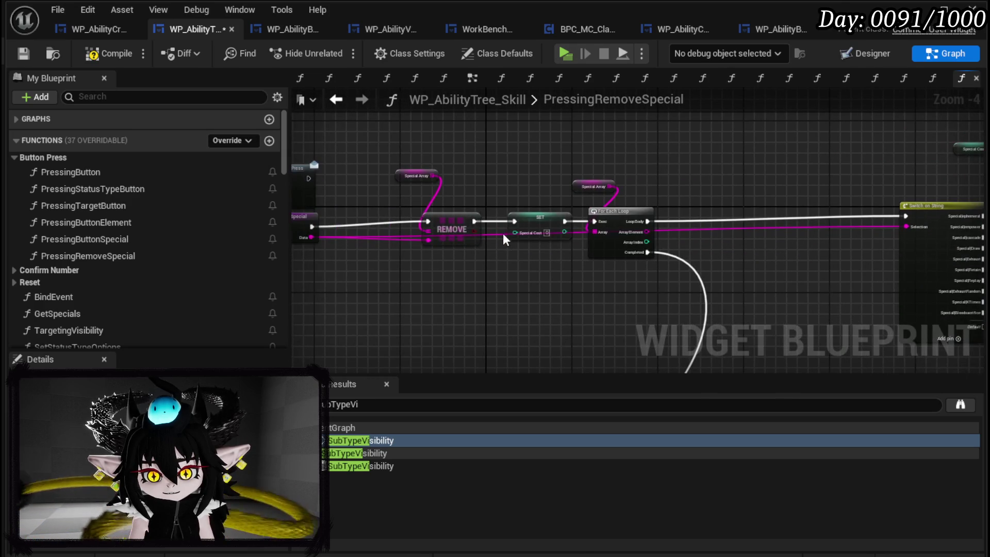
pyautogui.moveTo(474, 222); pyautogui.dragTo(595, 222)
pyautogui.click(540, 226)
pyautogui.press('Delete')
# Move the loop nodes down and connect REMOVE's execution to Switch on String.
pyautogui.moveTo(561, 291); pyautogui.dragTo(481, 227)
pyautogui.moveTo(486, 181)
pyautogui.mouseDown()
pyautogui.moveTo(532, 330)
pyautogui.moveTo(532, 187)
pyautogui.moveTo(460, 290)
pyautogui.mouseUp()
pyautogui.press('Escape')
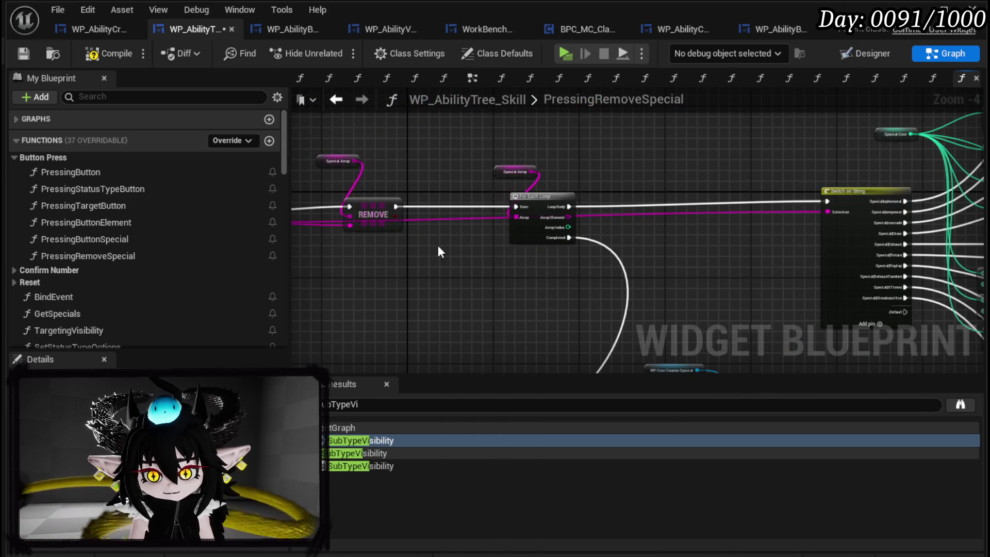
pyautogui.keyDown('ctrl'); pyautogui.click(540, 196); pyautogui.keyUp('ctrl')
pyautogui.moveTo(549, 201); pyautogui.dragTo(503, 286)
pyautogui.moveTo(396, 206); pyautogui.dragTo(828, 202)
pyautogui.moveTo(788, 248)
pyautogui.mouseDown()
pyautogui.moveTo(417, 214)
pyautogui.moveTo(431, 259)
pyautogui.moveTo(856, 157)
pyautogui.mouseUp()
# Add a Sequence after REMOVE with Then 1 to Build Options, delete the loop nodes, and compile.
pyautogui.moveTo(440, 170); pyautogui.dragTo(417, 224)
pyautogui.moveTo(453, 181); pyautogui.dragTo(516, 188)
pyautogui.write('seque')
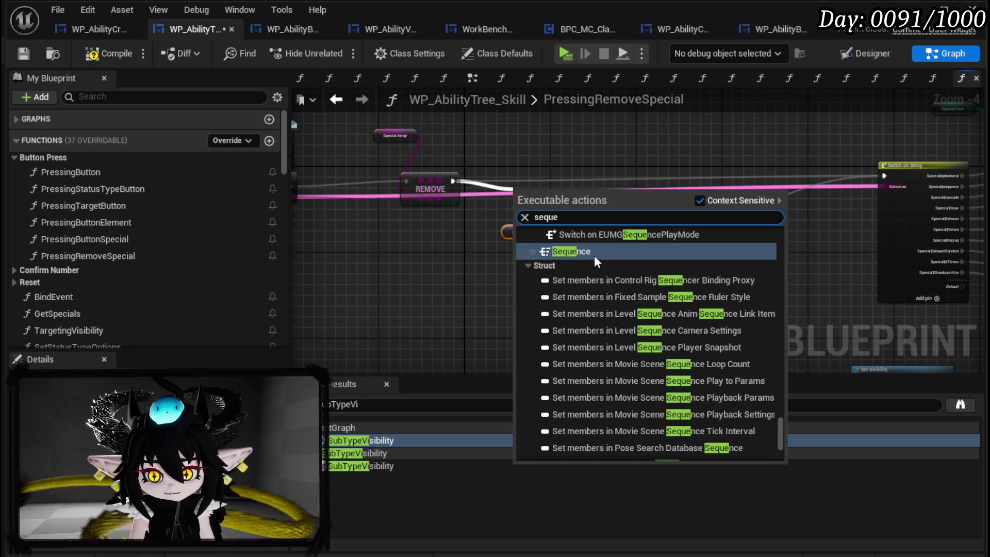
pyautogui.click(585, 251)
pyautogui.moveTo(531, 192)
pyautogui.mouseDown()
pyautogui.moveTo(533, 173)
pyautogui.moveTo(500, 381)
pyautogui.moveTo(546, 184)
pyautogui.moveTo(568, 408)
pyautogui.moveTo(574, 190)
pyautogui.moveTo(548, 192)
pyautogui.mouseUp()
pyautogui.moveTo(583, 133)
pyautogui.mouseDown()
pyautogui.moveTo(568, 237)
pyautogui.moveTo(541, 303)
pyautogui.mouseUp()
pyautogui.moveTo(433, 233); pyautogui.dragTo(684, 237)
pyautogui.press('Delete')
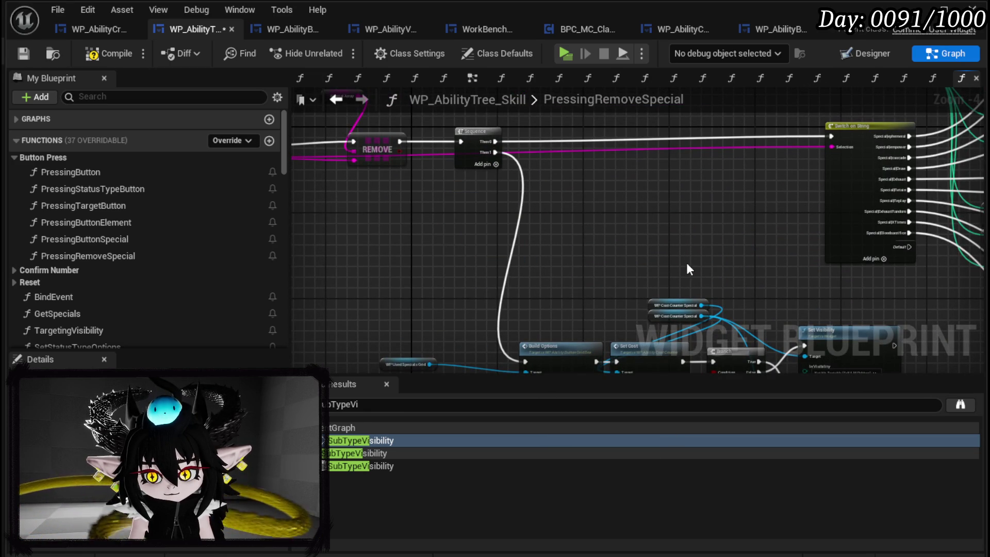
pyautogui.click(113, 61)
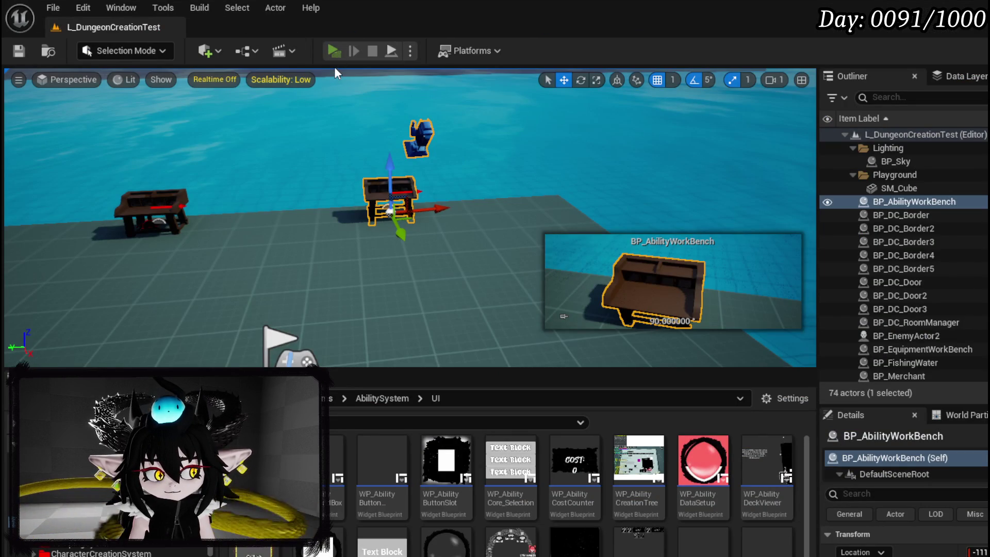
# Start a play-in-editor session and add several special modifiers to the ability card.
pyautogui.click(334, 51)
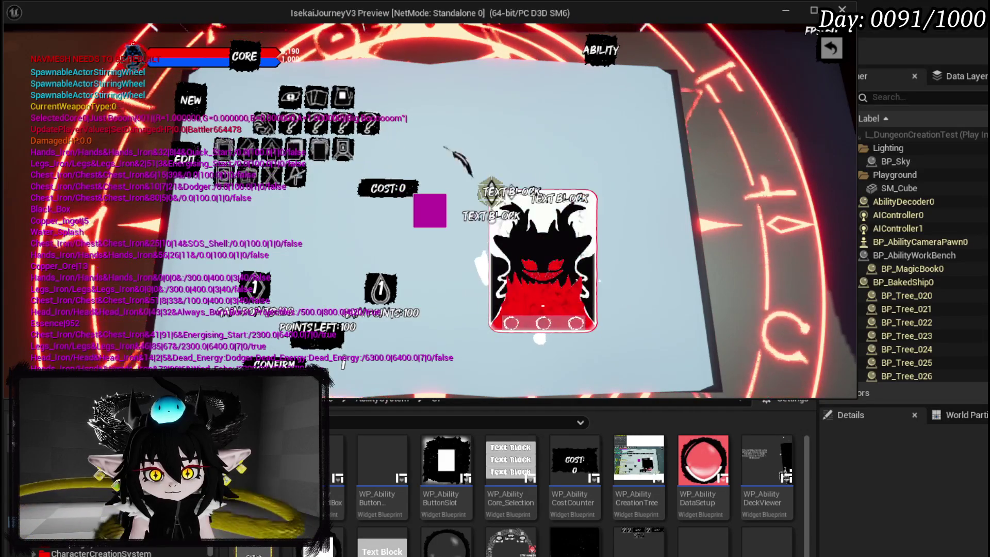
pyautogui.click(323, 167)
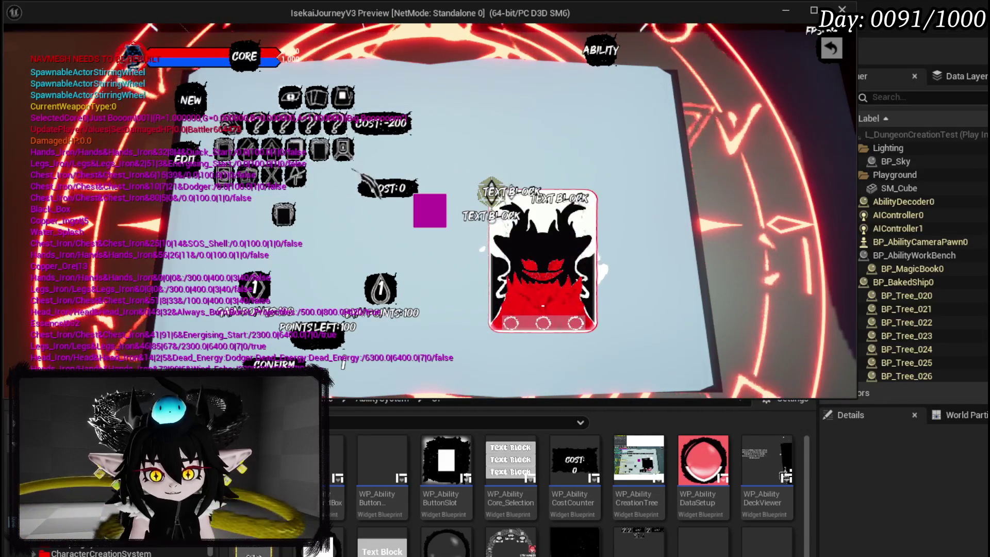
pyautogui.click(317, 157)
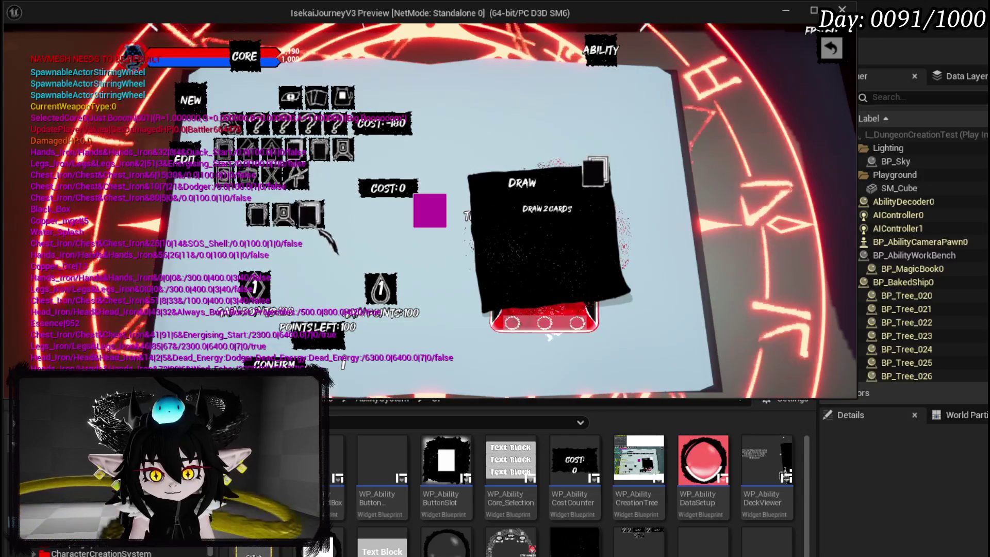
pyautogui.click(298, 177)
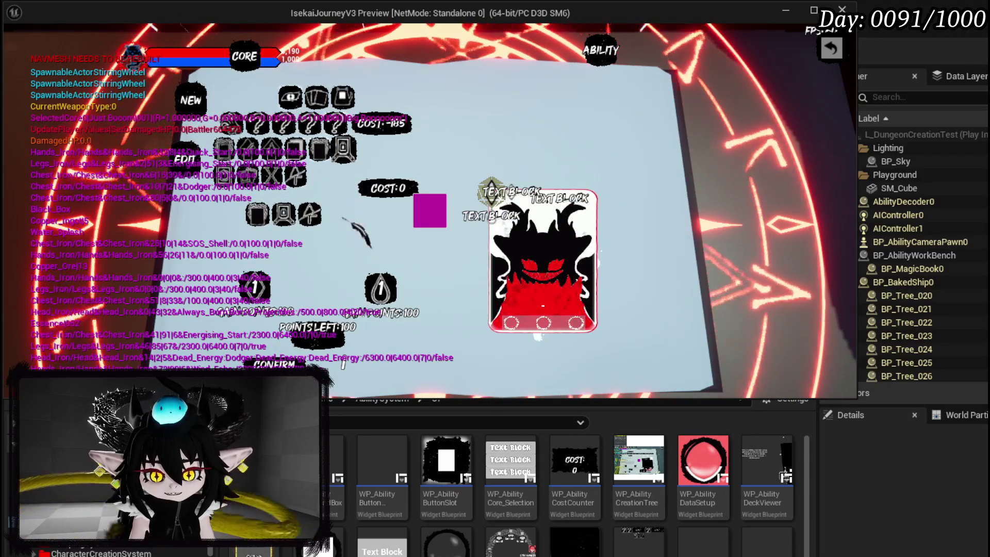
pyautogui.moveTo(261, 219)
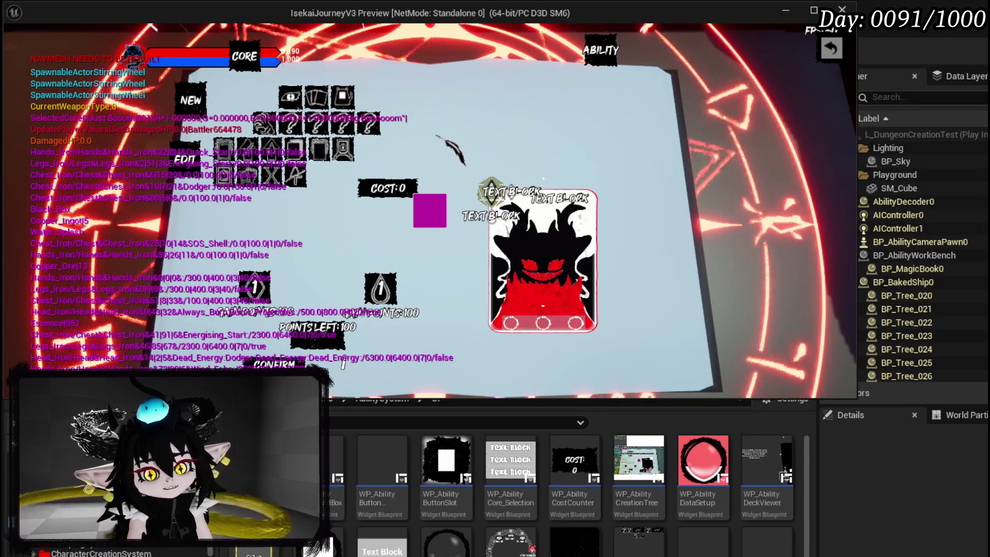
# Add and remove the square, arrow and Ephemeral specials while checking the cost, then stop play.
pyautogui.click(320, 149)
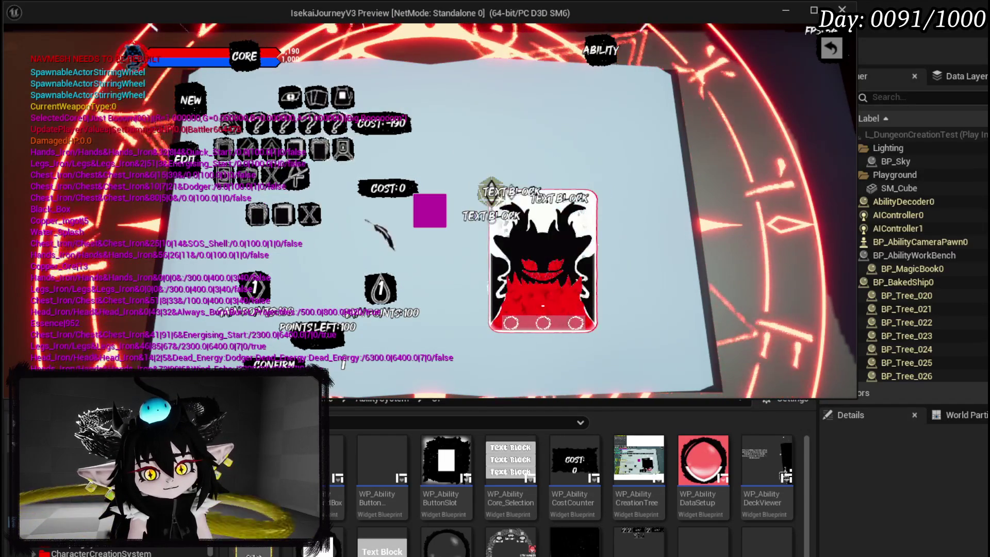
pyautogui.click(284, 215)
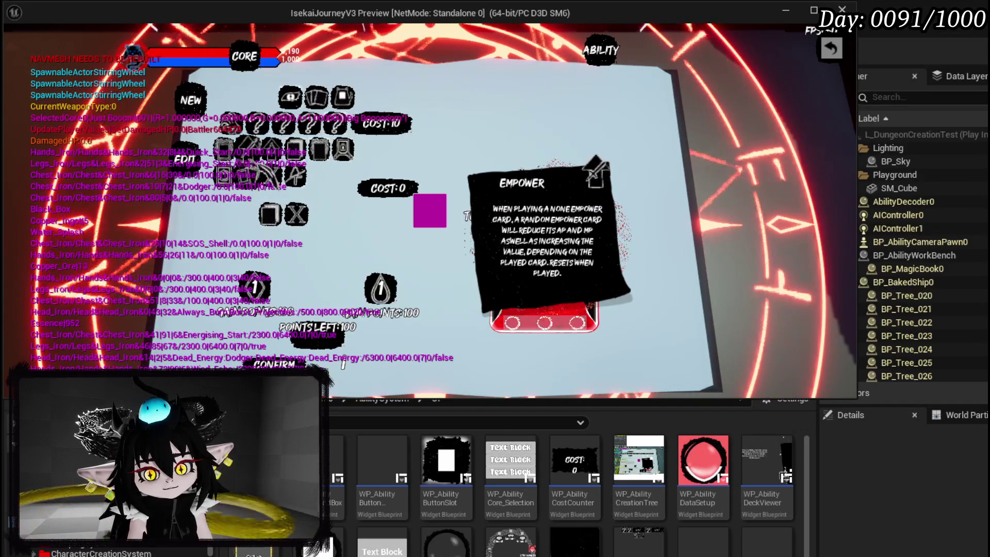
pyautogui.click(320, 150)
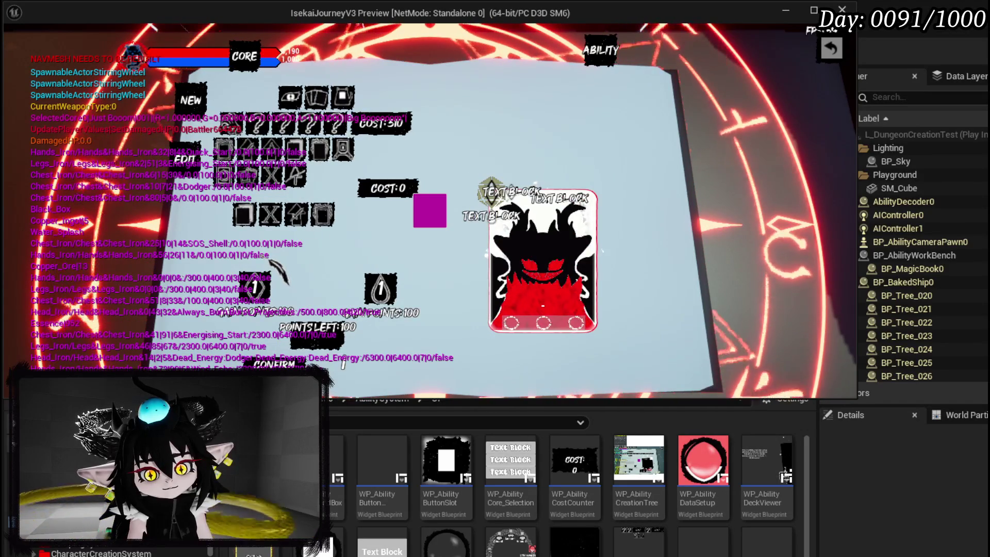
pyautogui.moveTo(343, 220)
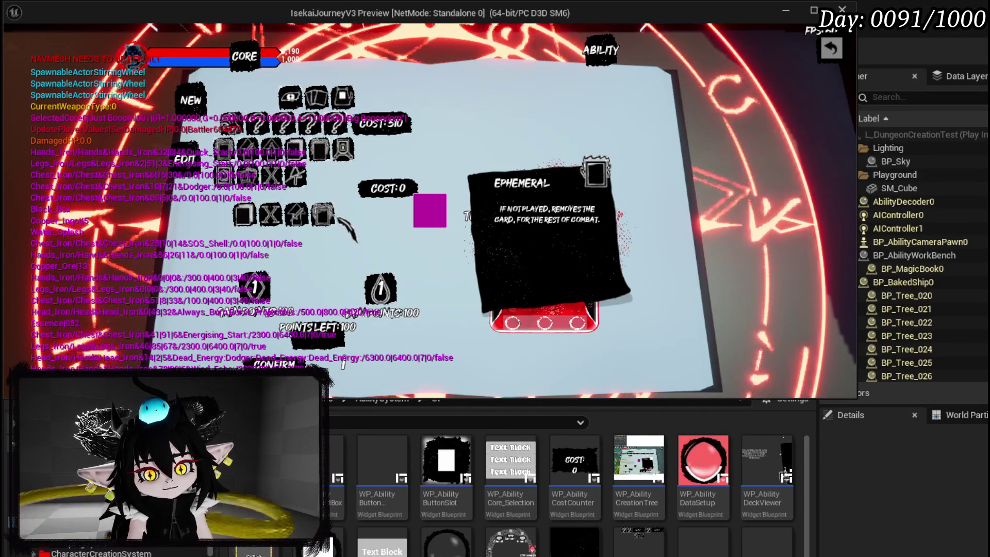
pyautogui.click(296, 215)
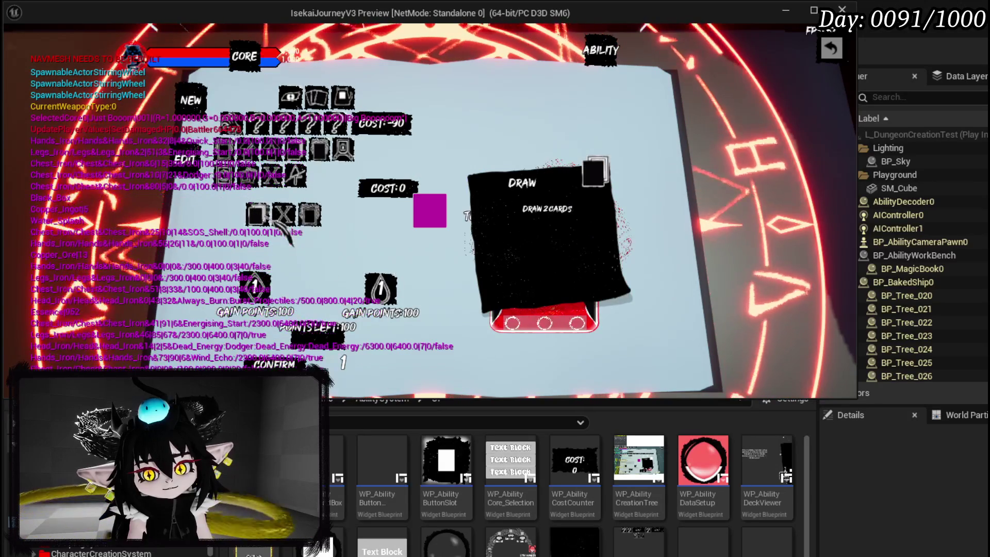
pyautogui.moveTo(322, 219)
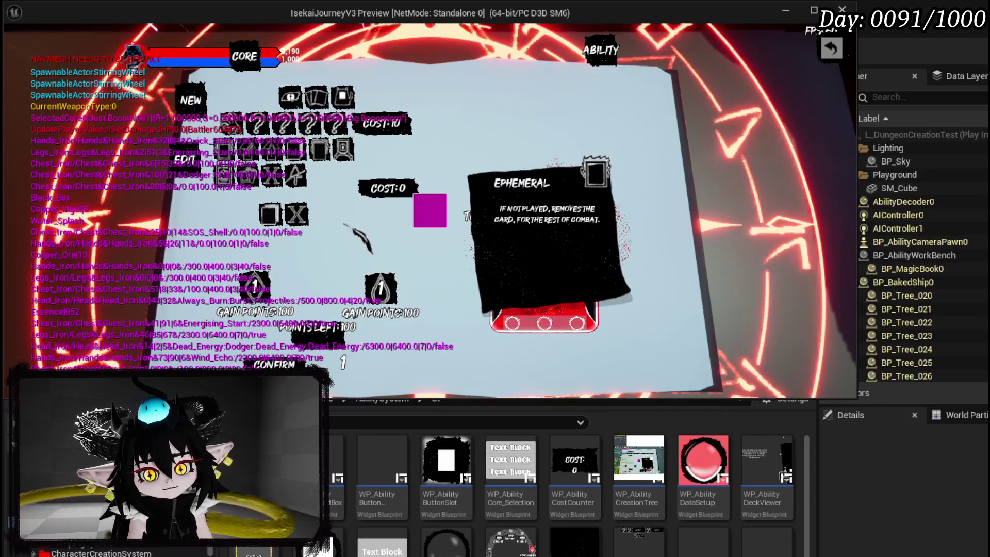
pyautogui.click(290, 215)
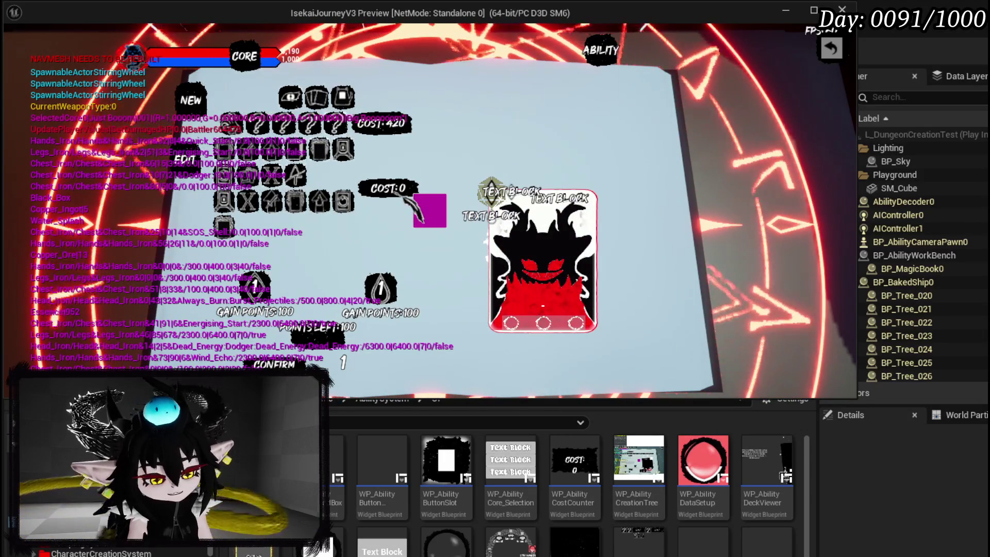
pyautogui.press('Escape')
pyautogui.click(19, 51)
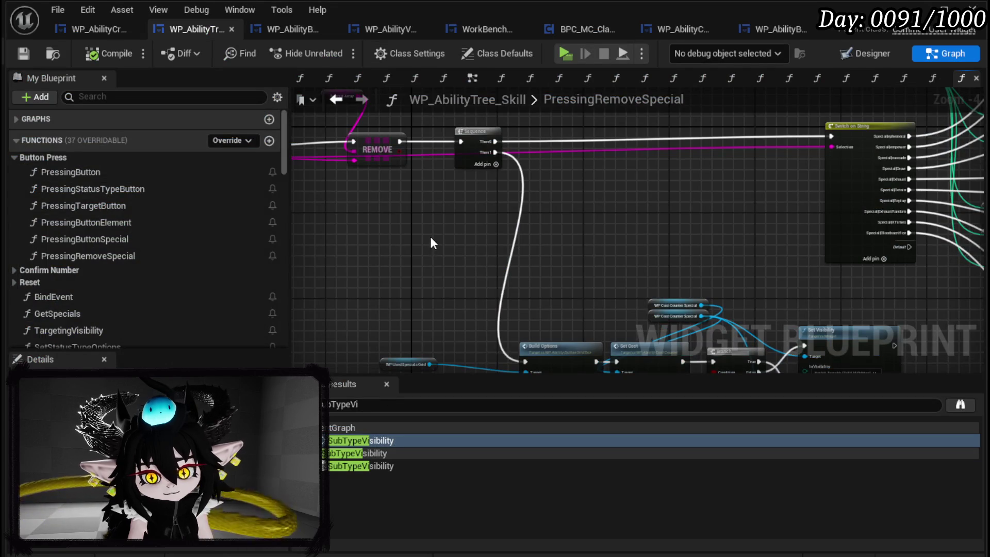
# Delete the COST:0 counter widget from the skill tree's Designer layout.
pyautogui.moveTo(430, 243); pyautogui.dragTo(564, 172)
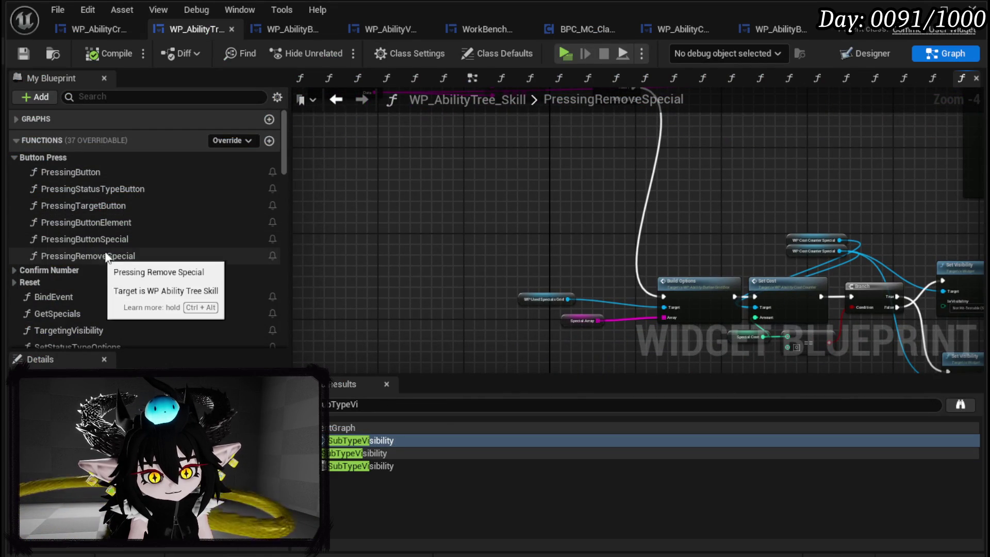
pyautogui.click(853, 56)
pyautogui.moveTo(332, 112); pyautogui.dragTo(267, 42)
pyautogui.click(521, 185)
pyautogui.scroll(-2, 626, 194)
pyautogui.moveTo(624, 242)
pyautogui.mouseDown()
pyautogui.moveTo(515, 250)
pyautogui.moveTo(579, 192)
pyautogui.moveTo(586, 208)
pyautogui.moveTo(535, 212)
pyautogui.moveTo(565, 212)
pyautogui.moveTo(552, 213)
pyautogui.mouseUp()
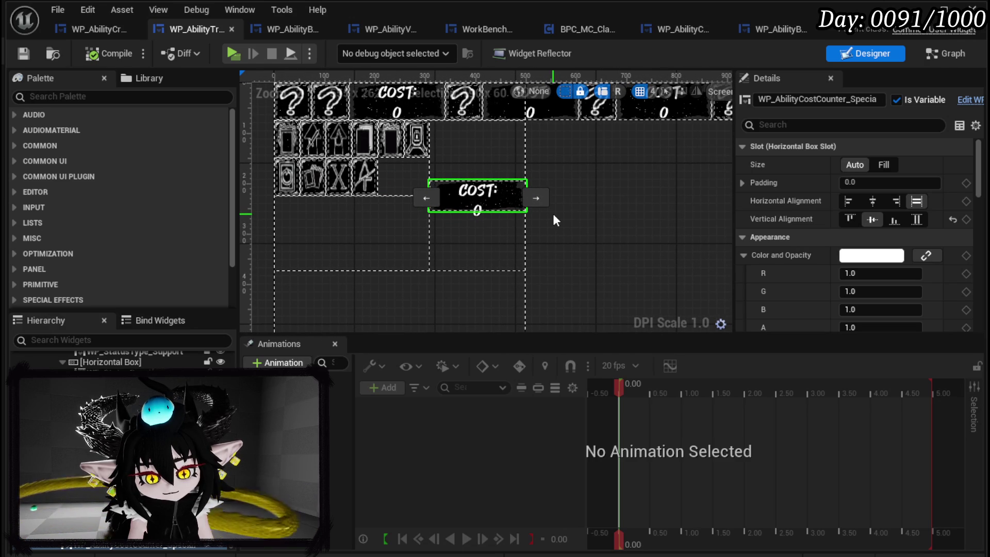
pyautogui.press('Delete')
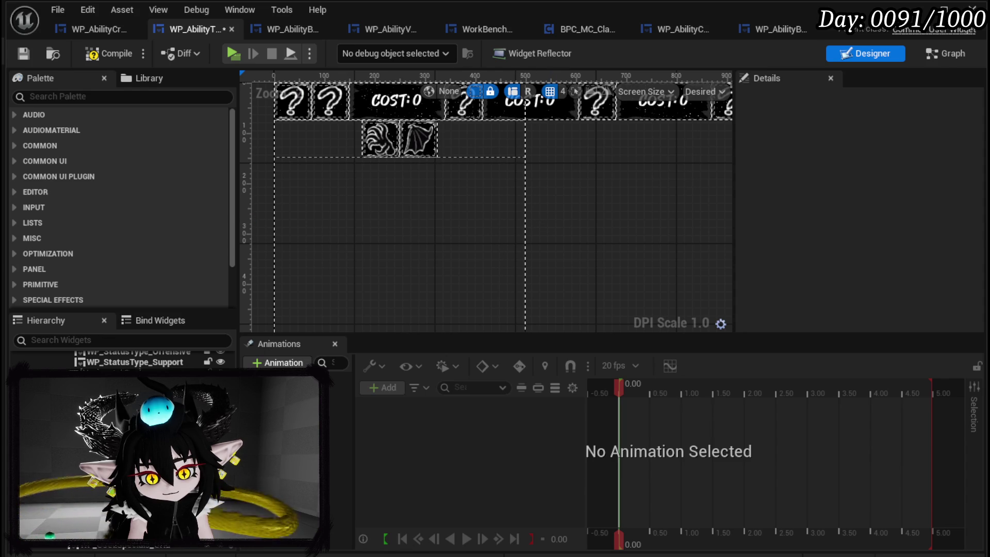
# Save the skill tree widget and show WP_AbilityCreationTree in the Designer.
pyautogui.click(400, 196)
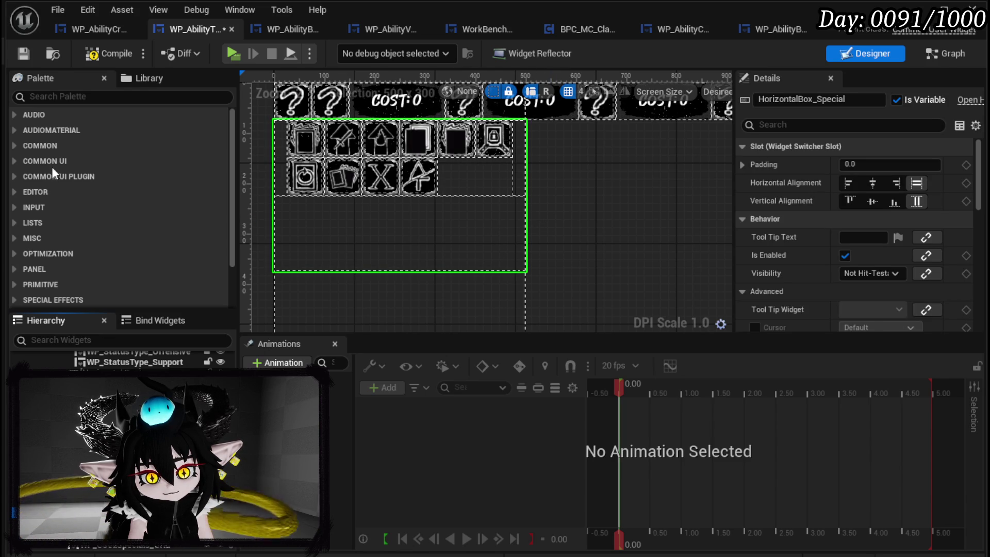
pyautogui.click(25, 53)
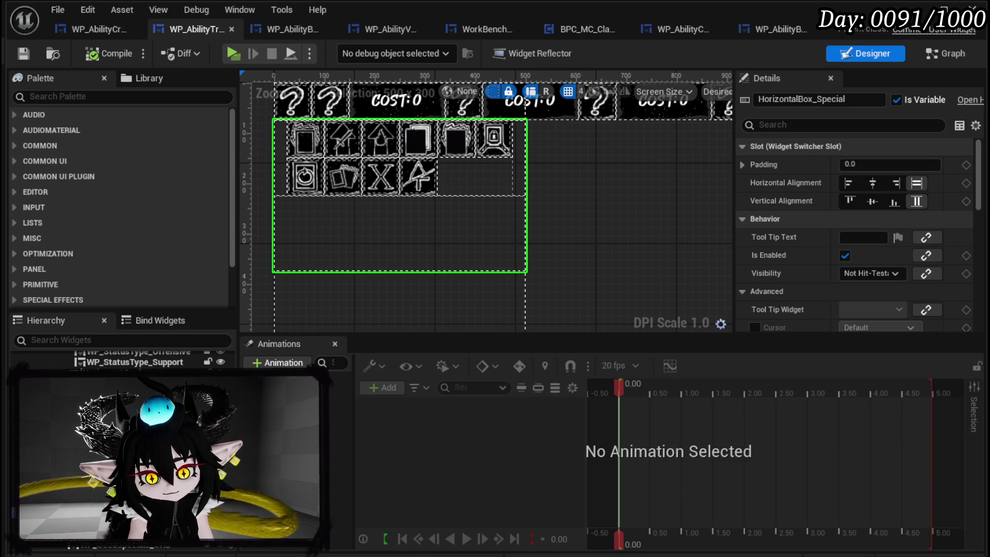
pyautogui.scroll(-5, 639, 238)
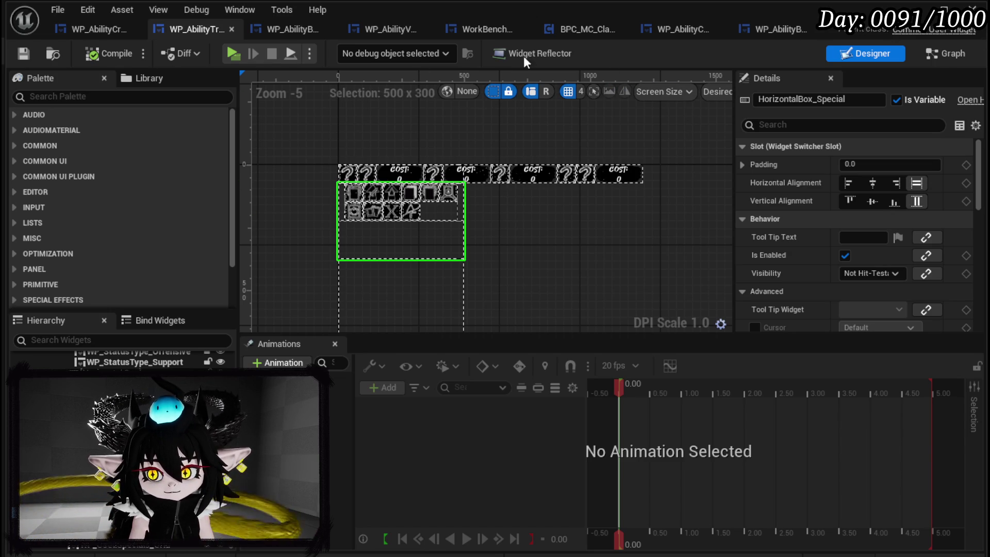
pyautogui.click(100, 32)
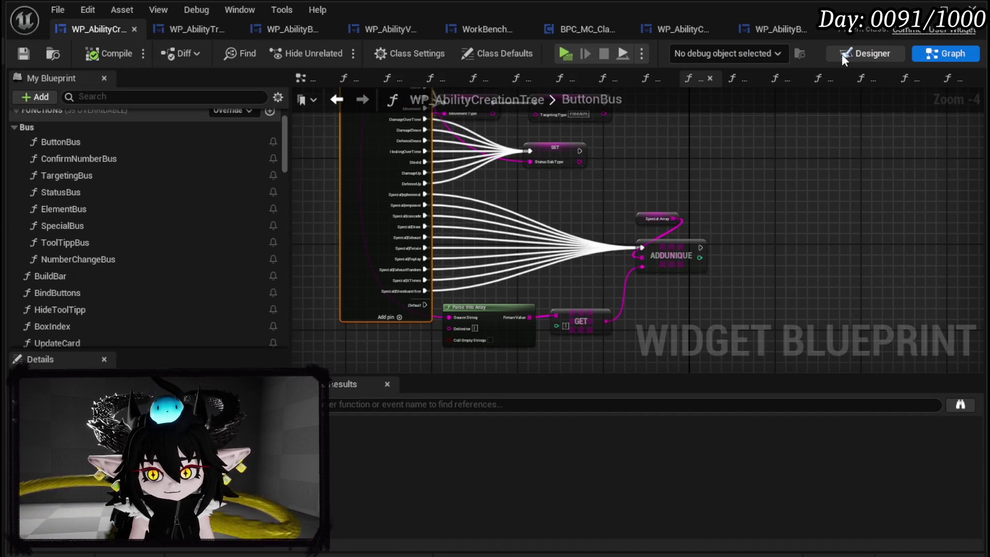
pyautogui.click(866, 53)
# Move the magenta Button_0 beside the card's bottom-right corner at position 657, 417.
pyautogui.scroll(6, 528, 234)
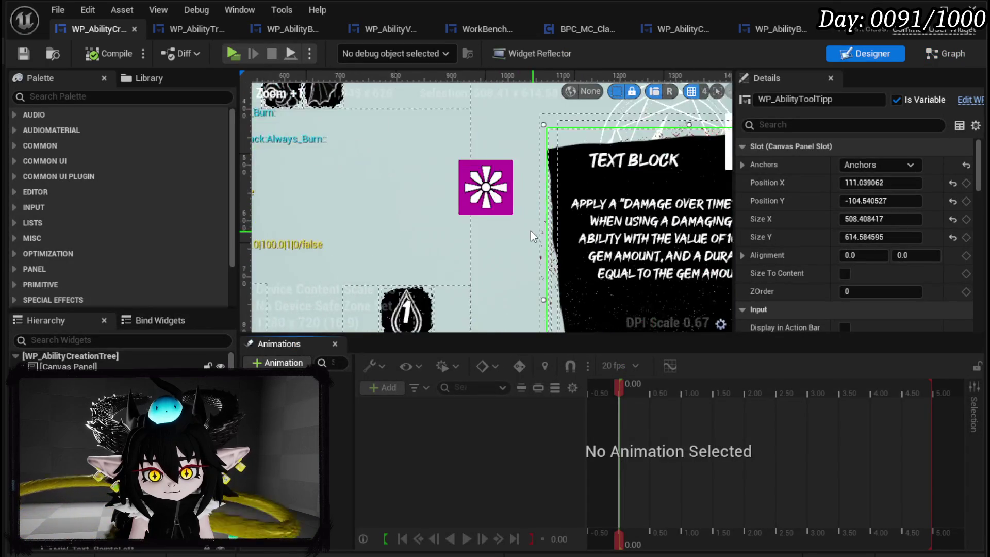
pyautogui.click(419, 95)
pyautogui.scroll(-1, 464, 132)
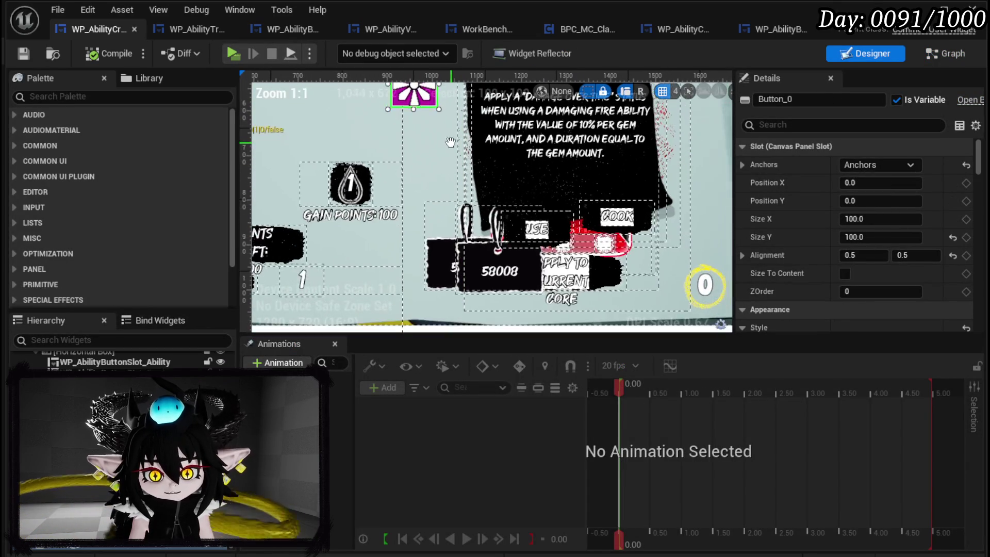
pyautogui.scroll(1, 434, 165)
pyautogui.moveTo(417, 130)
pyautogui.mouseDown()
pyautogui.moveTo(431, 231)
pyautogui.moveTo(584, 304)
pyautogui.moveTo(589, 286)
pyautogui.moveTo(623, 291)
pyautogui.moveTo(613, 287)
pyautogui.mouseUp()
pyautogui.scroll(-3, 431, 231)
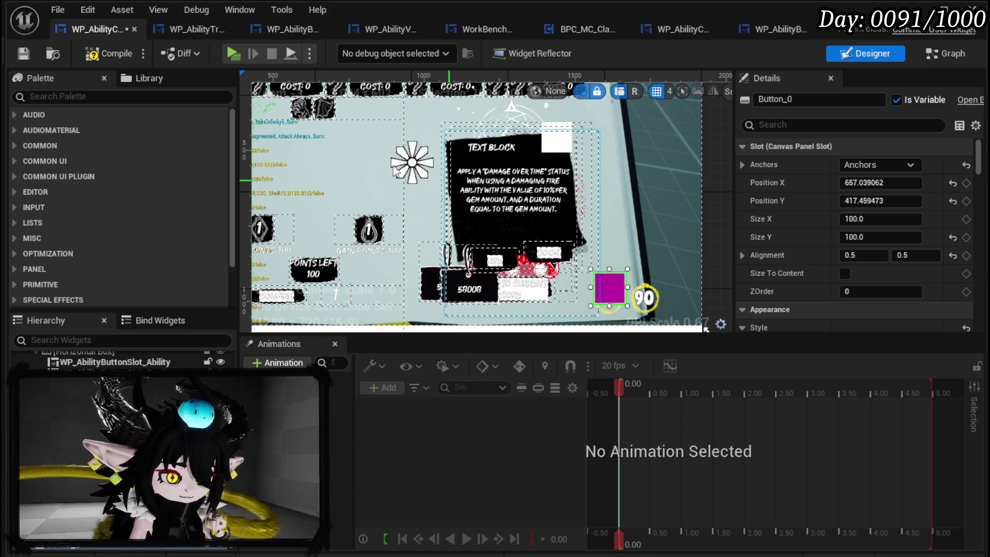
# Save WP_AbilityCreationTree and select the WP_AbilityToolTipp widget.
pyautogui.click(28, 53)
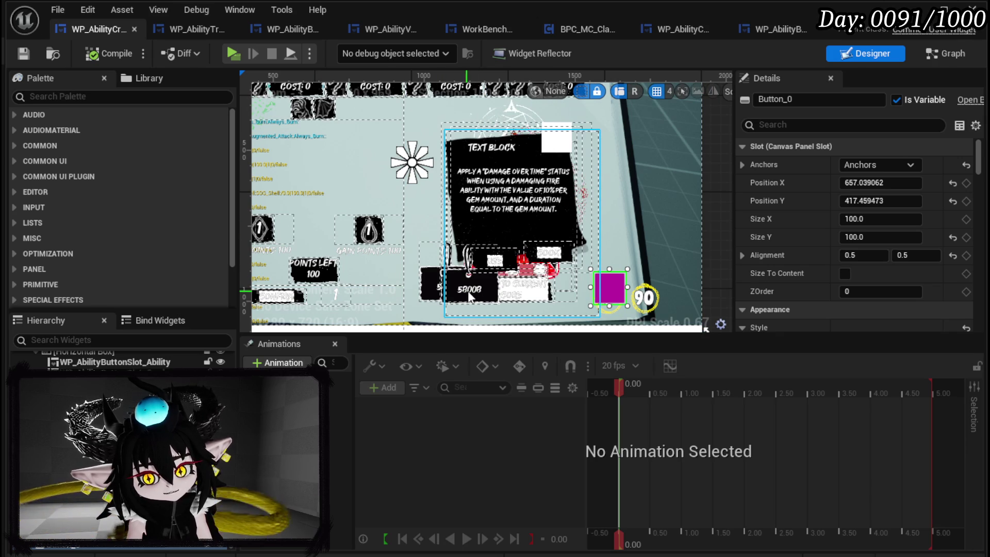
pyautogui.scroll(-5, 460, 293)
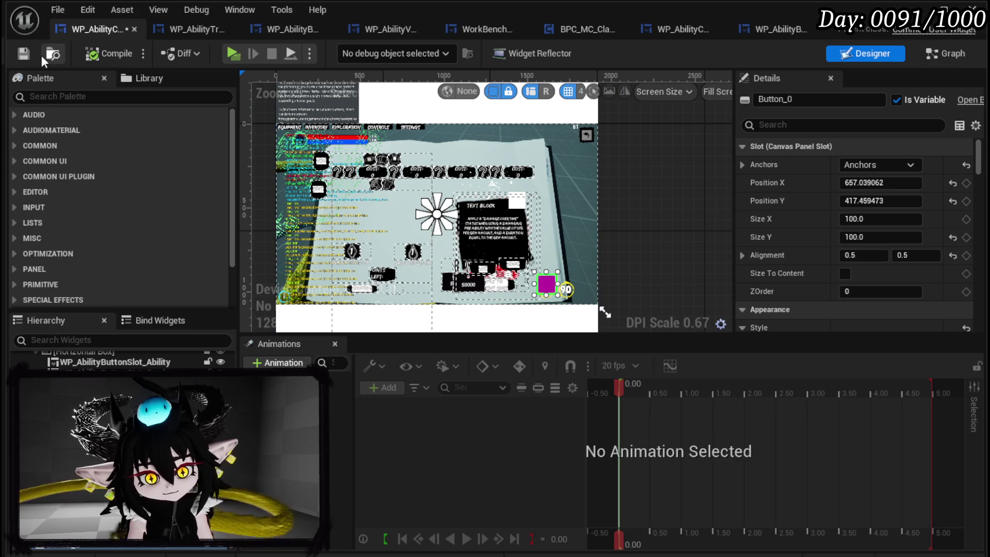
pyautogui.click(23, 54)
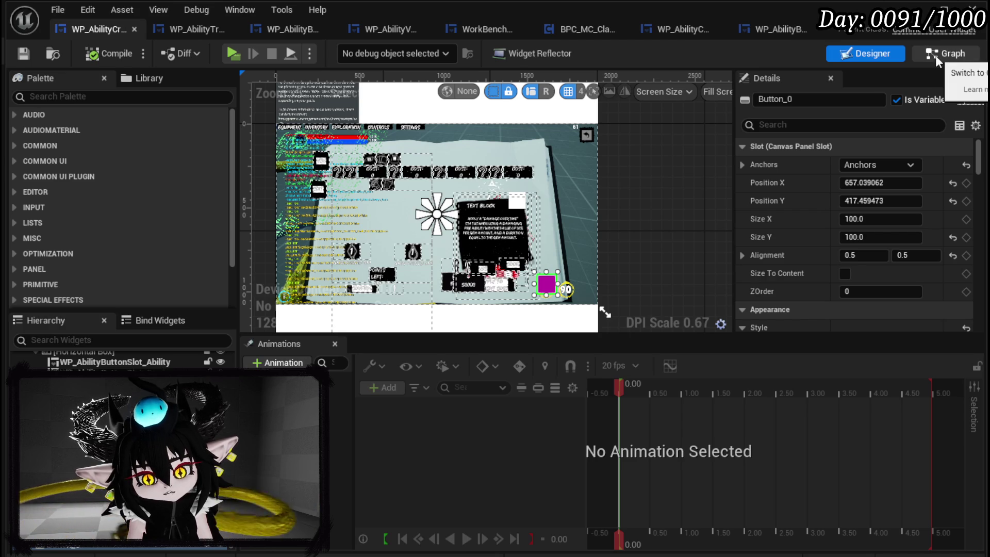
pyautogui.click(469, 233)
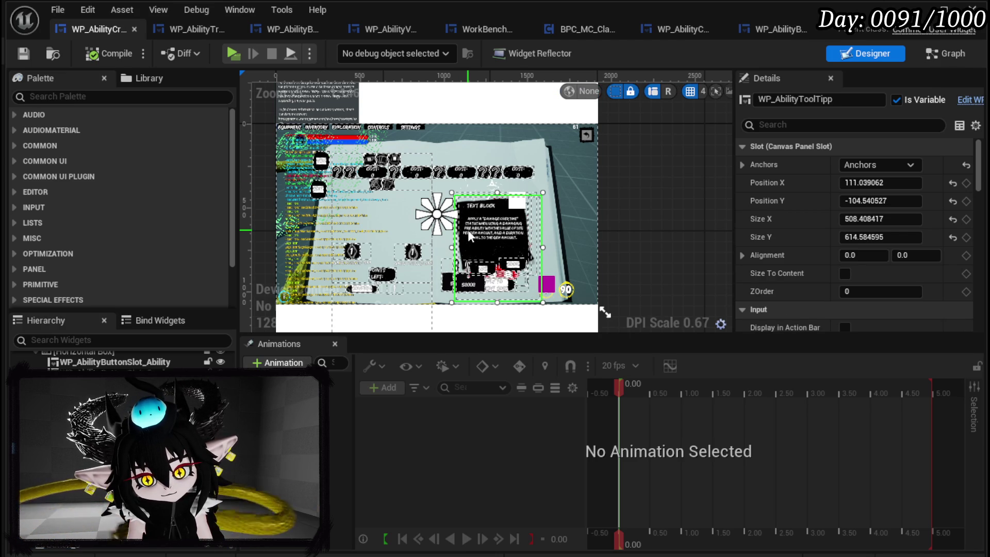
# Add an On Pressed event for the magenta Button_0 from its Details Events section.
pyautogui.click(933, 54)
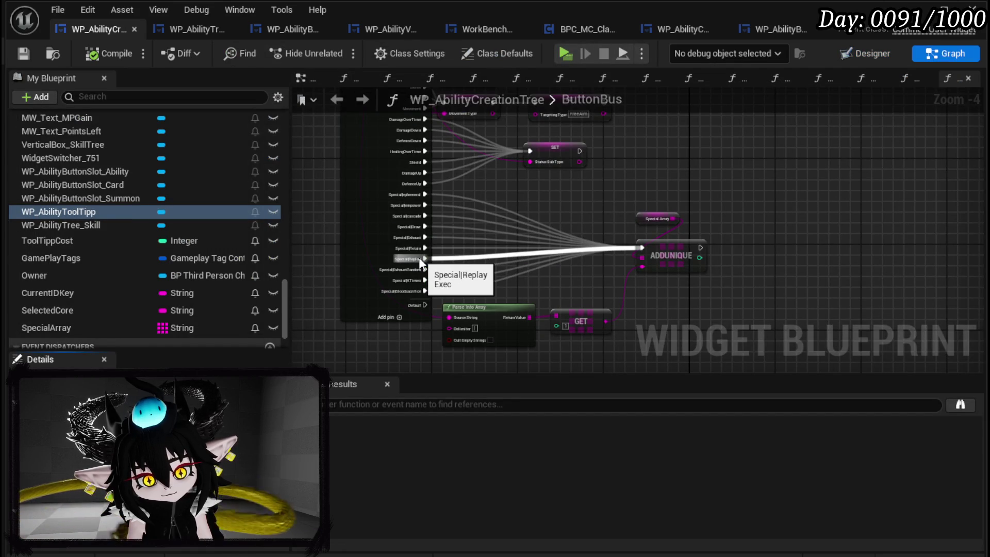
pyautogui.scroll(15, 135, 250)
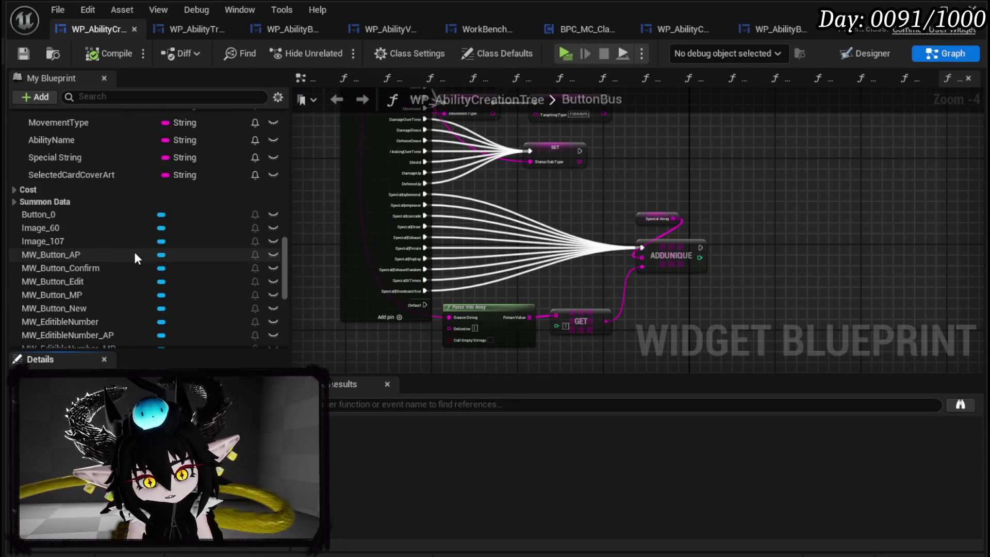
pyautogui.scroll(15, 134, 251)
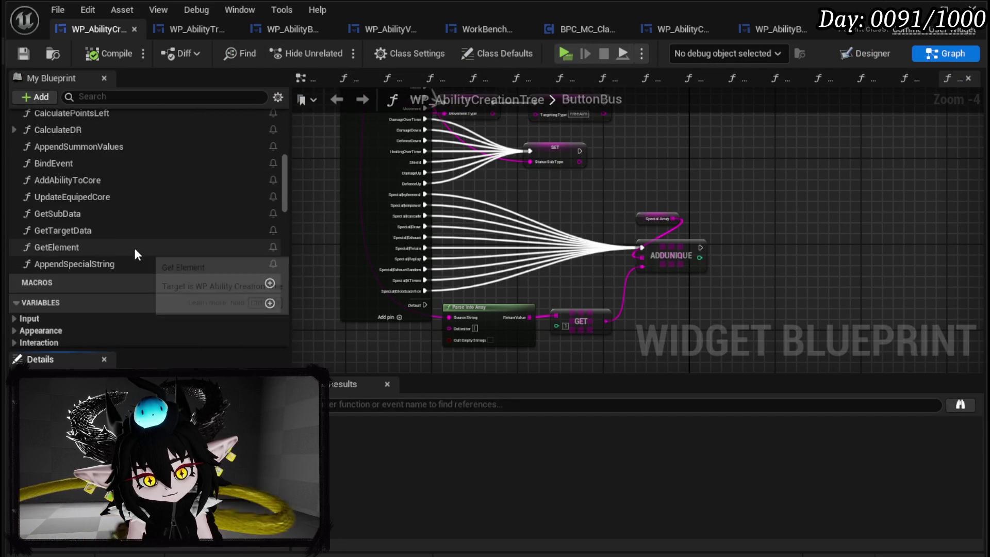
pyautogui.scroll(10, 135, 251)
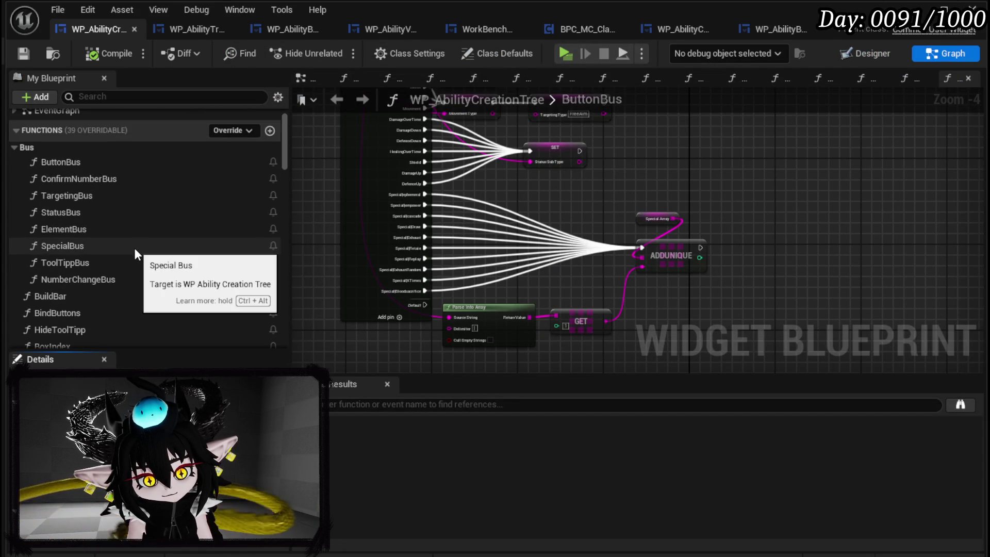
pyautogui.scroll(-3, 134, 248)
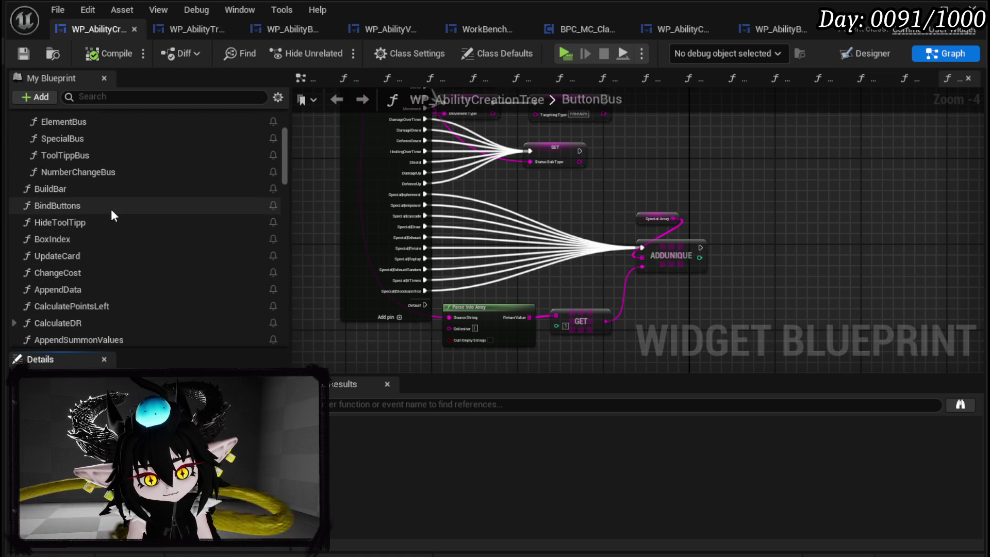
pyautogui.click(858, 55)
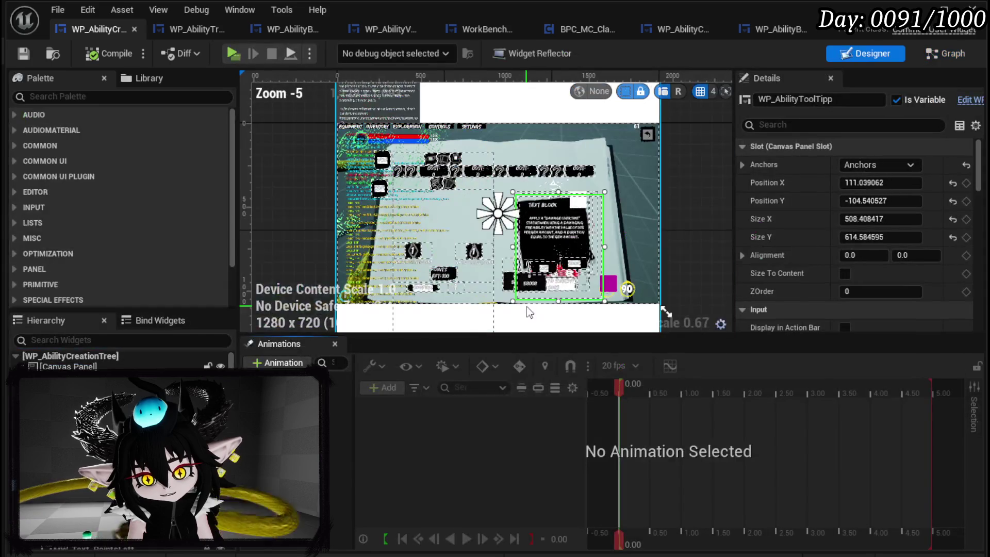
pyautogui.click(608, 283)
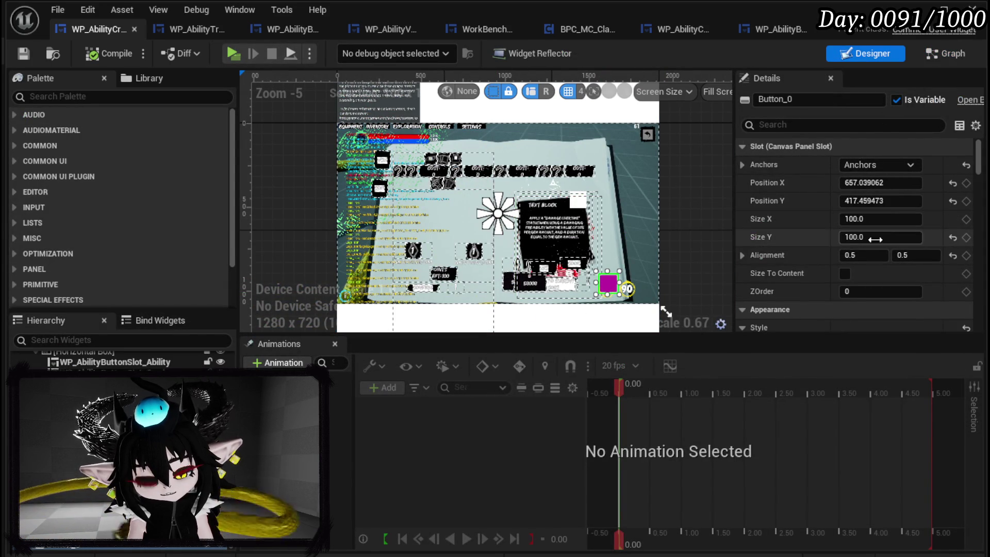
pyautogui.scroll(-10, 872, 237)
pyautogui.scroll(-15, 875, 239)
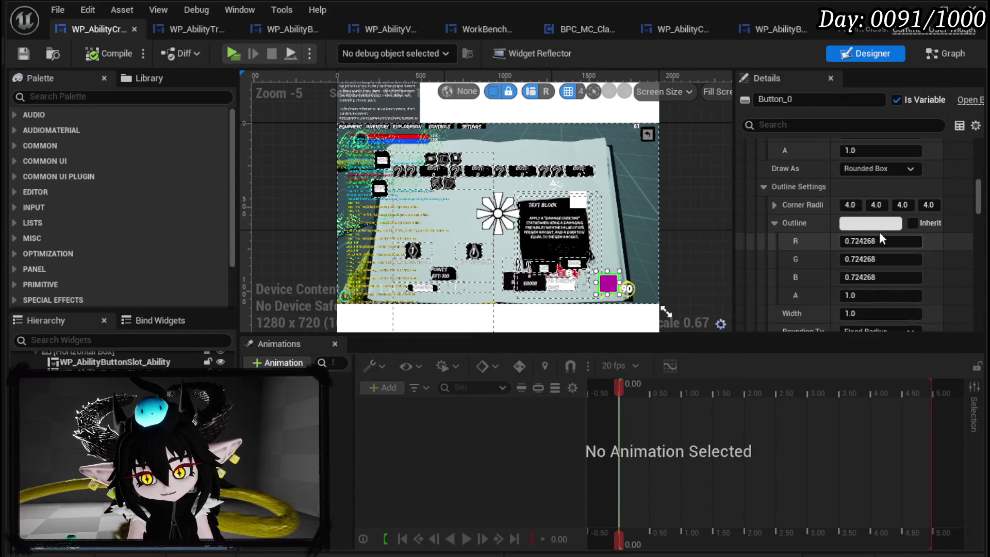
pyautogui.scroll(-10, 967, 219)
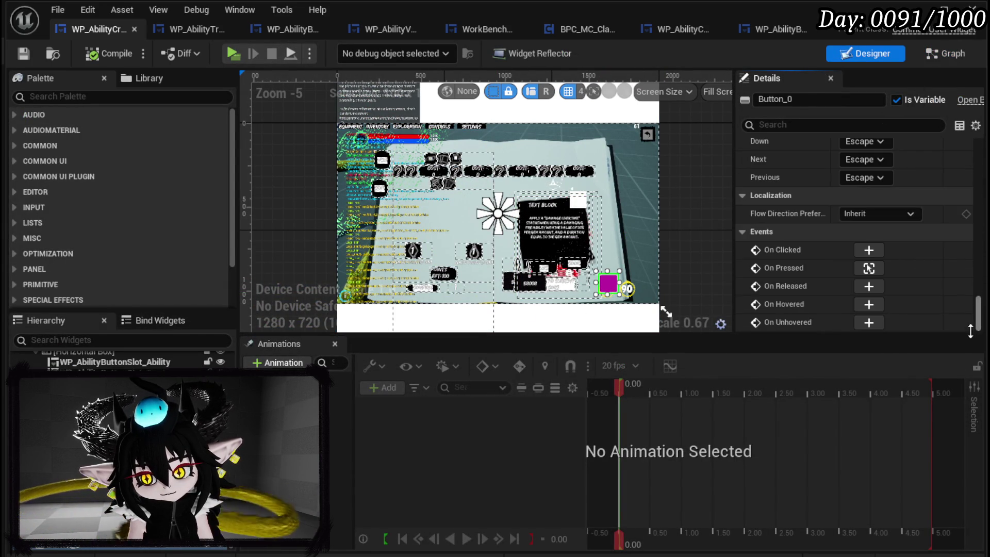
pyautogui.click(878, 268)
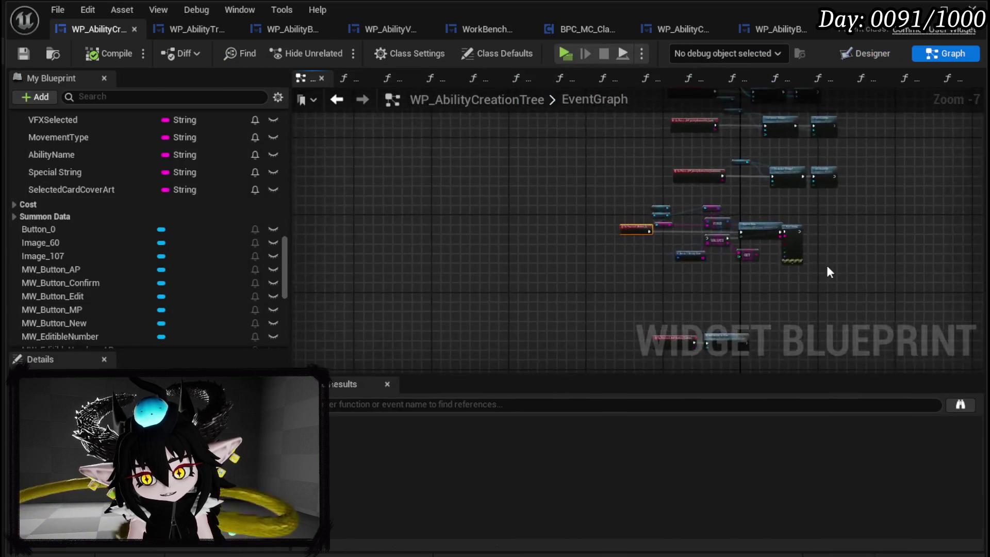
# Add a WP_AbilityToolTipp getter with a Set Data call beside the On Pressed event.
pyautogui.scroll(3, 552, 281)
pyautogui.moveTo(435, 166)
pyautogui.mouseDown()
pyautogui.moveTo(457, 337)
pyautogui.moveTo(444, 273)
pyautogui.moveTo(357, 218)
pyautogui.mouseUp()
pyautogui.scroll(-5, 68, 283)
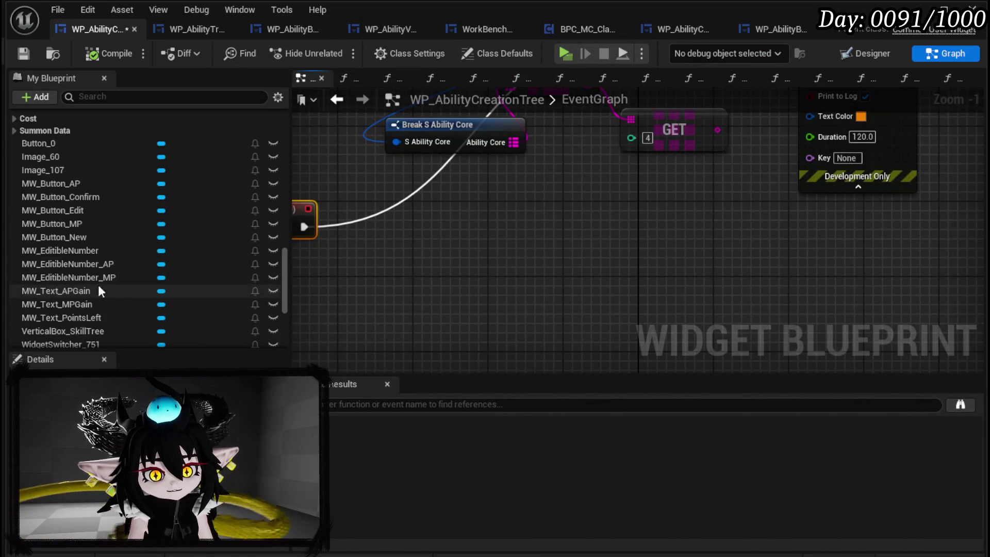
pyautogui.scroll(-3, 148, 292)
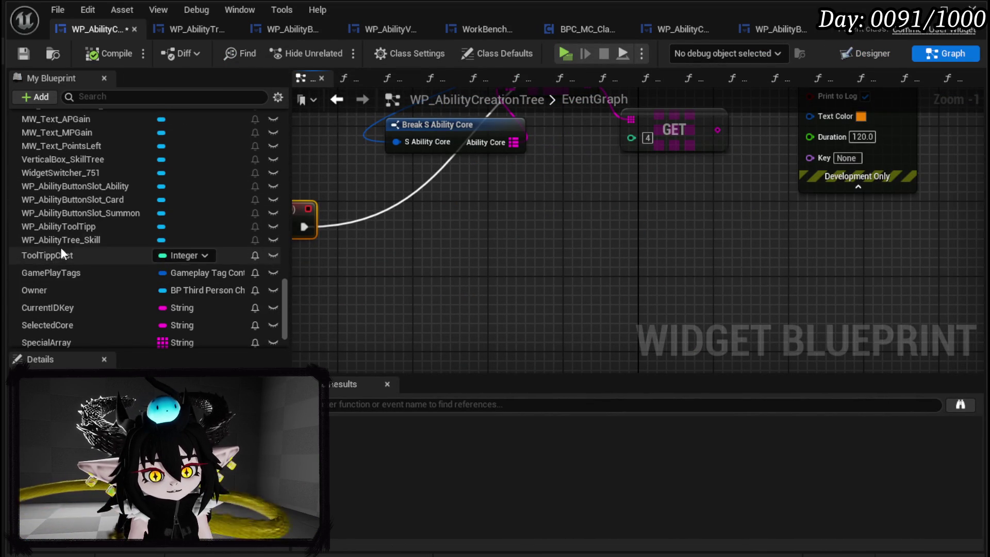
pyautogui.click(73, 226)
pyautogui.moveTo(174, 238)
pyautogui.mouseDown()
pyautogui.moveTo(499, 212)
pyautogui.moveTo(516, 202)
pyautogui.moveTo(551, 247)
pyautogui.mouseUp()
pyautogui.write('Set Data')
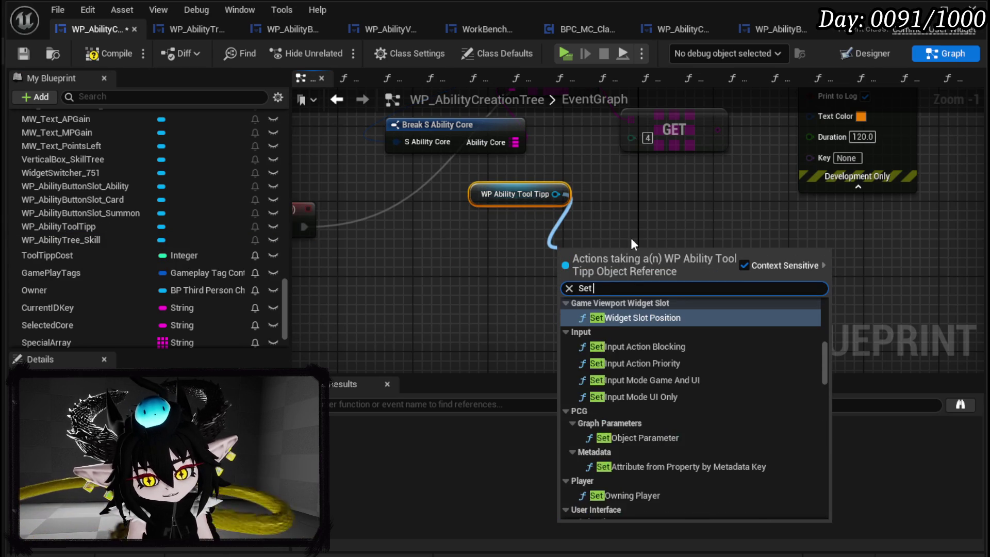
pyautogui.click(622, 344)
pyautogui.moveTo(620, 270); pyautogui.dragTo(592, 251)
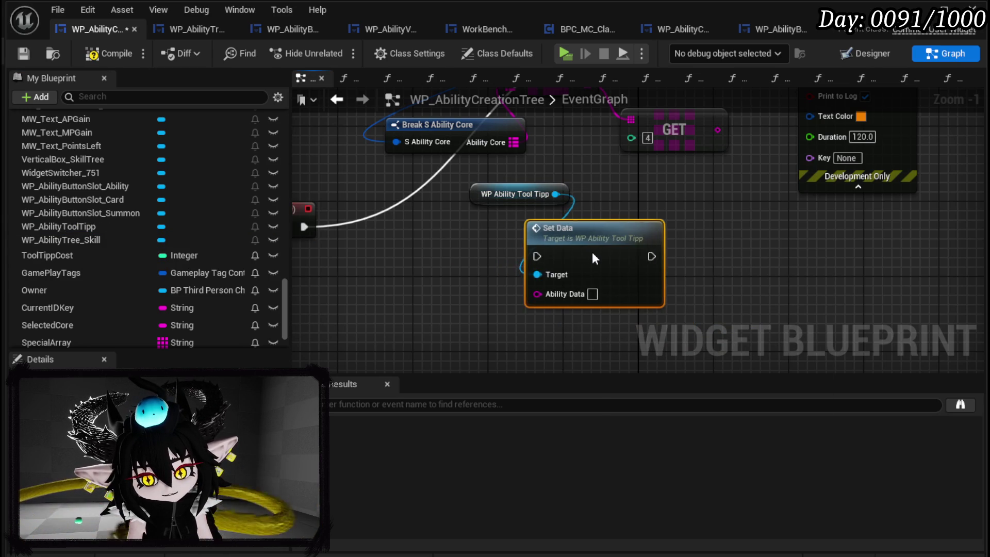
pyautogui.moveTo(417, 239); pyautogui.dragTo(643, 269)
pyautogui.moveTo(383, 229); pyautogui.dragTo(345, 257)
# Try an Append Special String call after On Pressed, then delete it.
pyautogui.scroll(3, 160, 264)
pyautogui.scroll(15, 160, 264)
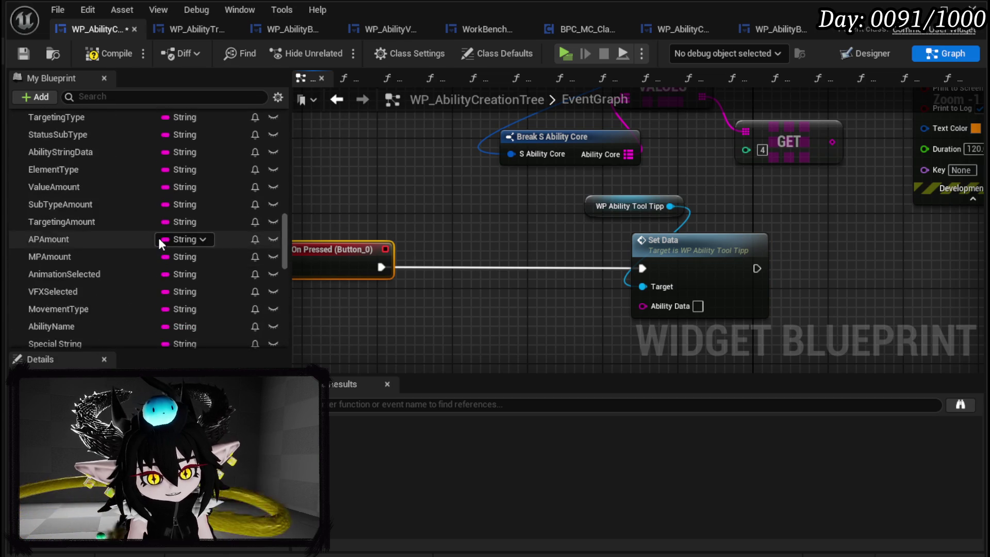
pyautogui.scroll(2, 157, 233)
pyautogui.moveTo(79, 228)
pyautogui.mouseDown()
pyautogui.moveTo(495, 278)
pyautogui.moveTo(462, 262)
pyautogui.mouseUp()
pyautogui.moveTo(382, 267); pyautogui.dragTo(417, 269)
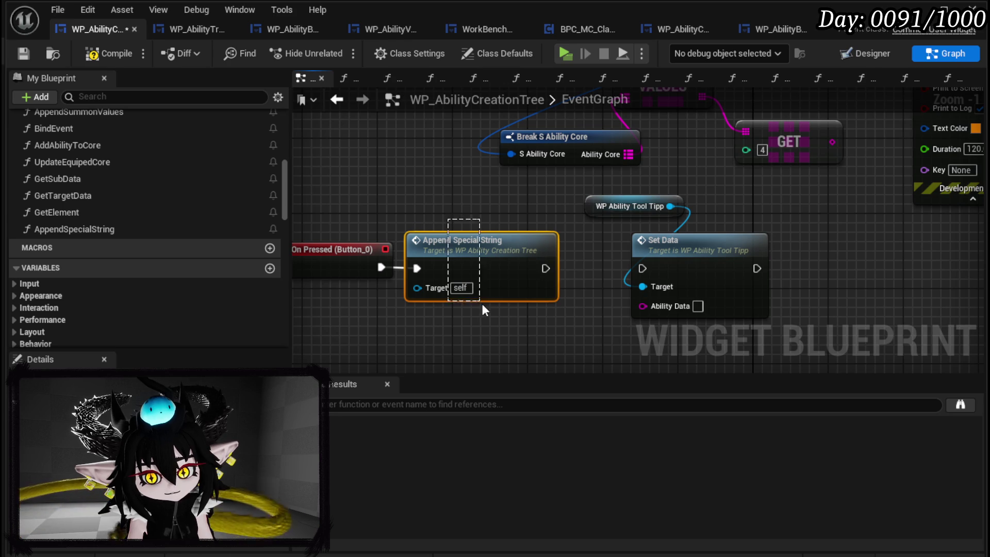
pyautogui.press('Delete')
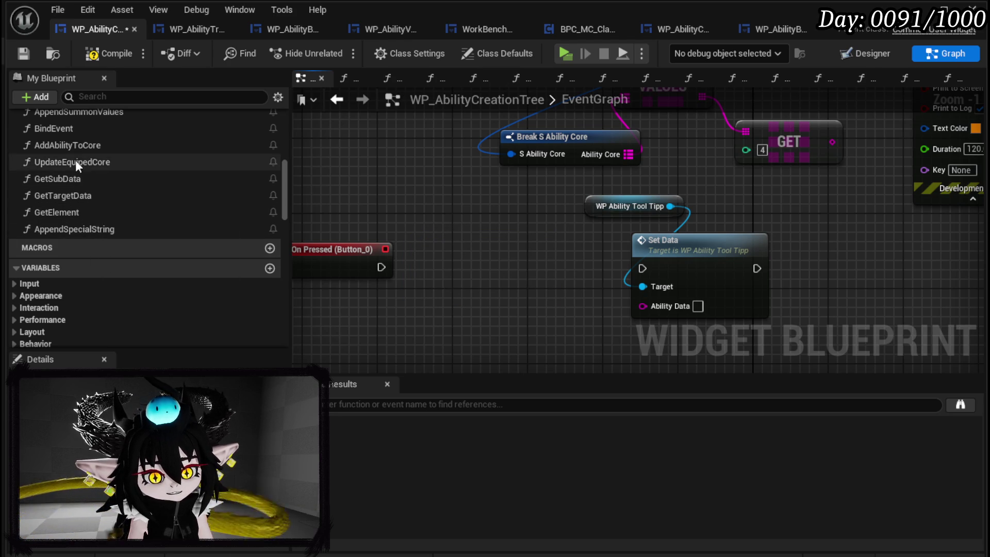
# Wire On Pressed into Append Data, feed New Ability Data into Set Data, and compile.
pyautogui.scroll(1, 85, 160)
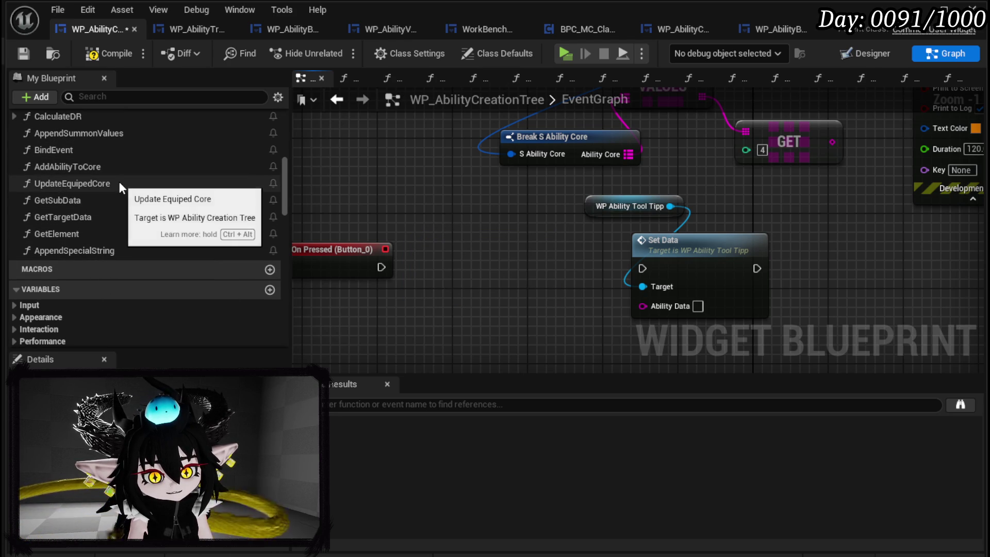
pyautogui.scroll(3, 133, 246)
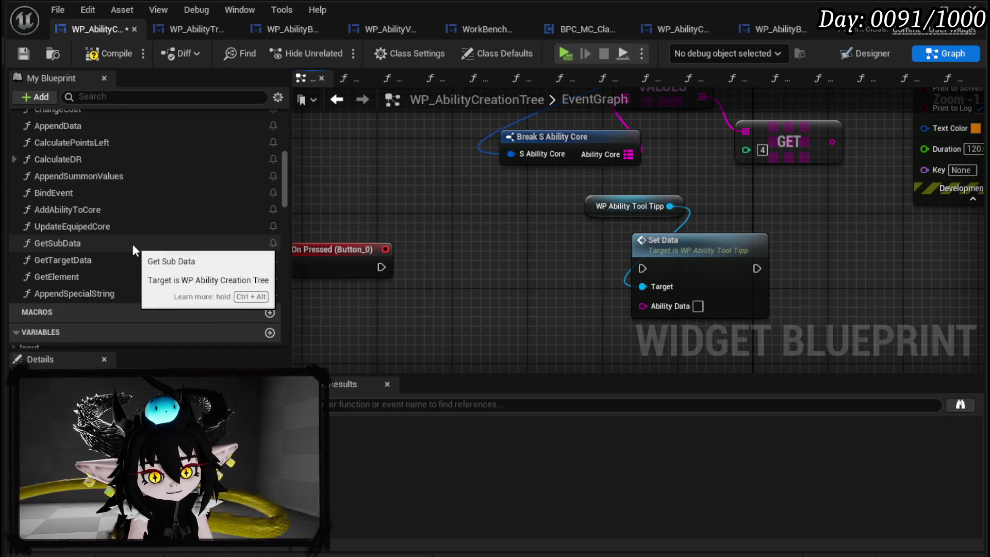
pyautogui.scroll(3, 133, 249)
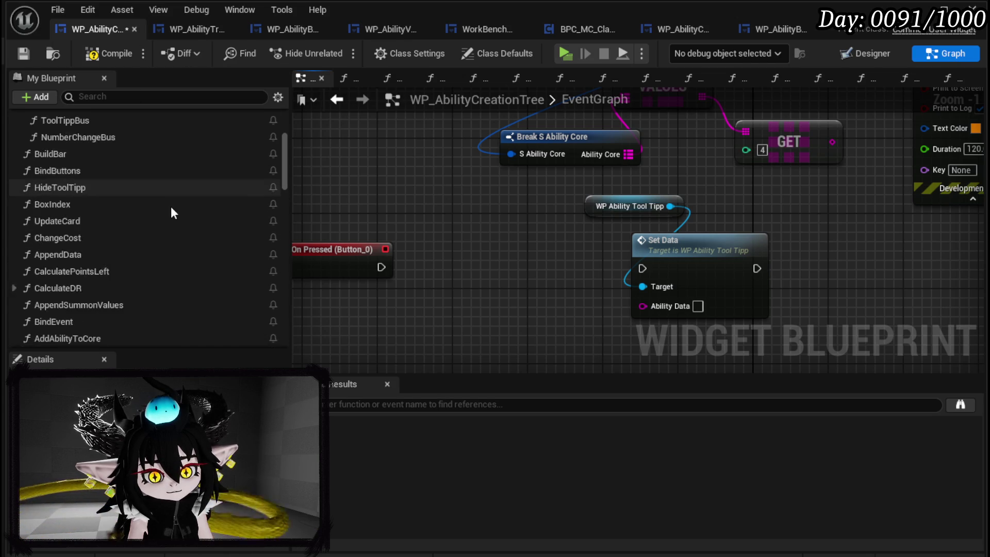
pyautogui.scroll(-4, 172, 211)
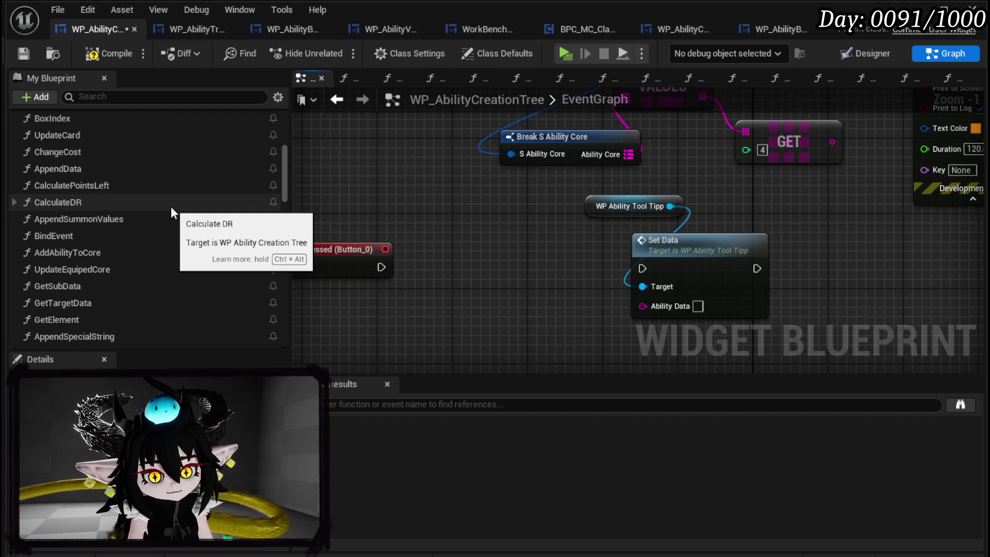
pyautogui.scroll(2, 88, 222)
pyautogui.moveTo(85, 233); pyautogui.dragTo(417, 247)
pyautogui.moveTo(369, 267); pyautogui.dragTo(426, 278)
pyautogui.moveTo(562, 296); pyautogui.dragTo(670, 306)
pyautogui.moveTo(563, 278)
pyautogui.mouseDown()
pyautogui.moveTo(611, 282)
pyautogui.moveTo(642, 268)
pyautogui.mouseUp()
pyautogui.click(550, 231)
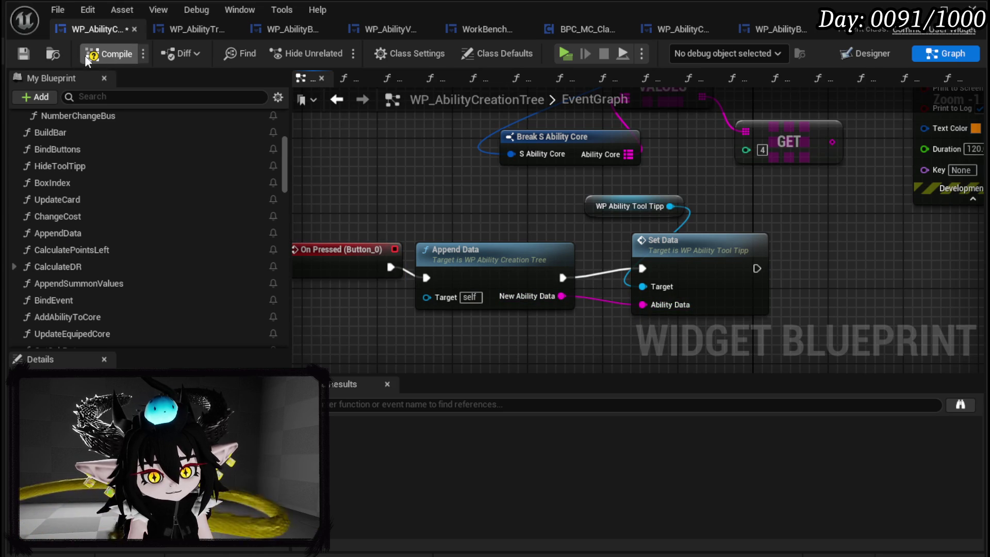
pyautogui.click(29, 55)
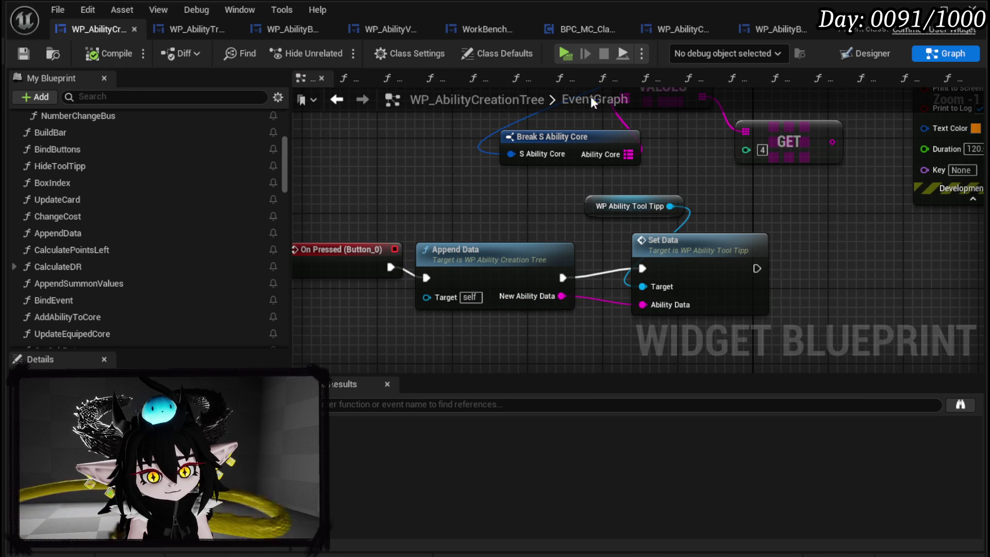
# Start play-in-editor, open the card editor at the workbench, and refresh the card.
pyautogui.click(917, 9)
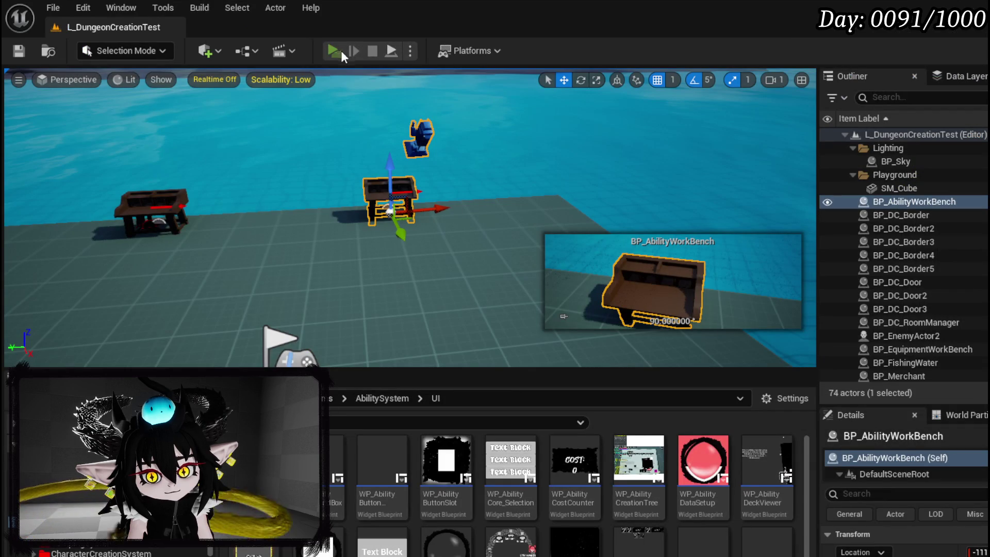
pyautogui.hotkey('alt', 'p')
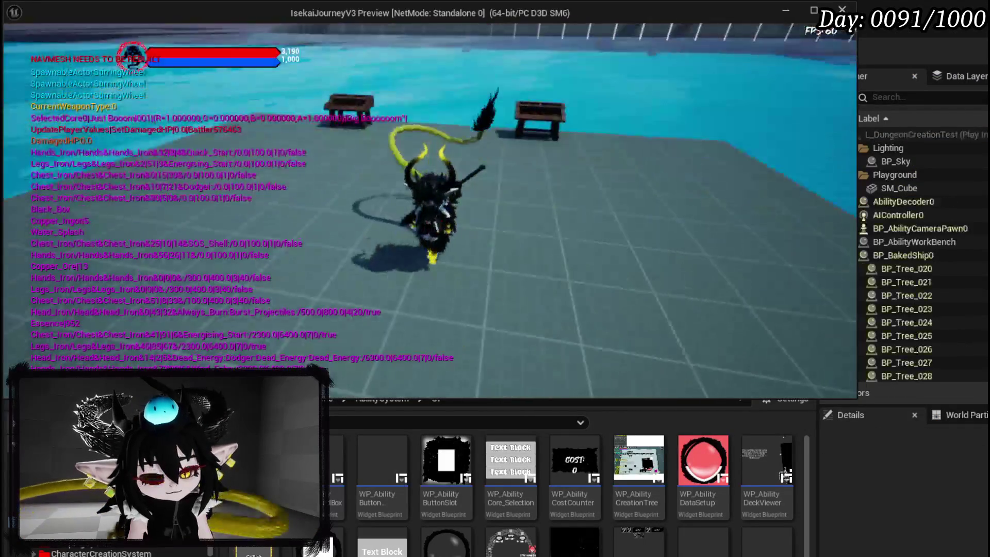
pyautogui.press('e')
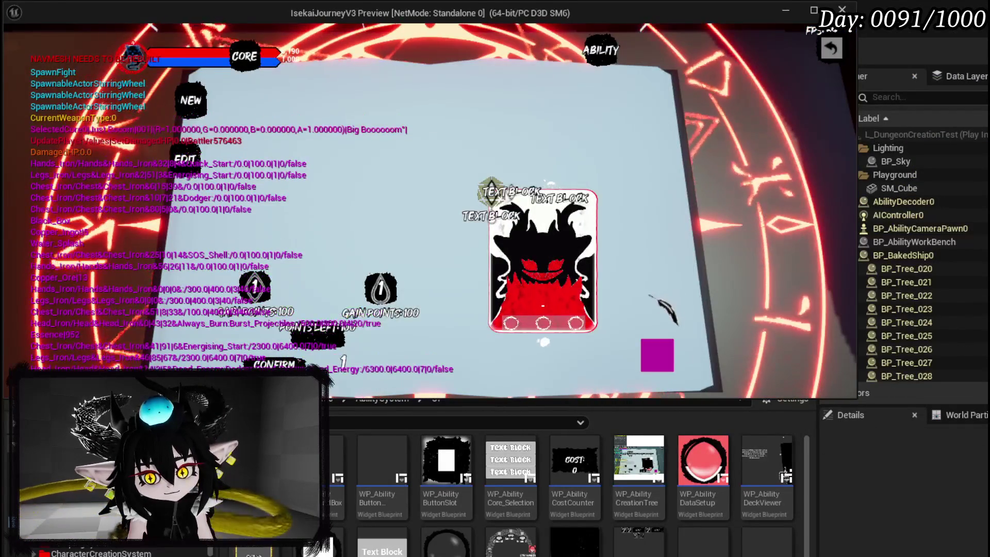
pyautogui.click(665, 358)
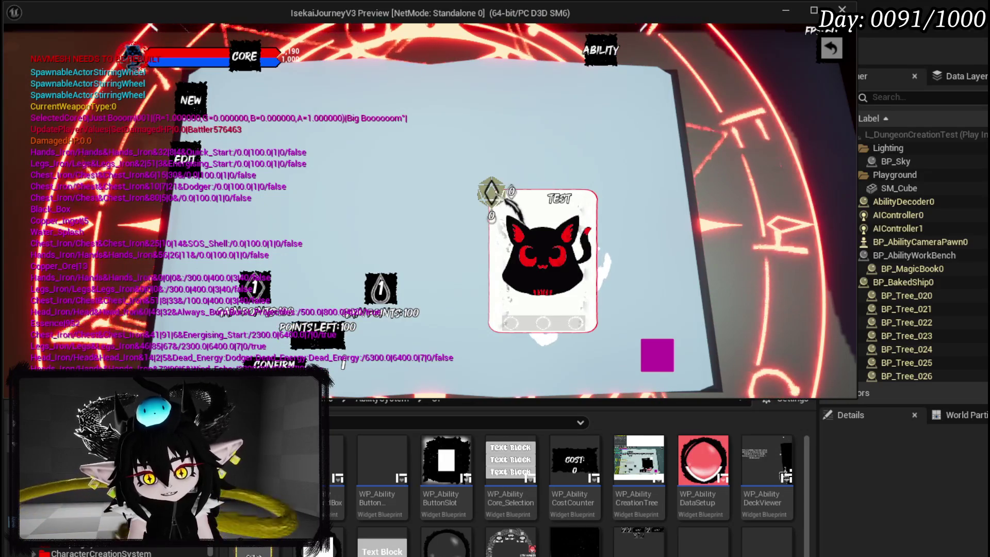
# Put the Offensive swirl icon in the first slot, refresh, and check the Direct Hit description.
pyautogui.click(490, 204)
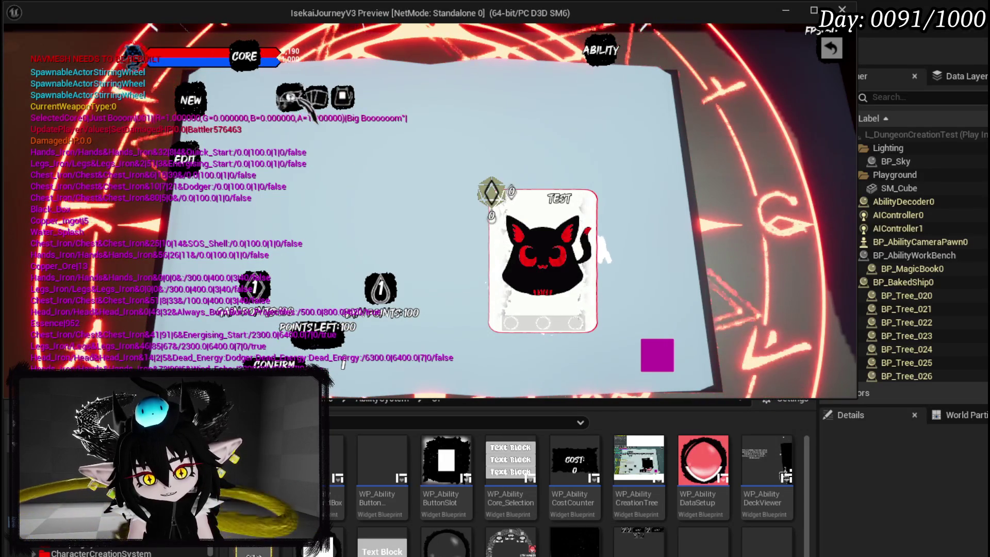
pyautogui.click(292, 98)
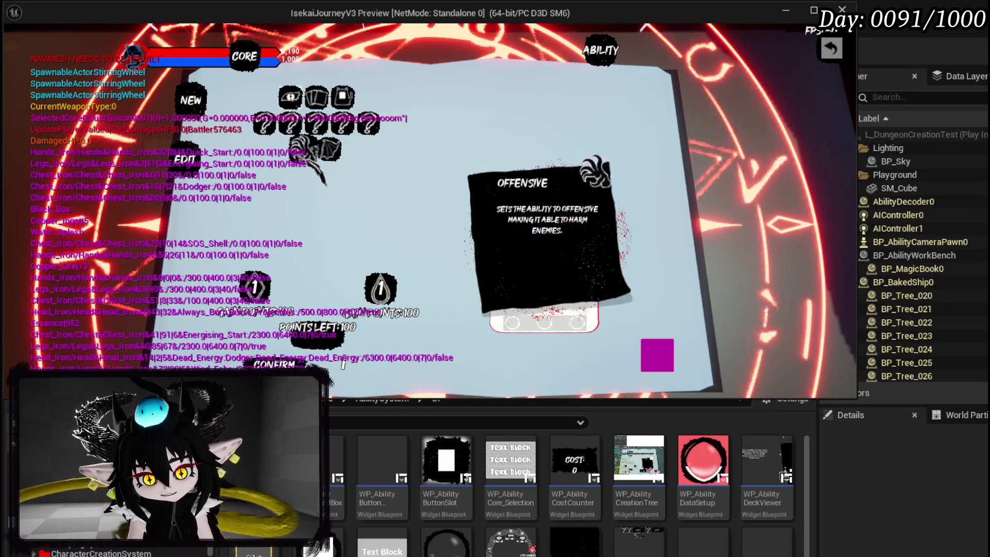
pyautogui.click(305, 151)
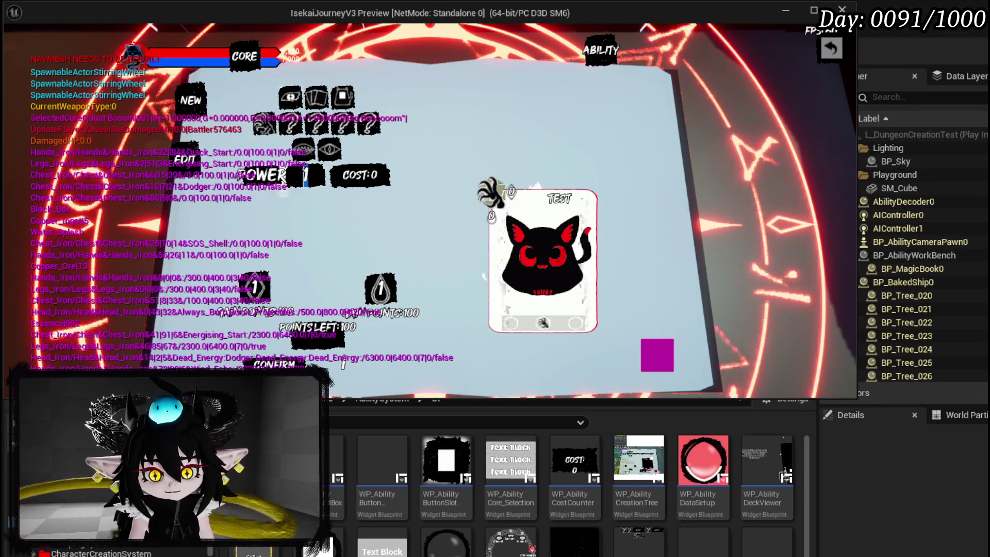
pyautogui.write('500')
pyautogui.click(663, 362)
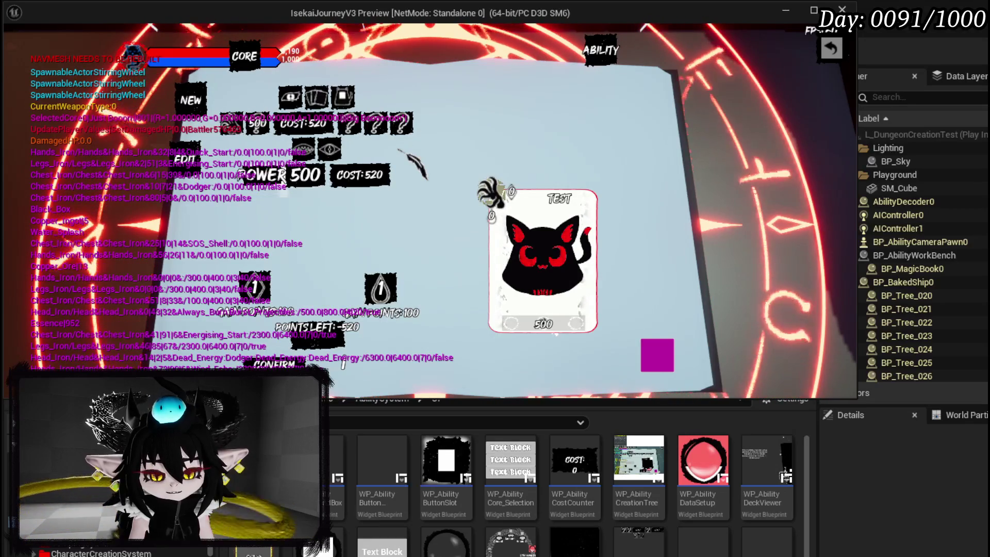
pyautogui.click(303, 150)
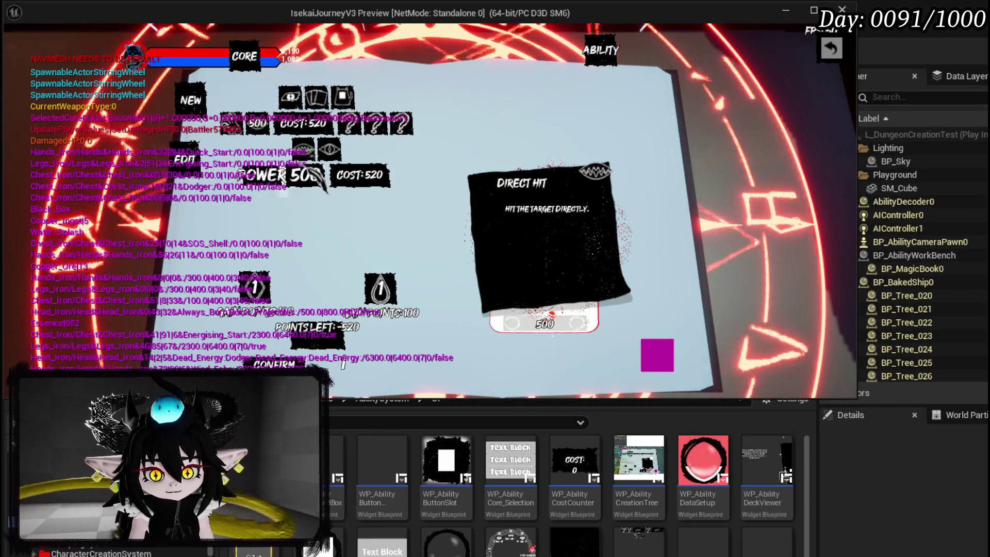
pyautogui.click(303, 150)
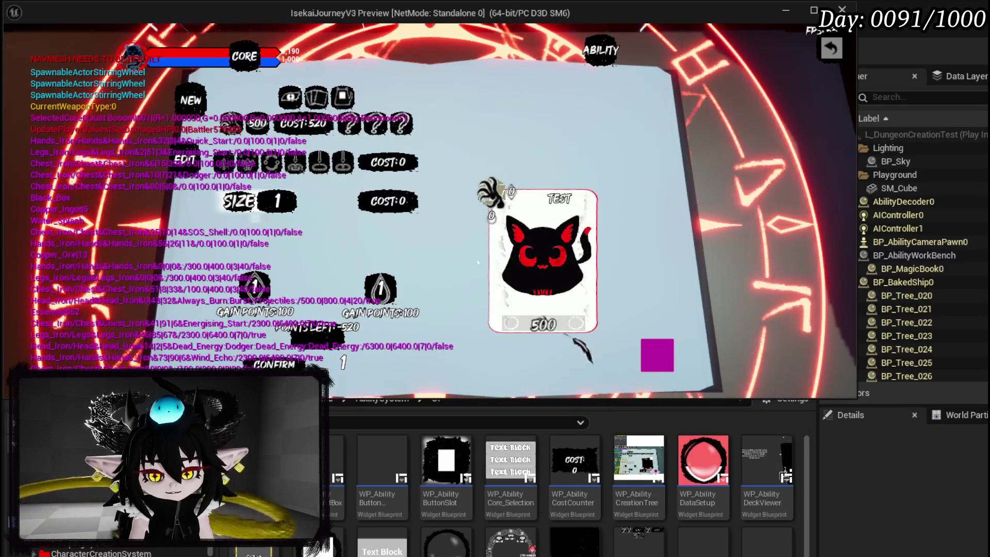
# Make the ability AOE with the fire element and add another special effect.
pyautogui.moveTo(549, 329)
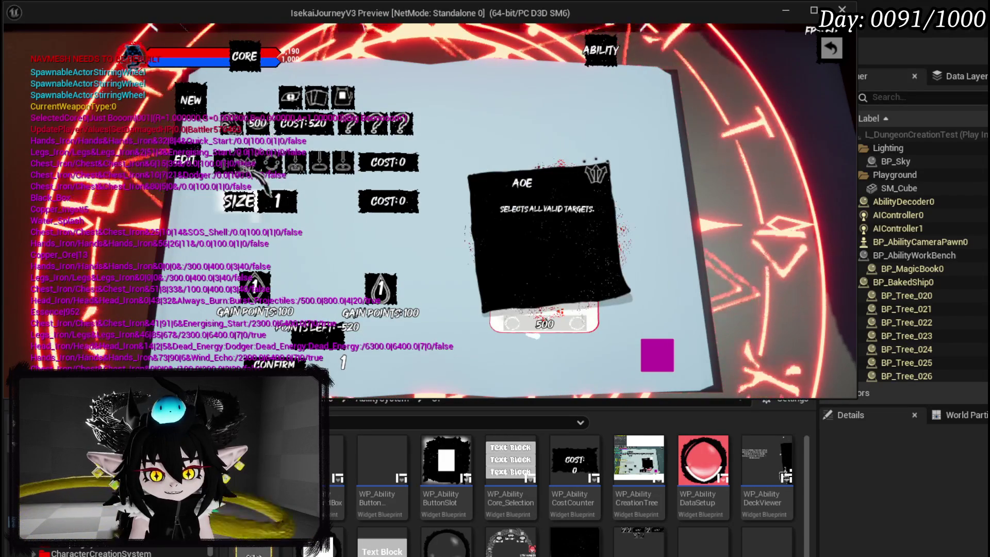
pyautogui.click(256, 173)
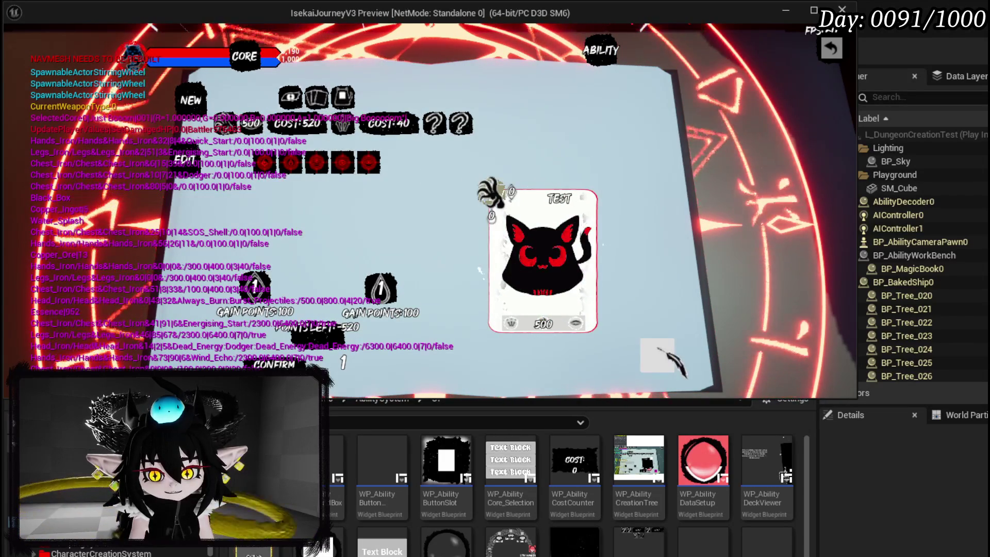
pyautogui.click(265, 171)
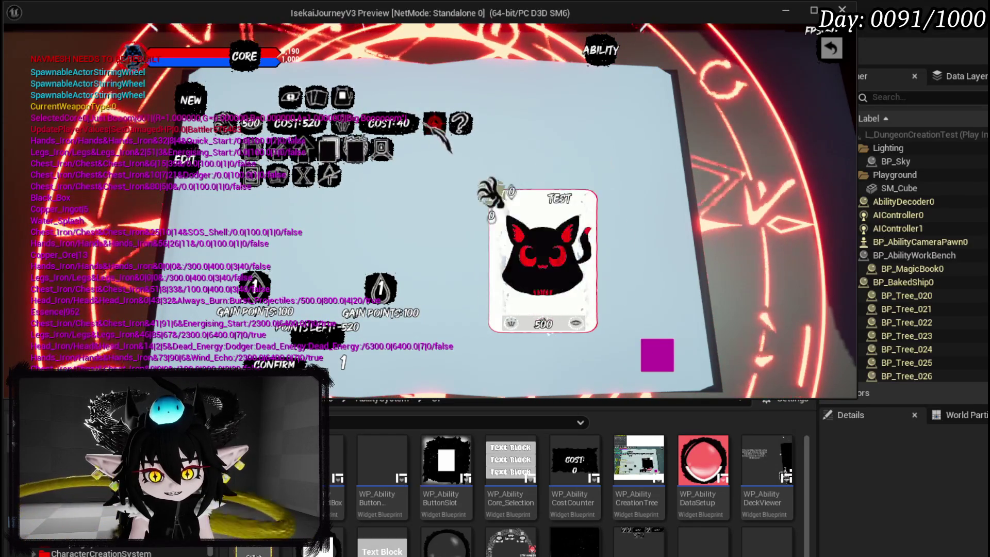
pyautogui.click(435, 125)
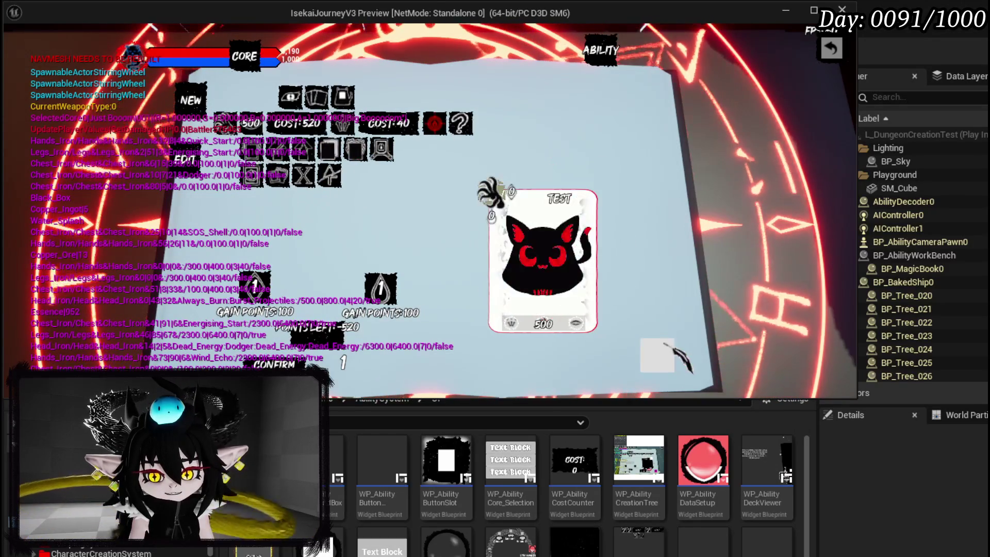
pyautogui.moveTo(449, 129)
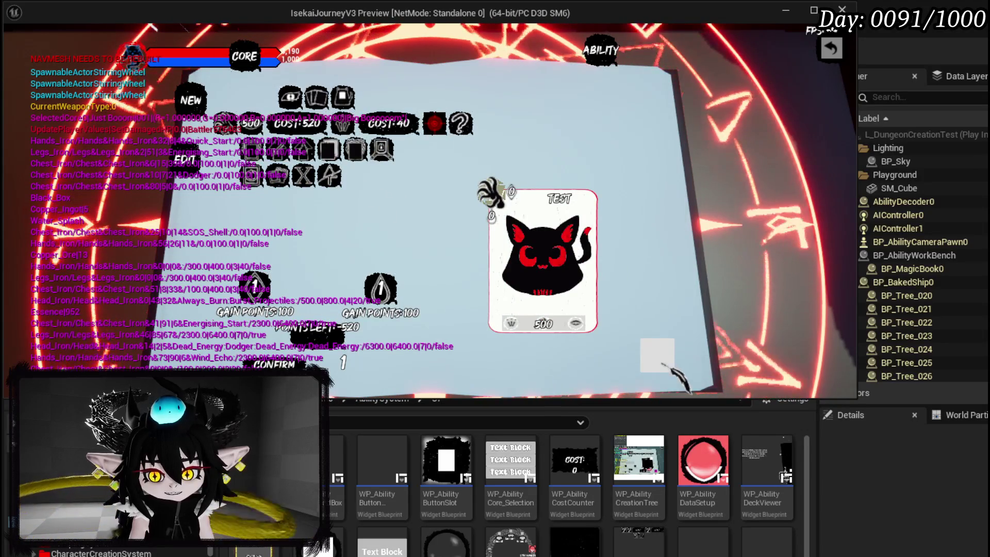
pyautogui.moveTo(395, 147)
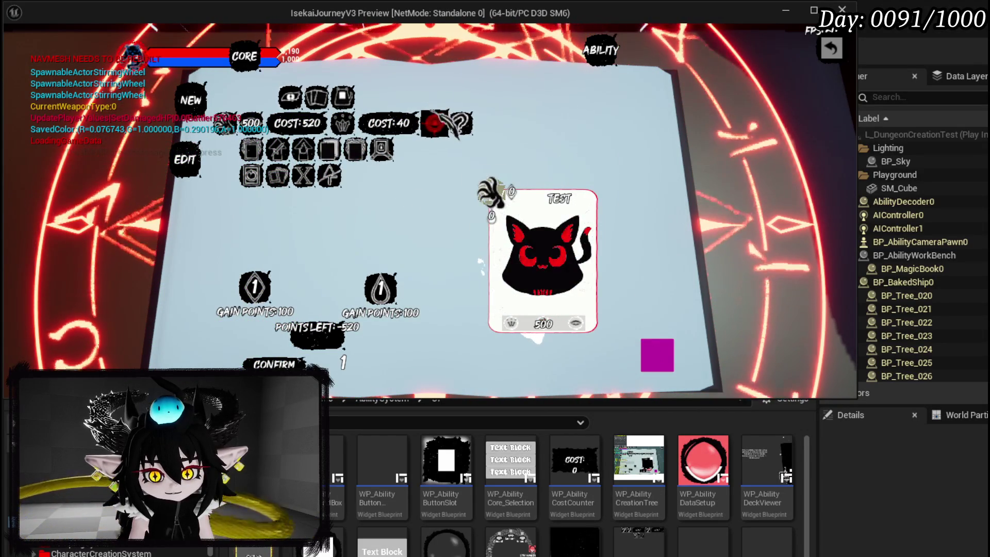
pyautogui.click(461, 125)
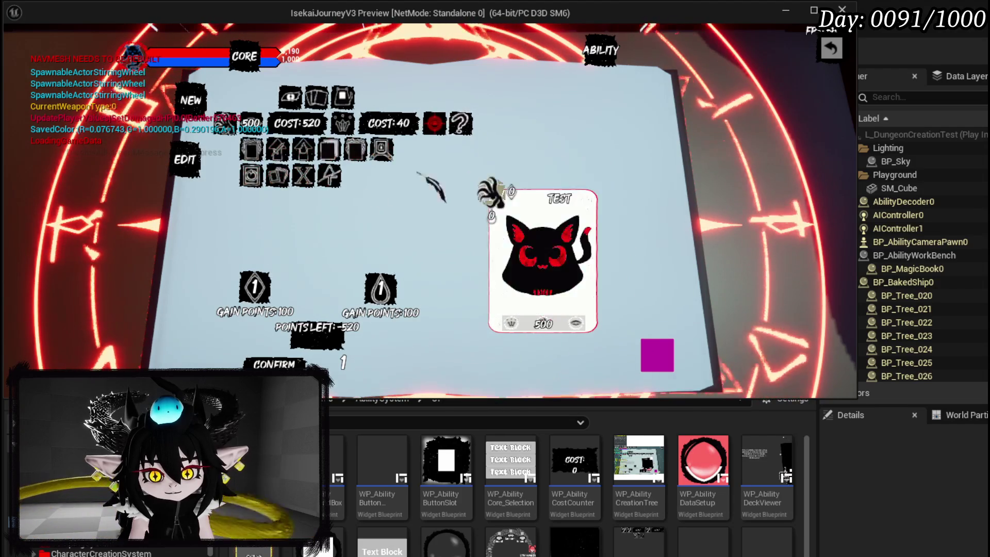
pyautogui.click(329, 150)
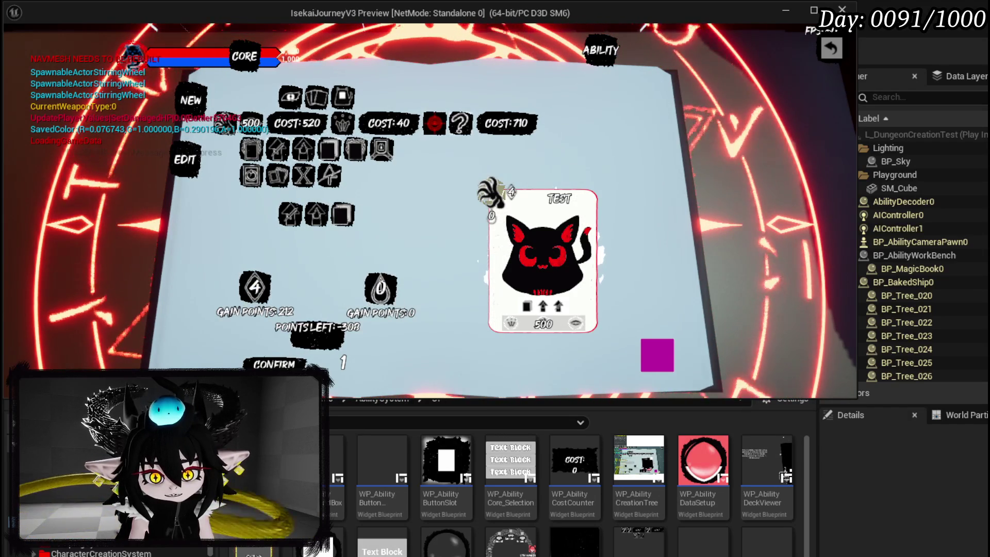
# Enter 200 gain points and stop the play session.
pyautogui.write('200')
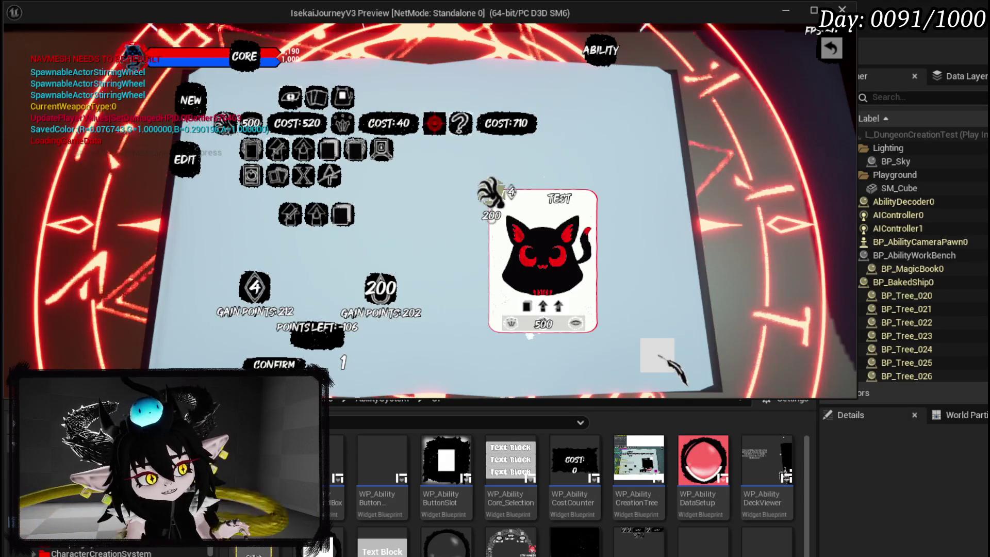
pyautogui.press('Escape')
pyautogui.click(19, 51)
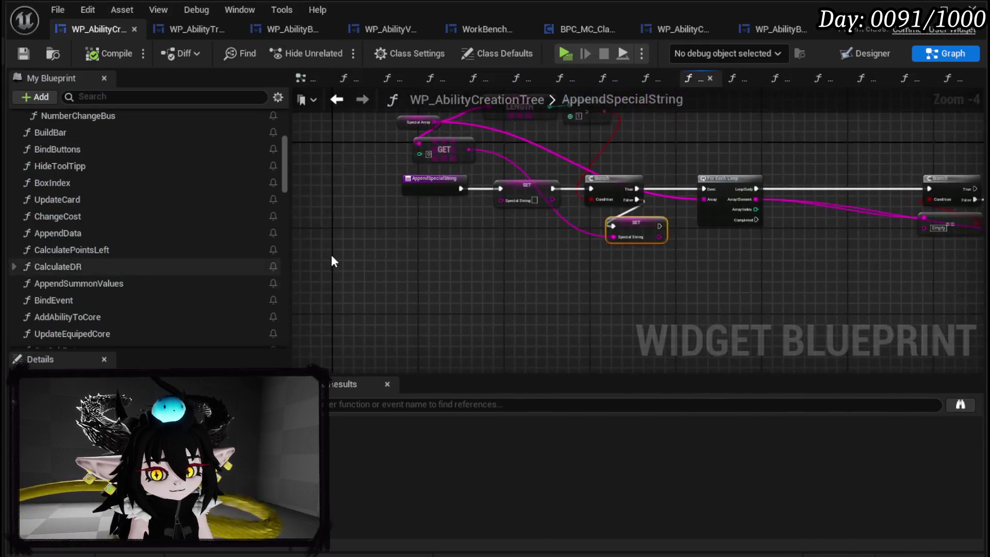
# Set Special String to 'Empty' instead of the GET value, delete the GET node, and compile.
pyautogui.scroll(3, 663, 216)
pyautogui.scroll(-4, 614, 289)
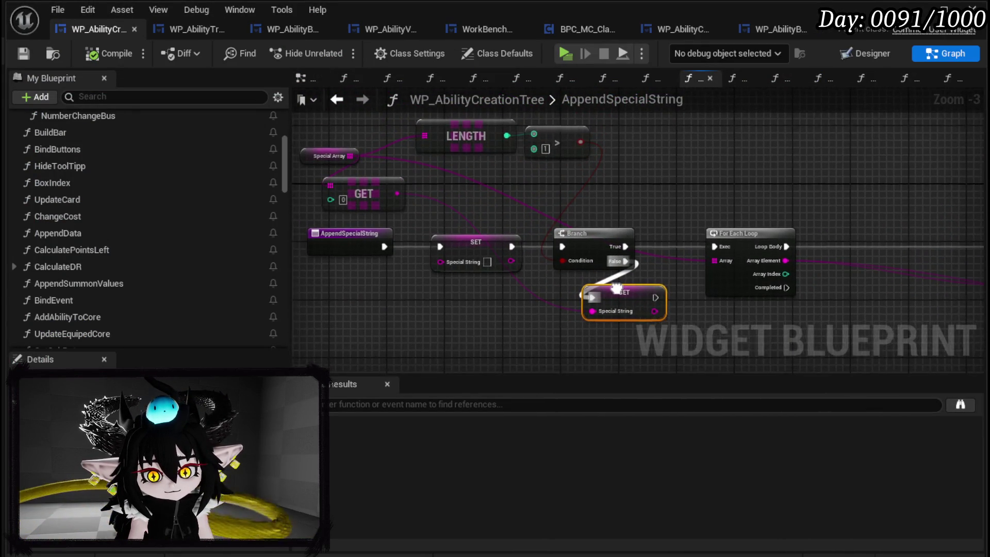
pyautogui.moveTo(614, 295); pyautogui.dragTo(649, 270)
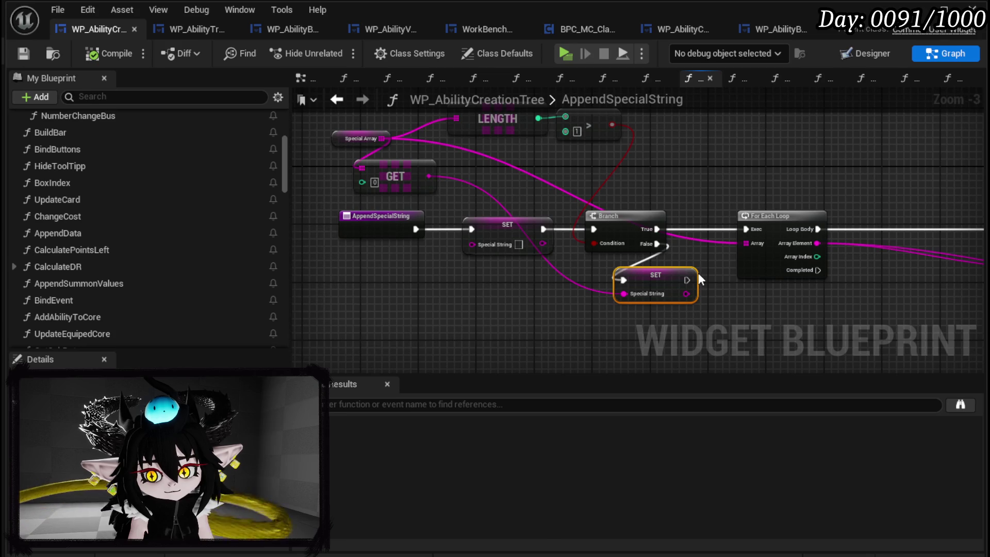
pyautogui.moveTo(699, 279); pyautogui.dragTo(703, 266)
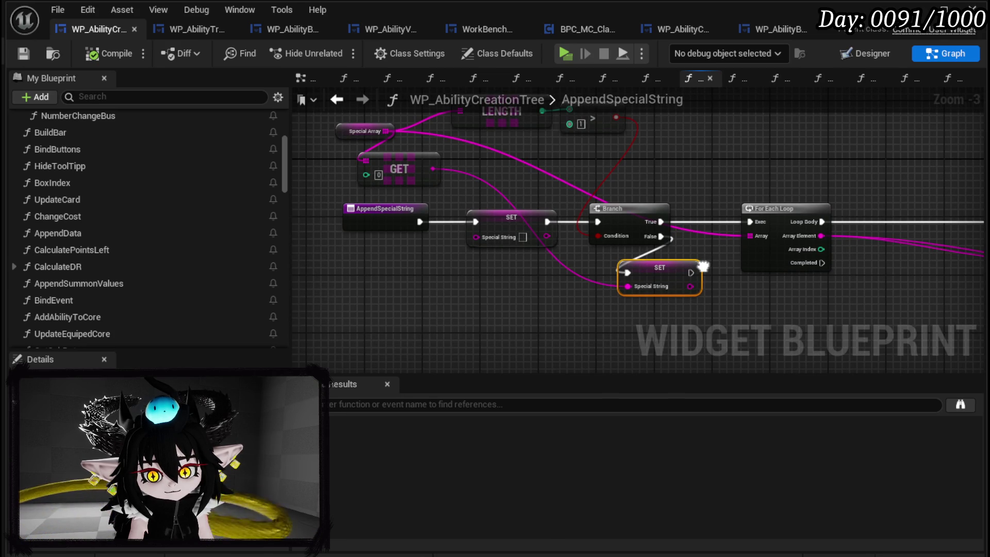
pyautogui.keyDown('alt'); pyautogui.click(636, 288); pyautogui.keyUp('alt')
pyautogui.click(676, 289)
pyautogui.write('Emp')
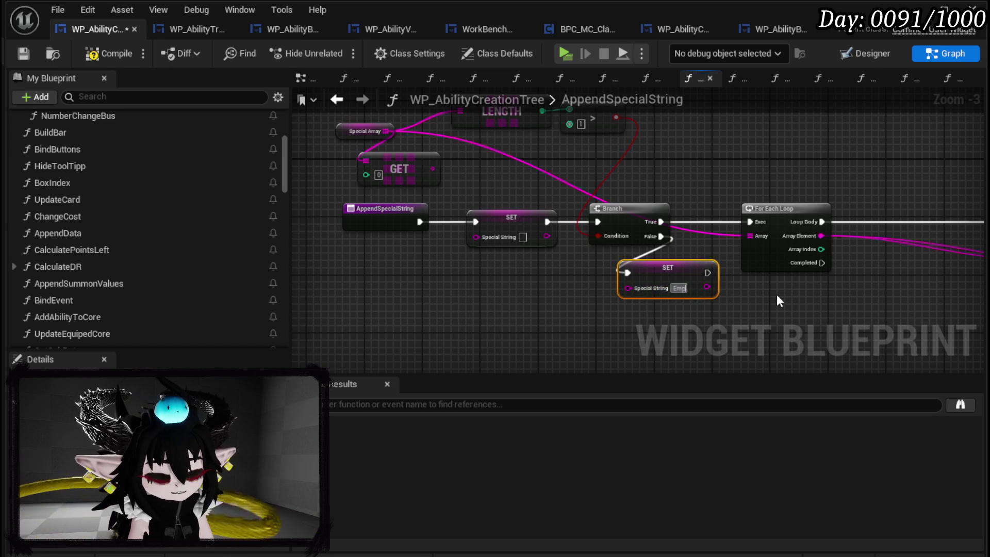
pyautogui.write('ty')
pyautogui.press('Return')
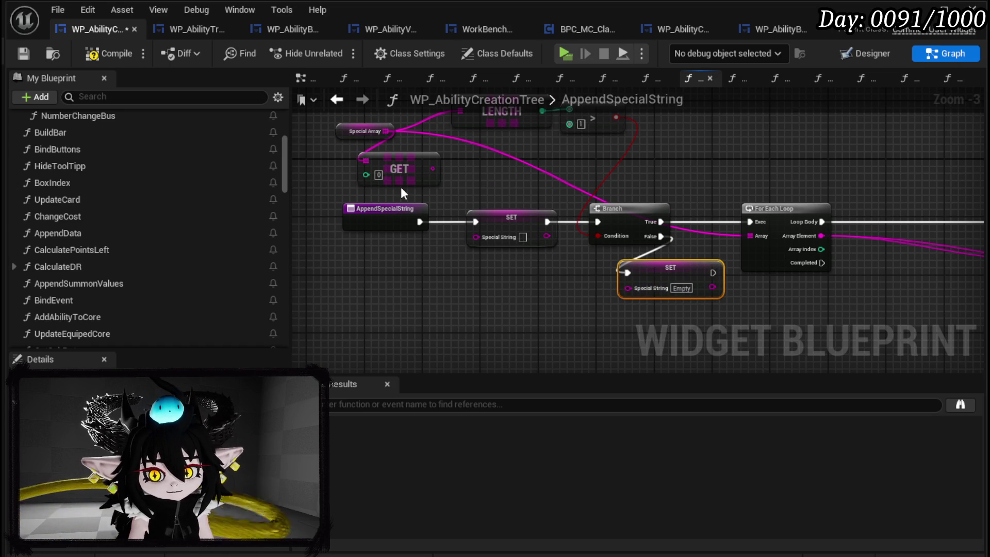
pyautogui.click(381, 175)
pyautogui.press('Delete')
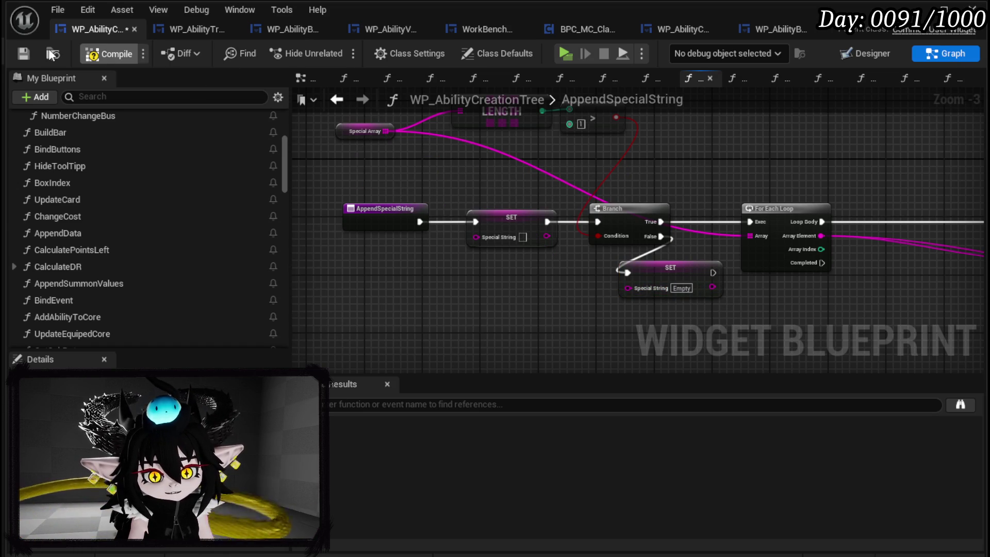
pyautogui.click(23, 54)
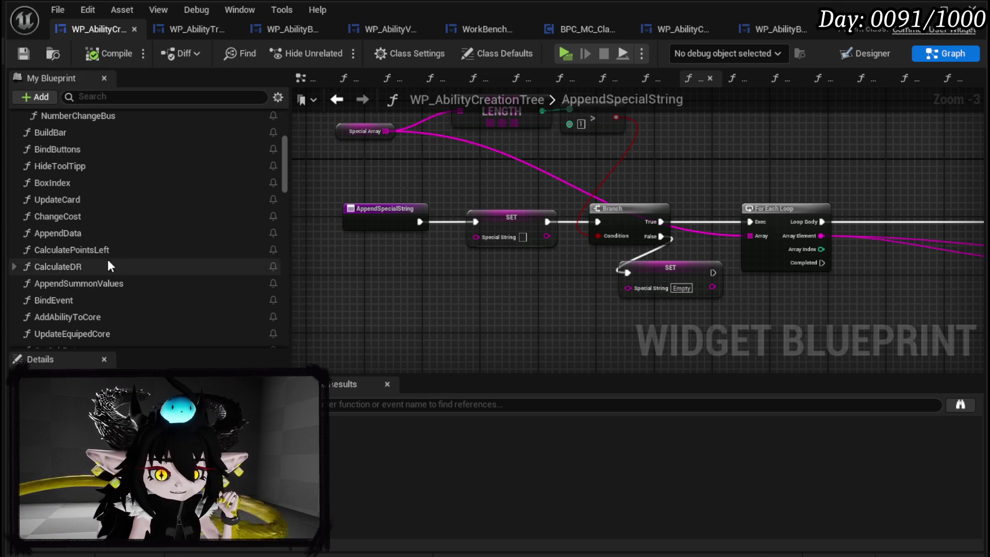
pyautogui.scroll(5, 154, 262)
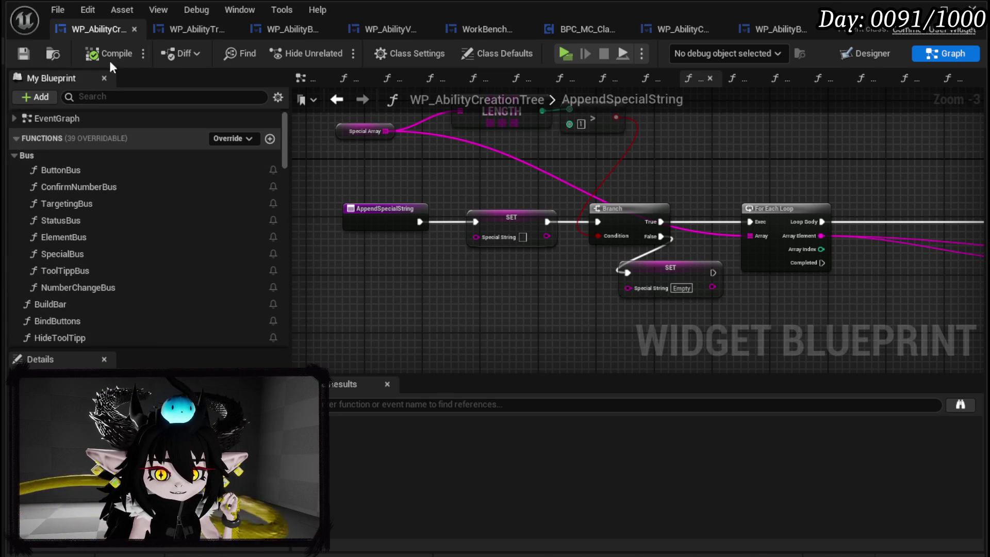
# Insert a Sequence node after the ButtonBus entry, align the nodes, and compile.
pyautogui.doubleClick(68, 168)
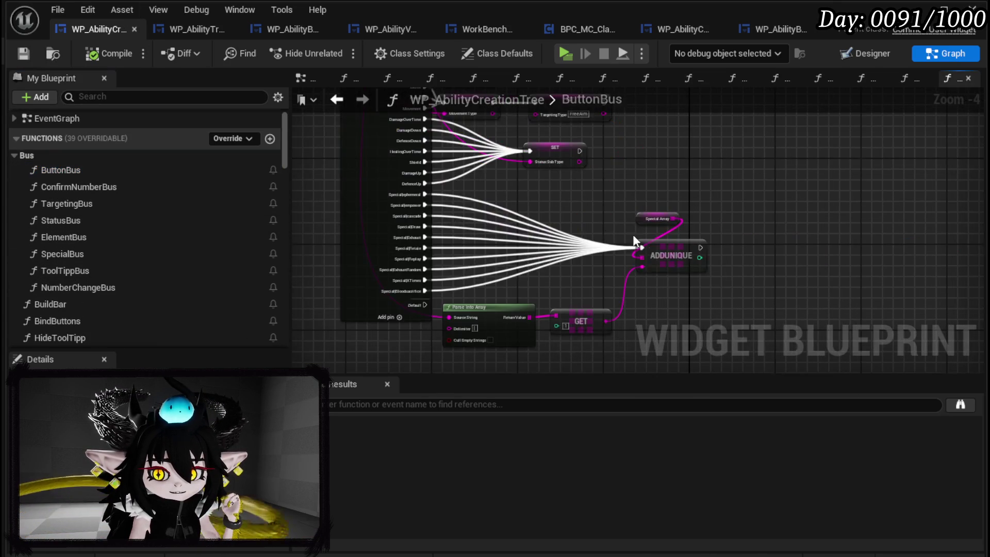
pyautogui.scroll(-1, 871, 337)
pyautogui.scroll(3, 564, 246)
pyautogui.moveTo(563, 246)
pyautogui.mouseDown()
pyautogui.moveTo(511, 165)
pyautogui.moveTo(390, 153)
pyautogui.moveTo(350, 164)
pyautogui.moveTo(450, 163)
pyautogui.mouseUp()
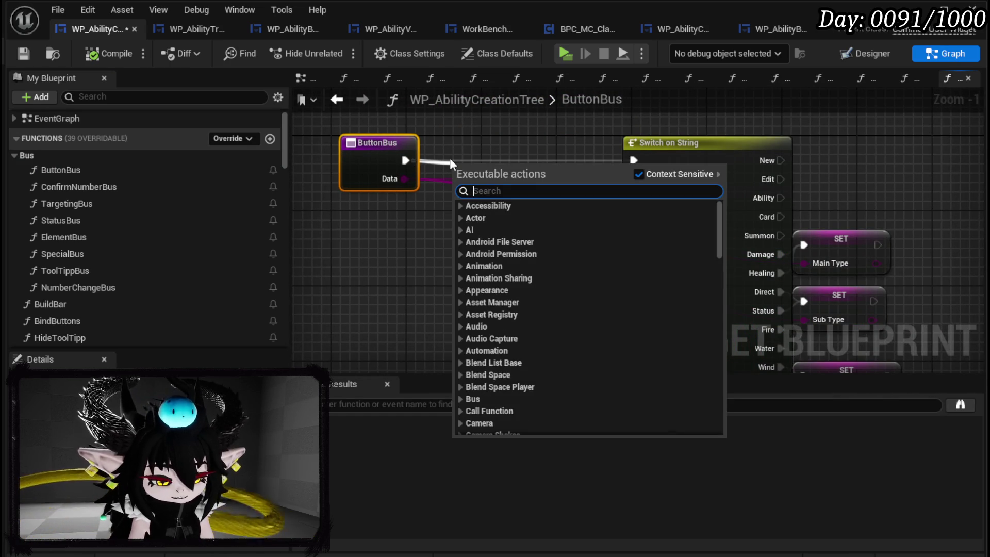
pyautogui.write('sequence')
pyautogui.press('Return')
pyautogui.moveTo(451, 159); pyautogui.dragTo(451, 140)
pyautogui.moveTo(341, 236)
pyautogui.mouseDown()
pyautogui.moveTo(447, 151)
pyautogui.moveTo(400, 141)
pyautogui.mouseUp()
pyautogui.click(333, 225)
pyautogui.moveTo(332, 227)
pyautogui.mouseDown()
pyautogui.moveTo(436, 145)
pyautogui.moveTo(427, 154)
pyautogui.mouseUp()
pyautogui.click(550, 125)
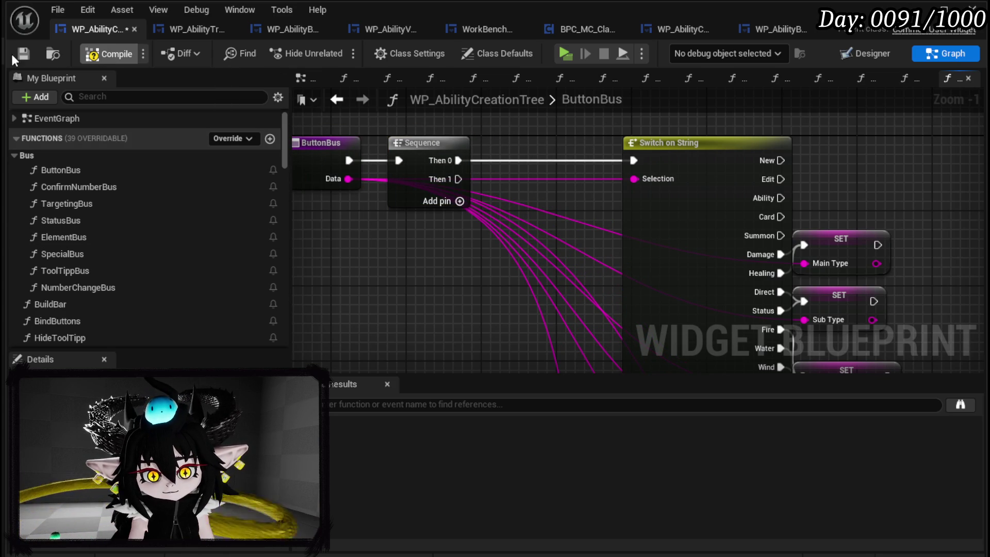
pyautogui.click(27, 52)
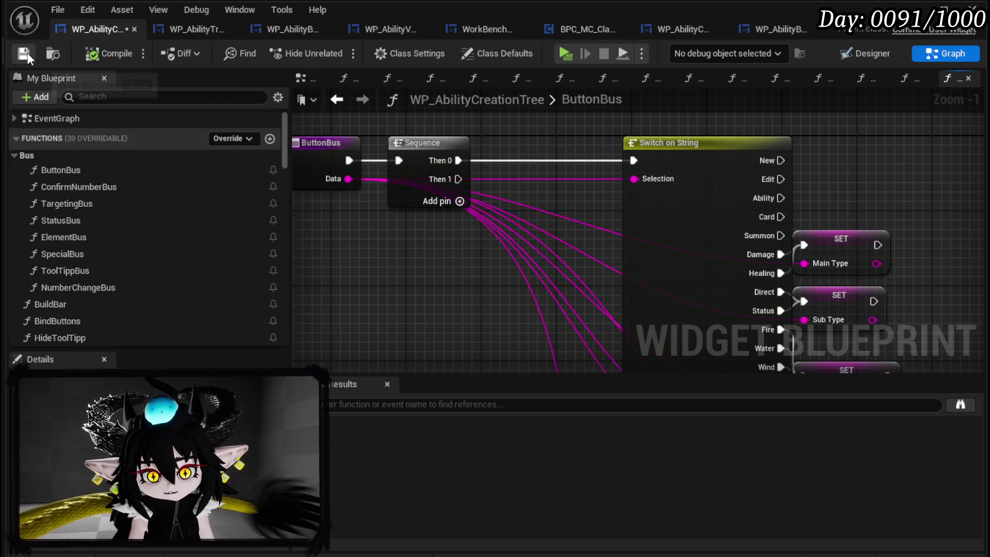
# In the Event Graph, marquee-select the Append Data, Set Data and tooltip nodes.
pyautogui.click(867, 53)
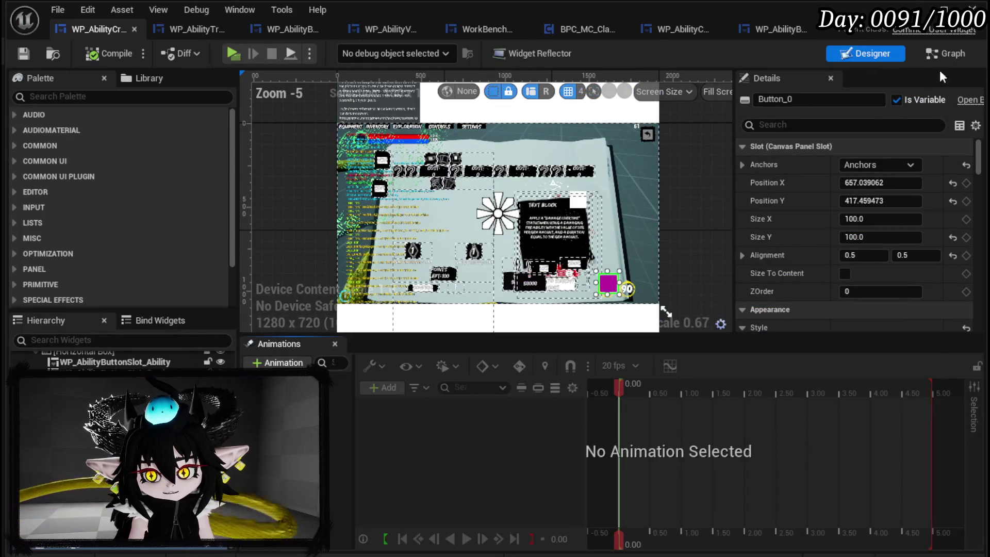
pyautogui.click(944, 53)
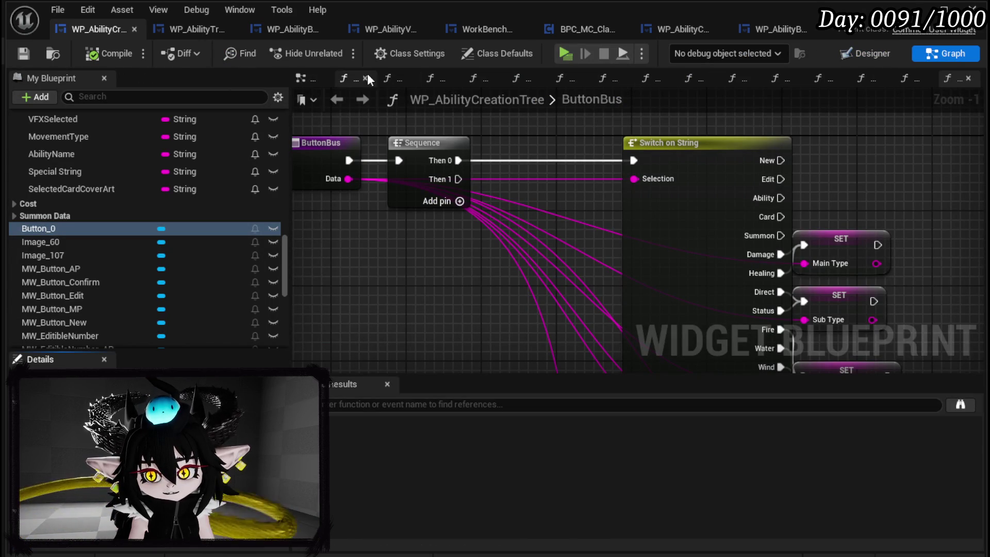
pyautogui.click(308, 79)
pyautogui.scroll(2, 522, 301)
pyautogui.moveTo(549, 299); pyautogui.dragTo(809, 150)
# Collapse the selected nodes into a new function named SetAbilityPreviewVisual.
pyautogui.rightClick(540, 207)
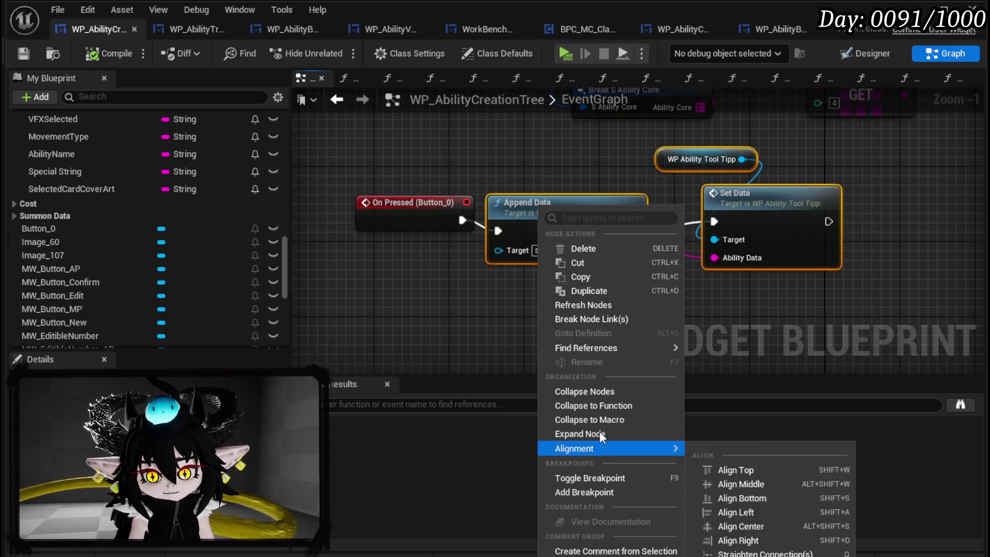
pyautogui.click(592, 406)
pyautogui.write('SetAbilityPreviewVisua')
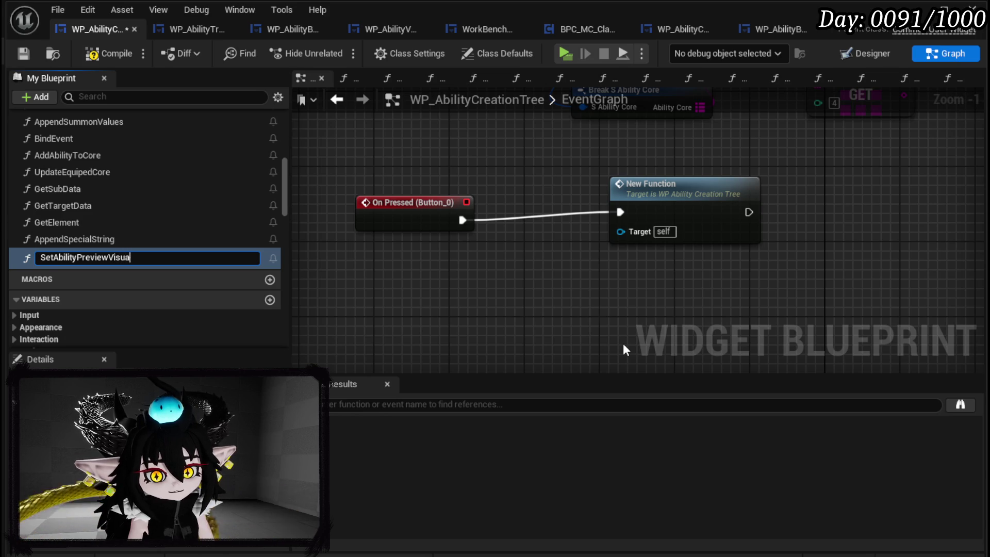
pyautogui.write('l')
pyautogui.press('Return')
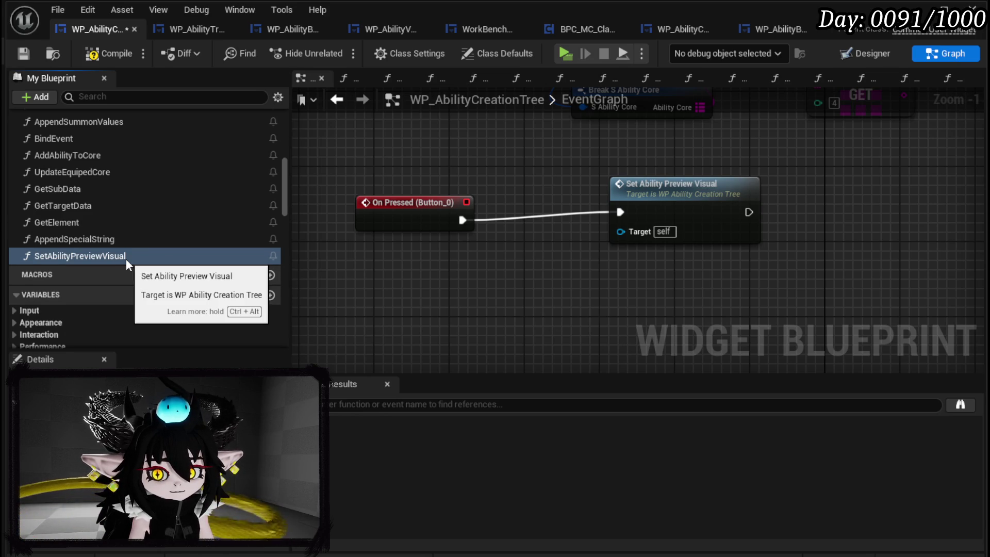
# Remove the Set Ability Preview Visual call from the Event Graph's On Pressed chain.
pyautogui.moveTo(381, 287); pyautogui.dragTo(819, 189)
pyautogui.scroll(-3, 481, 267)
pyautogui.moveTo(467, 288)
pyautogui.mouseDown()
pyautogui.moveTo(490, 202)
pyautogui.moveTo(517, 190)
pyautogui.moveTo(598, 194)
pyautogui.mouseUp()
pyautogui.click(578, 281)
pyautogui.press('Delete')
# Call Set Ability Preview Visual from ButtonBus's Sequence Then 1 and compile.
pyautogui.scroll(3, 152, 175)
pyautogui.scroll(1, 151, 165)
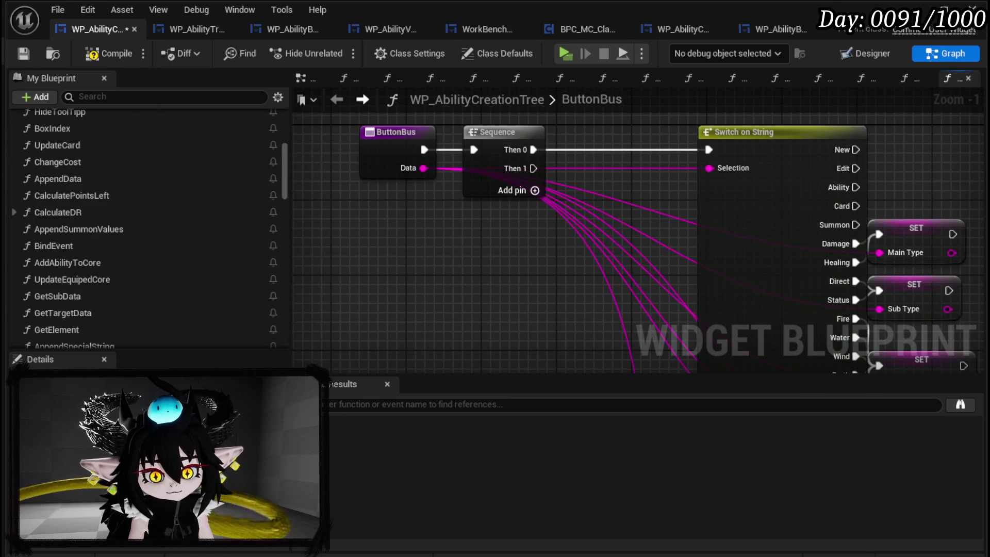
pyautogui.scroll(-4, 145, 233)
pyautogui.moveTo(80, 256)
pyautogui.mouseDown()
pyautogui.moveTo(206, 256)
pyautogui.moveTo(423, 218)
pyautogui.mouseUp()
pyautogui.moveTo(534, 168)
pyautogui.mouseDown()
pyautogui.moveTo(444, 246)
pyautogui.moveTo(427, 245)
pyautogui.mouseUp()
pyautogui.moveTo(464, 253); pyautogui.dragTo(493, 290)
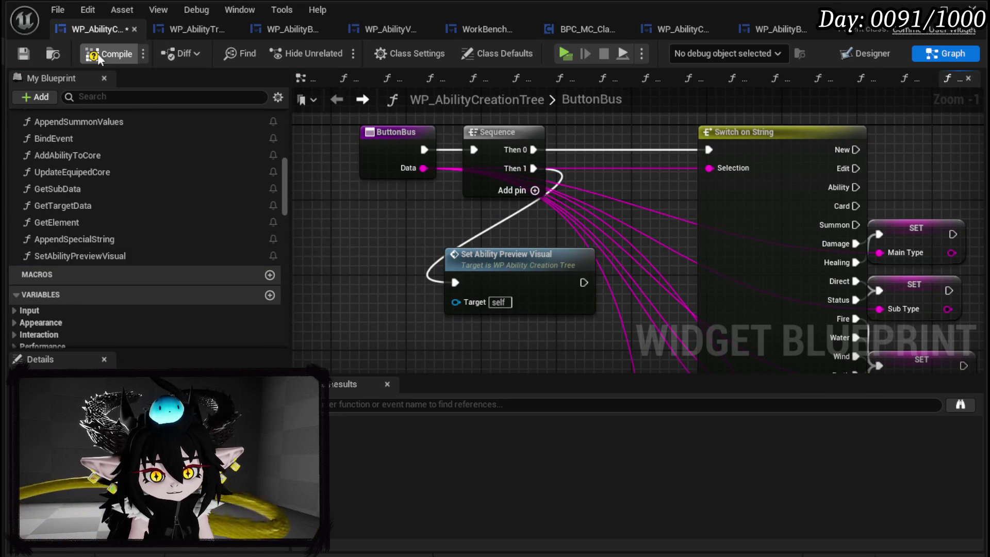
pyautogui.click(22, 51)
# Wire On Pressed directly into Append Data, compile to clear the warning, and open NumberChangeBus.
pyautogui.moveTo(391, 336)
pyautogui.mouseDown()
pyautogui.moveTo(372, 288)
pyautogui.moveTo(351, 268)
pyautogui.mouseUp()
pyautogui.click(355, 411)
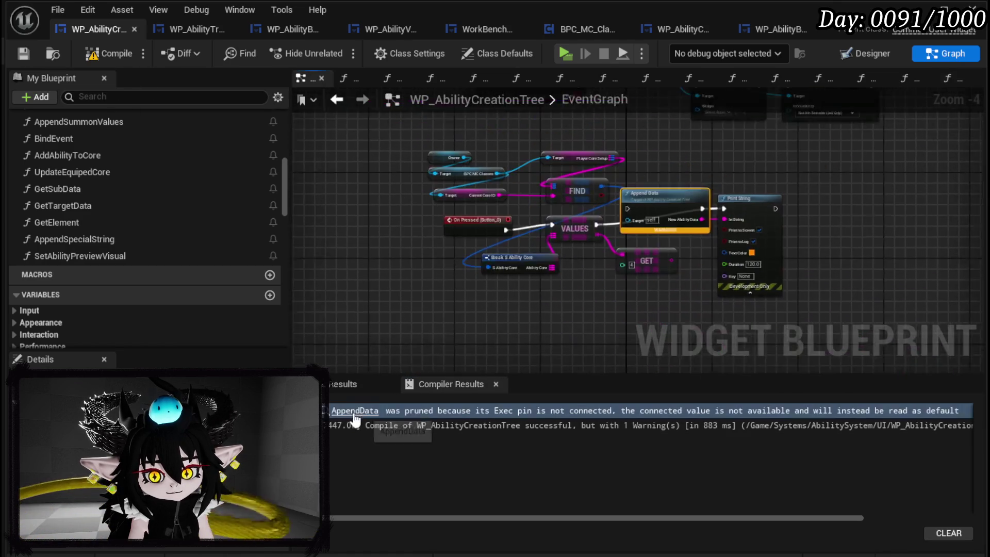
pyautogui.scroll(-4, 667, 192)
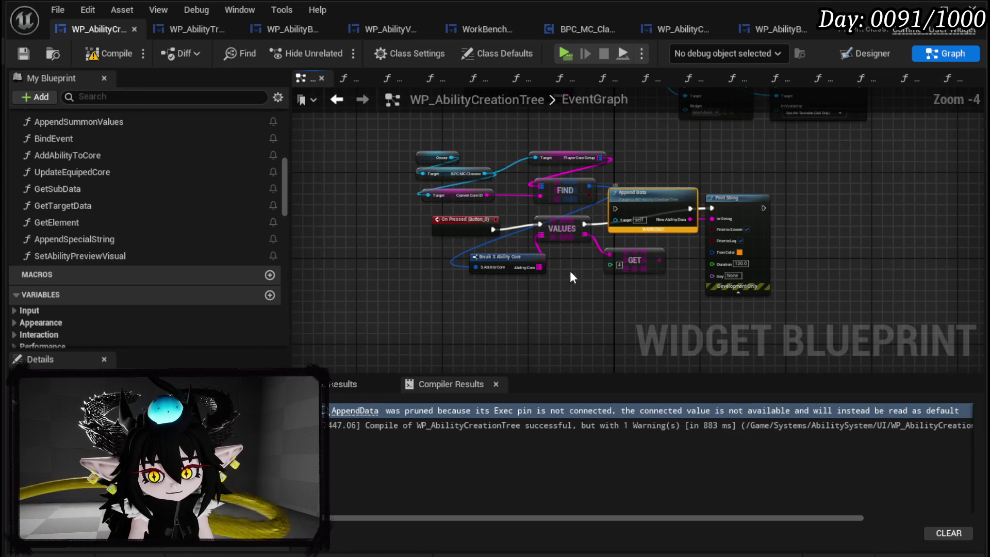
pyautogui.scroll(1, 565, 279)
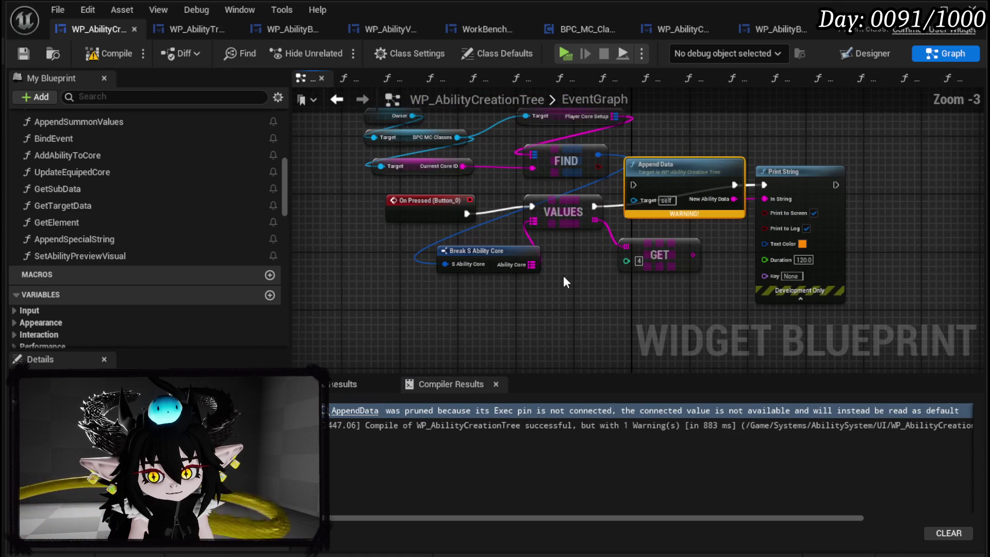
pyautogui.moveTo(710, 133)
pyautogui.mouseDown()
pyautogui.moveTo(788, 202)
pyautogui.moveTo(741, 137)
pyautogui.mouseUp()
pyautogui.moveTo(466, 214); pyautogui.dragTo(634, 185)
pyautogui.moveTo(429, 208); pyautogui.dragTo(320, 186)
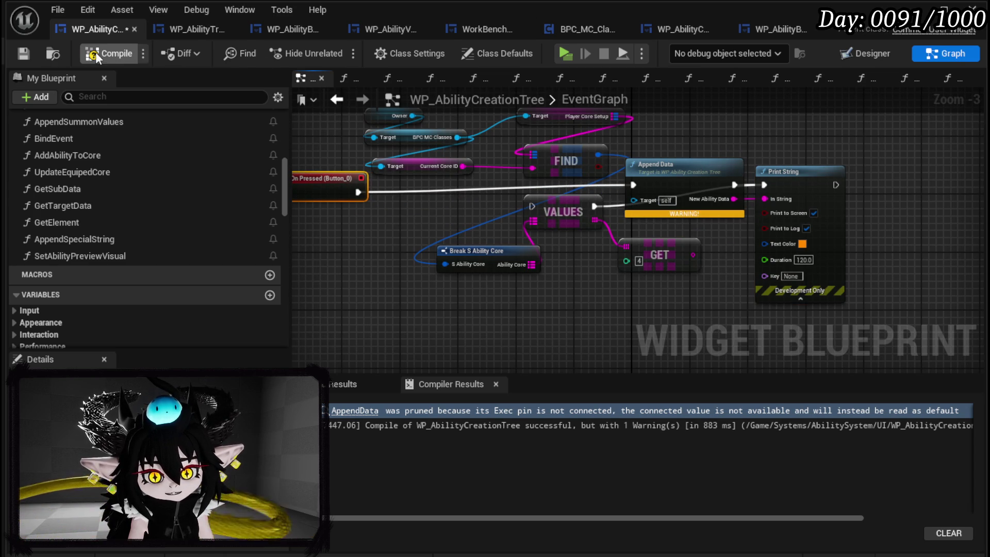
pyautogui.click(18, 54)
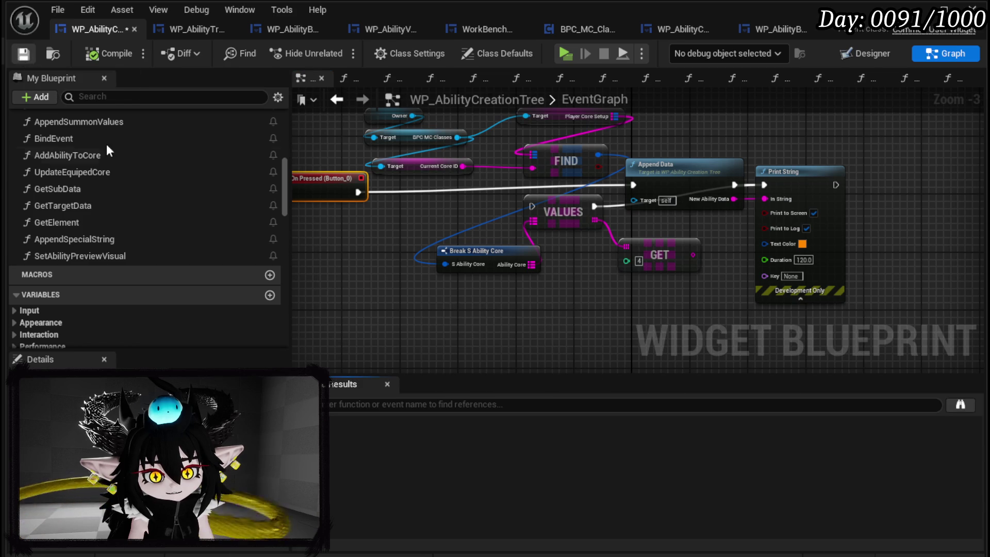
pyautogui.scroll(10, 103, 139)
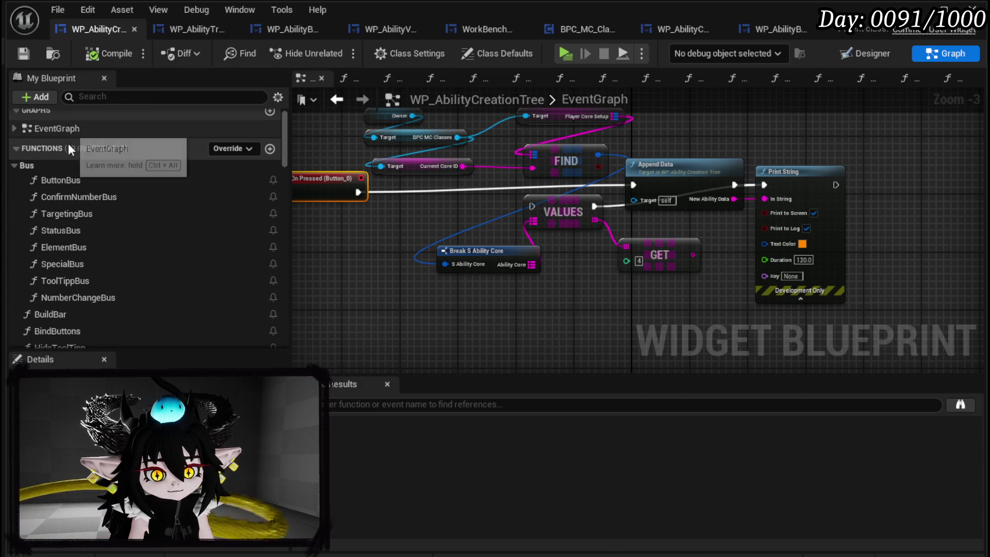
pyautogui.doubleClick(78, 297)
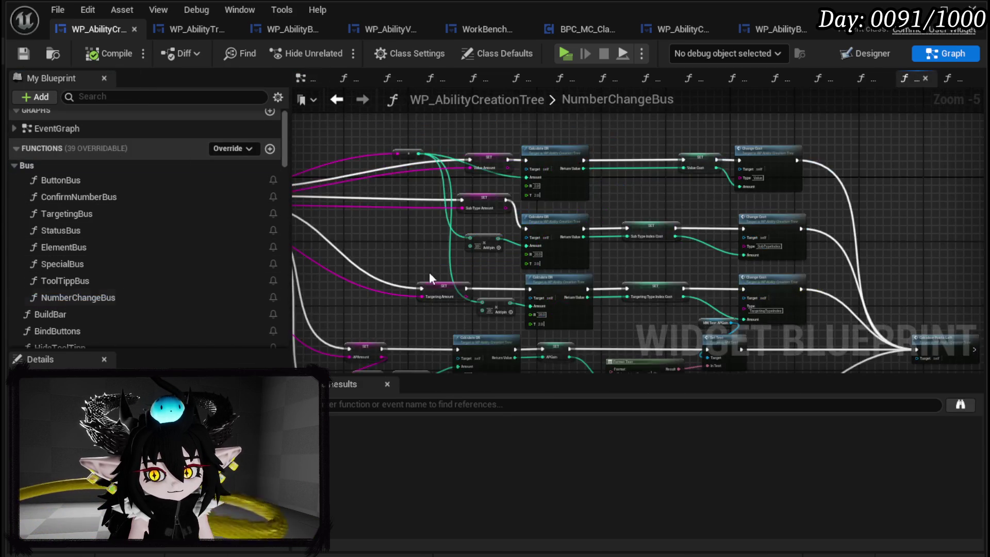
# Add a Sequence after NumberChangeBus calling Set Ability Preview Visual from Then 1, and compile.
pyautogui.scroll(5, 567, 231)
pyautogui.moveTo(536, 212); pyautogui.dragTo(397, 211)
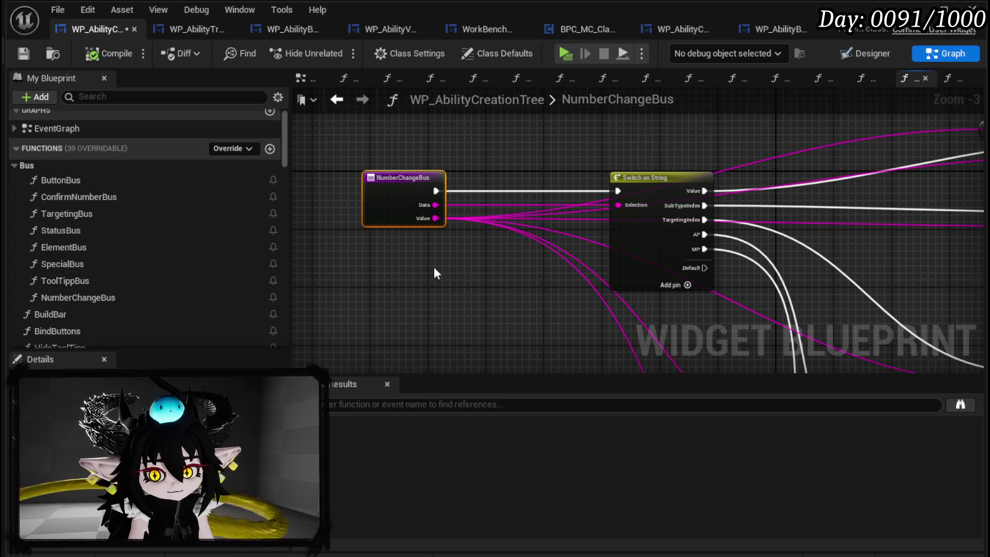
pyautogui.scroll(2, 438, 267)
pyautogui.scroll(-2, 420, 197)
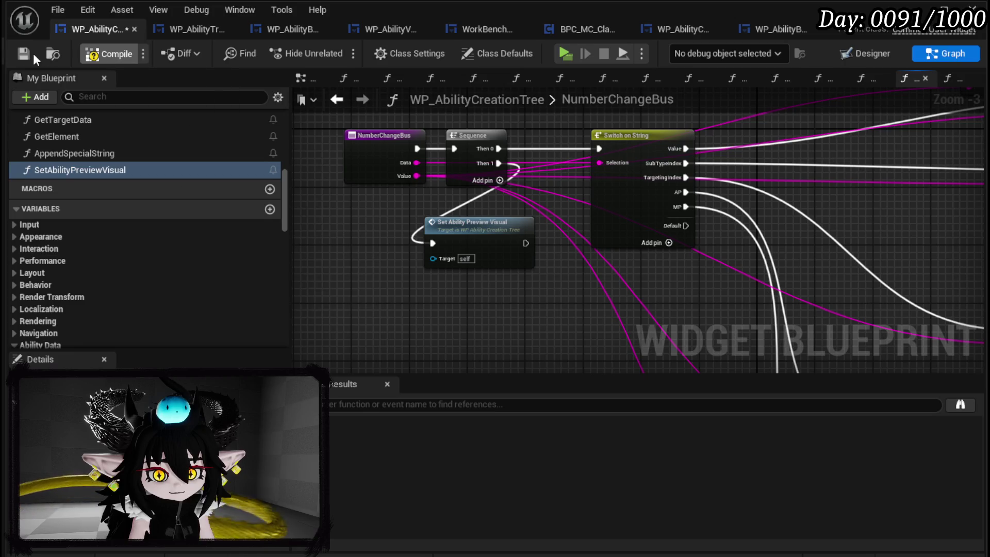
pyautogui.click(20, 52)
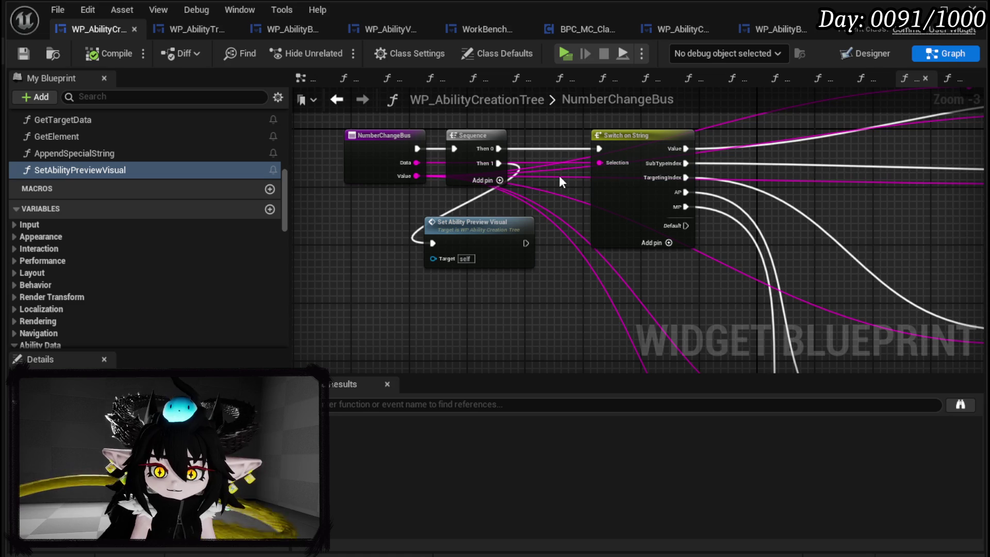
pyautogui.moveTo(628, 199); pyautogui.dragTo(747, 180)
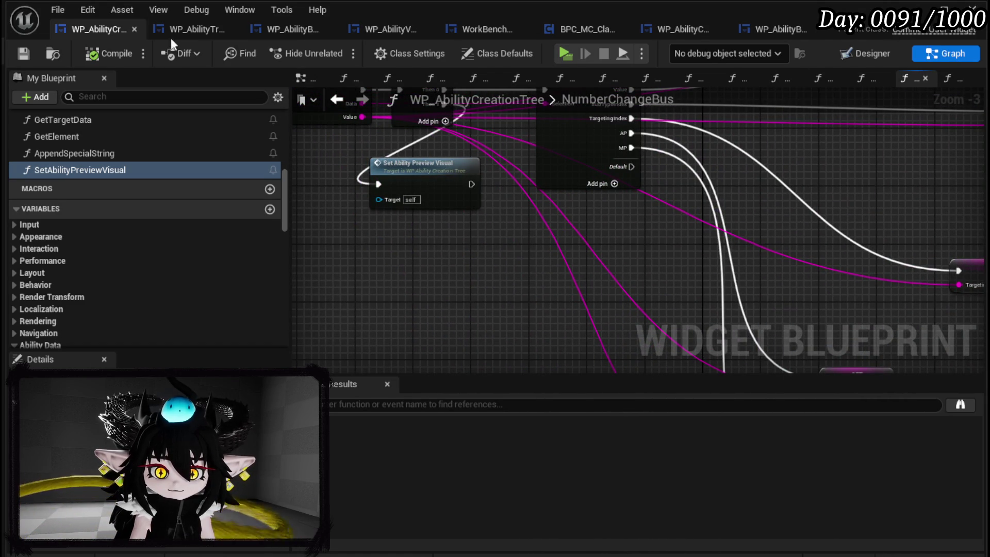
pyautogui.moveTo(431, 242); pyautogui.dragTo(466, 286)
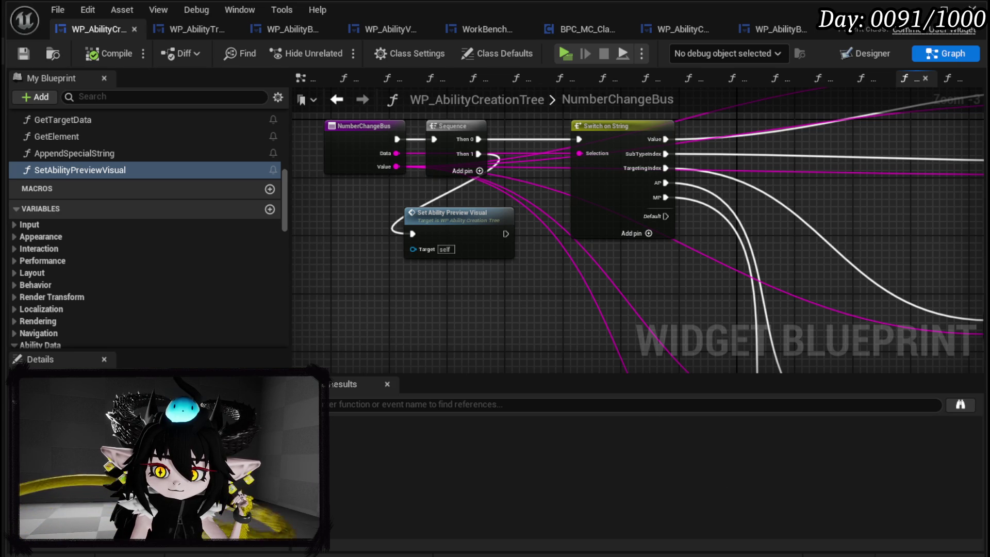
# Save all modified assets and return to the Designer layout.
pyautogui.hotkey('ctrl', 'shift', 's')
pyautogui.click(754, 509)
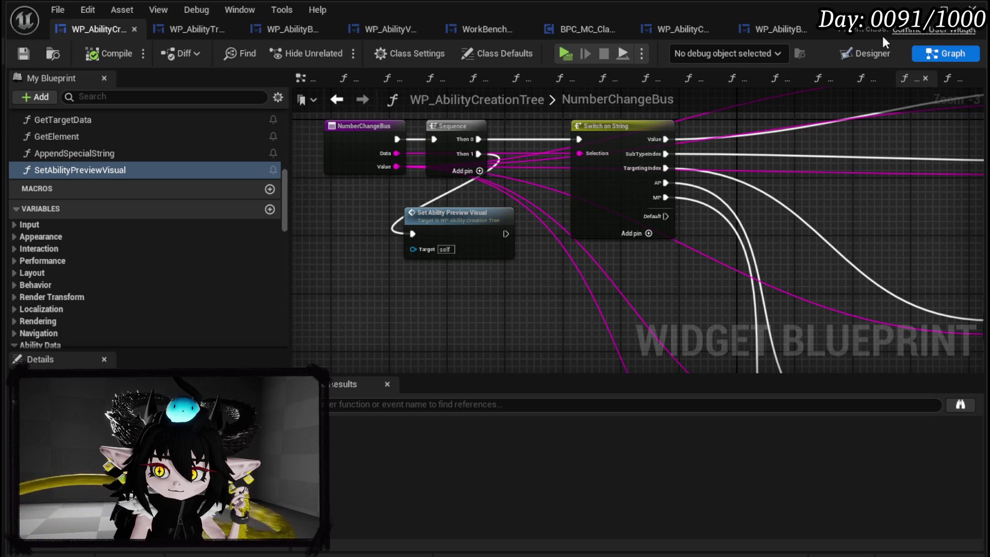
pyautogui.click(858, 60)
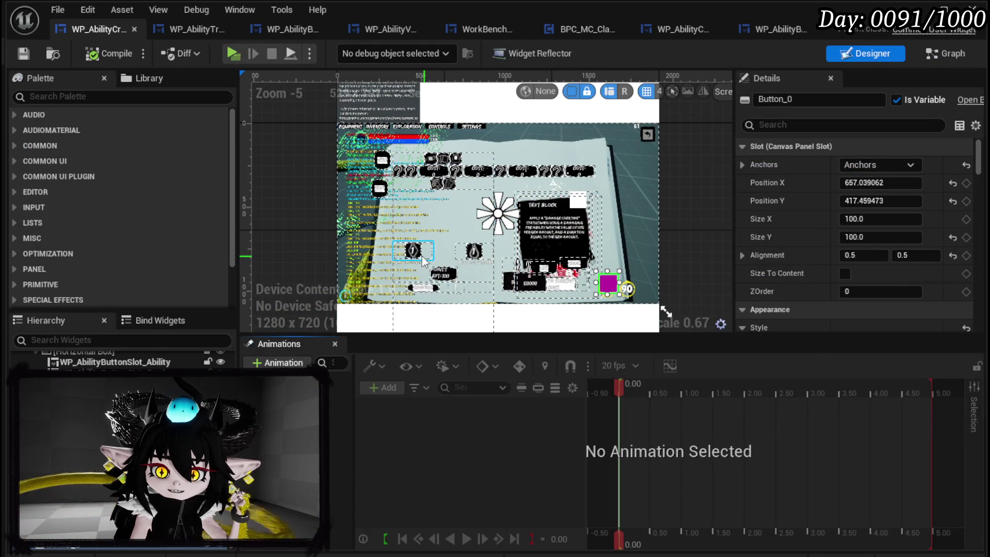
pyautogui.scroll(6, 473, 257)
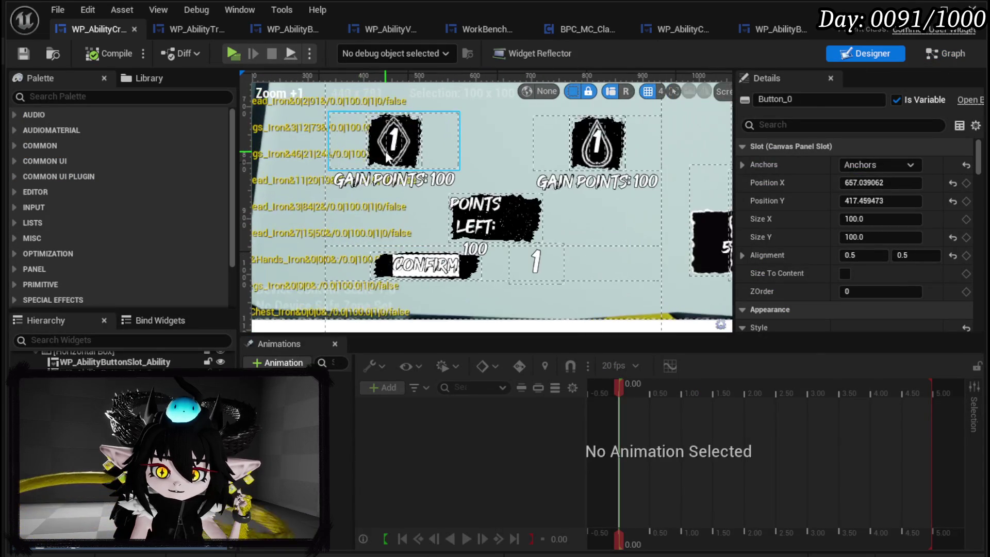
# Change the MW_Text_APGain label's default text from 'Gain Points: 100' to 'Gain Points: 0'.
pyautogui.click(420, 148)
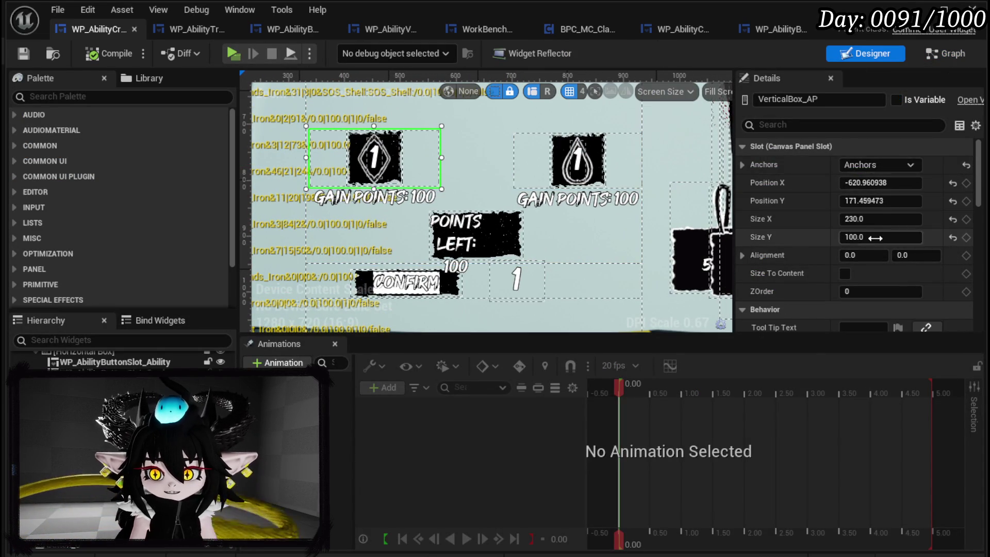
pyautogui.scroll(-3, 872, 246)
pyautogui.scroll(-10, 873, 241)
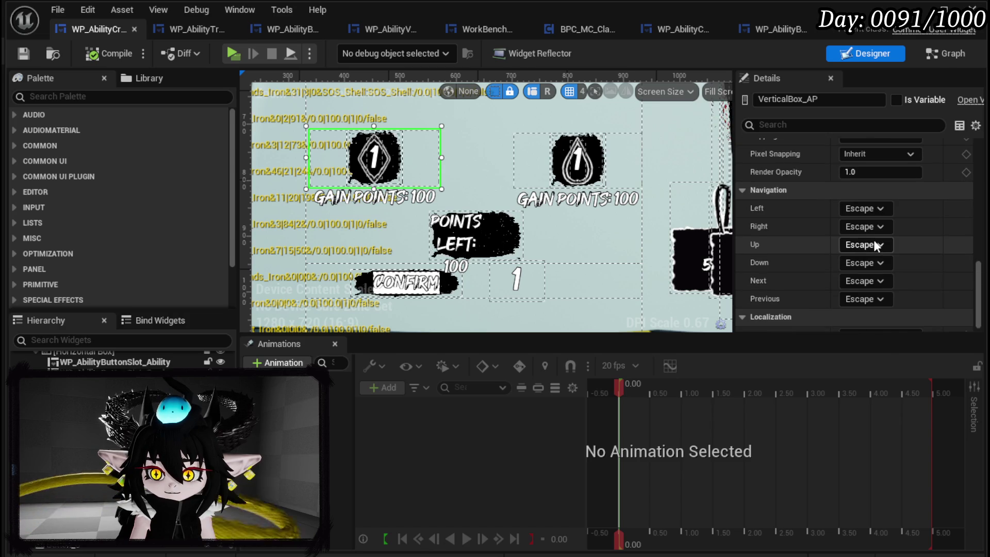
pyautogui.scroll(5, 874, 239)
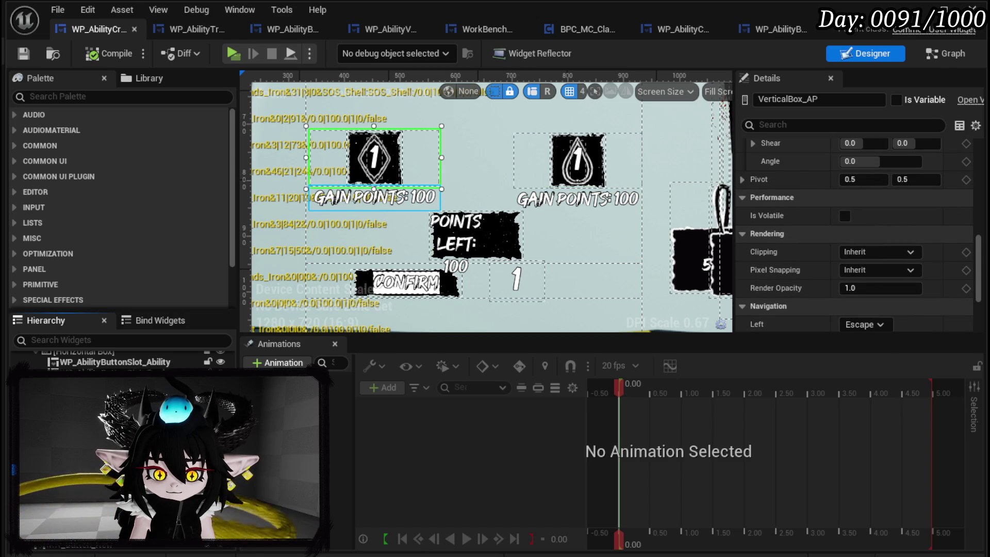
pyautogui.click(375, 198)
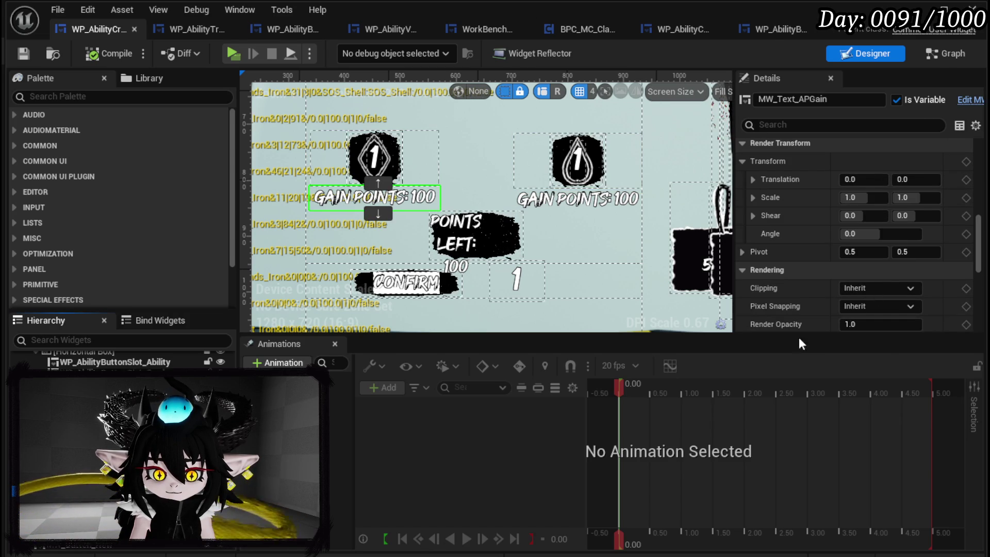
pyautogui.scroll(-6, 875, 260)
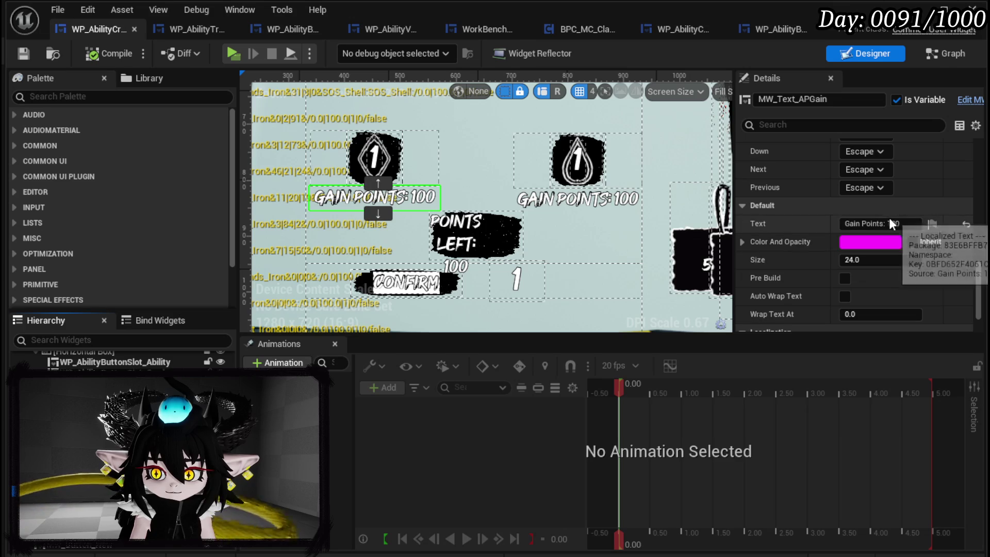
pyautogui.moveTo(887, 223); pyautogui.dragTo(927, 225)
pyautogui.press('Return')
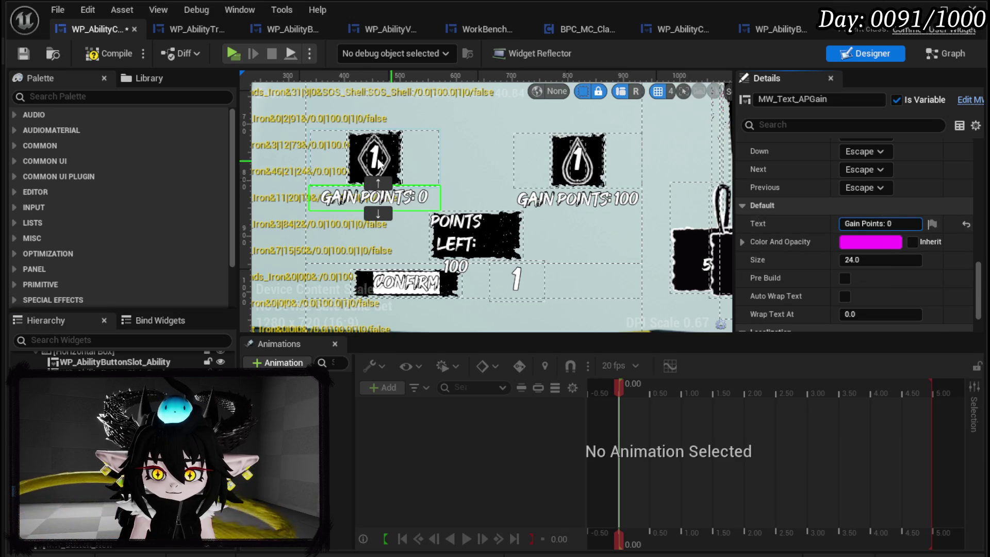
pyautogui.click(889, 223)
pyautogui.click(516, 280)
pyautogui.scroll(5, 903, 258)
pyautogui.scroll(-10, 880, 230)
pyautogui.scroll(15, 881, 232)
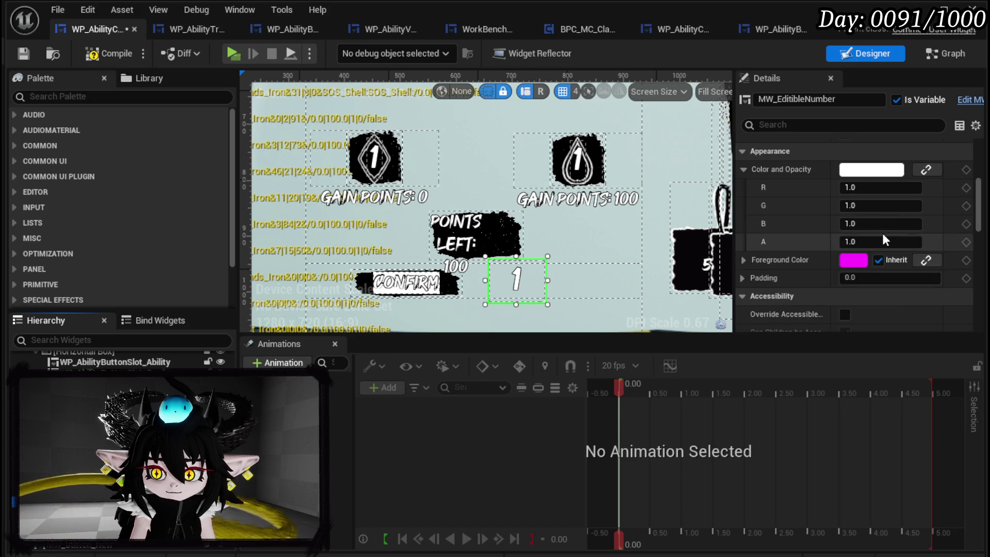
pyautogui.scroll(5, 883, 238)
pyautogui.scroll(1, 884, 233)
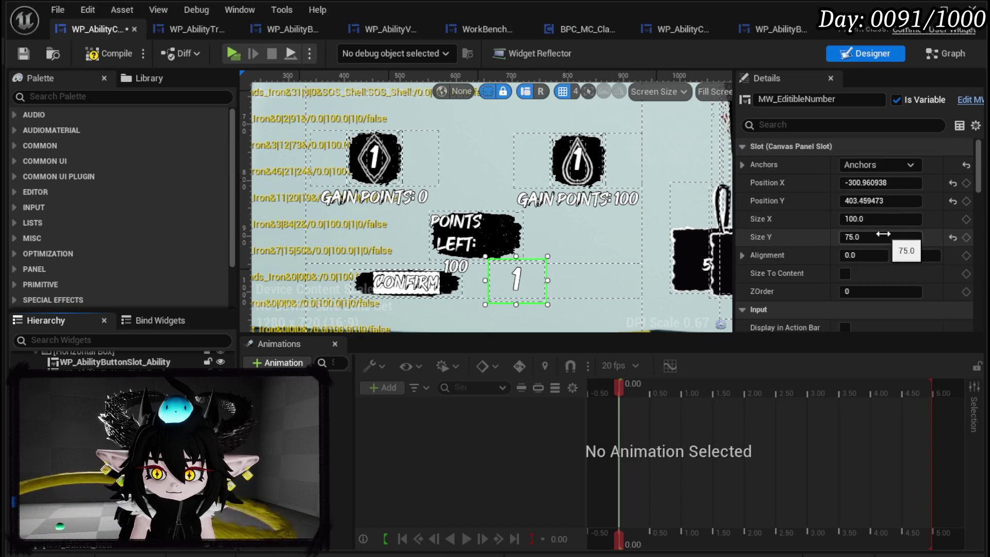
pyautogui.scroll(-6, 884, 233)
pyautogui.scroll(-7, 884, 233)
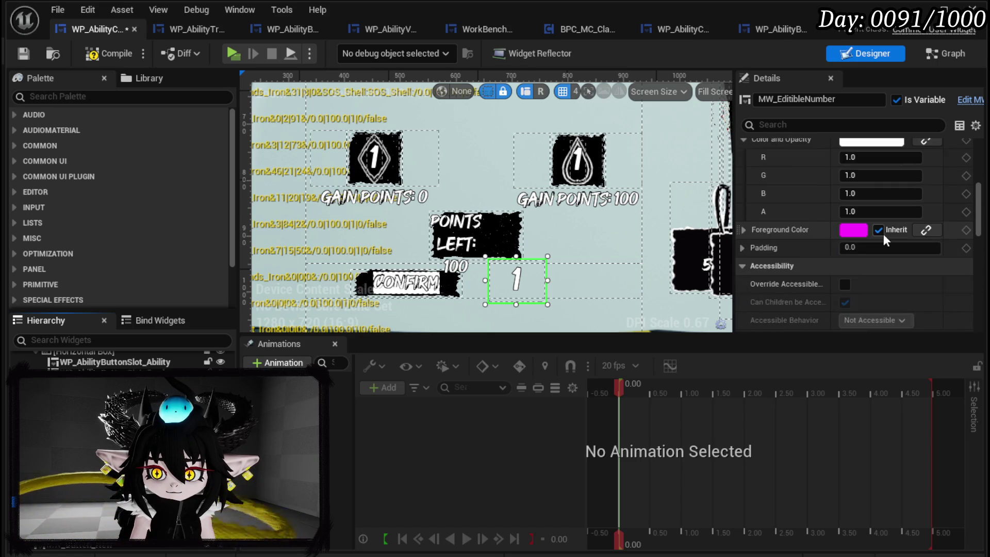
pyautogui.scroll(-6, 884, 234)
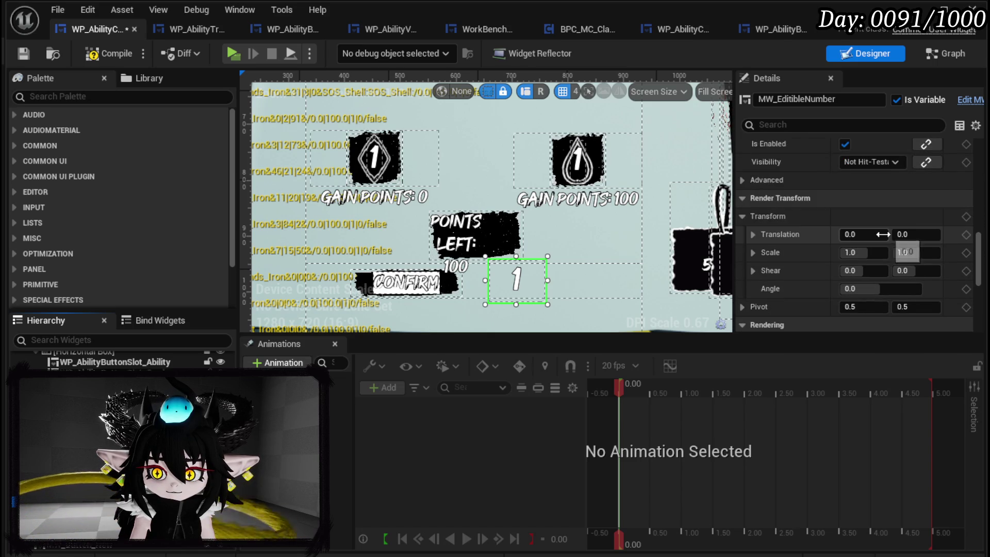
pyautogui.scroll(-3, 883, 233)
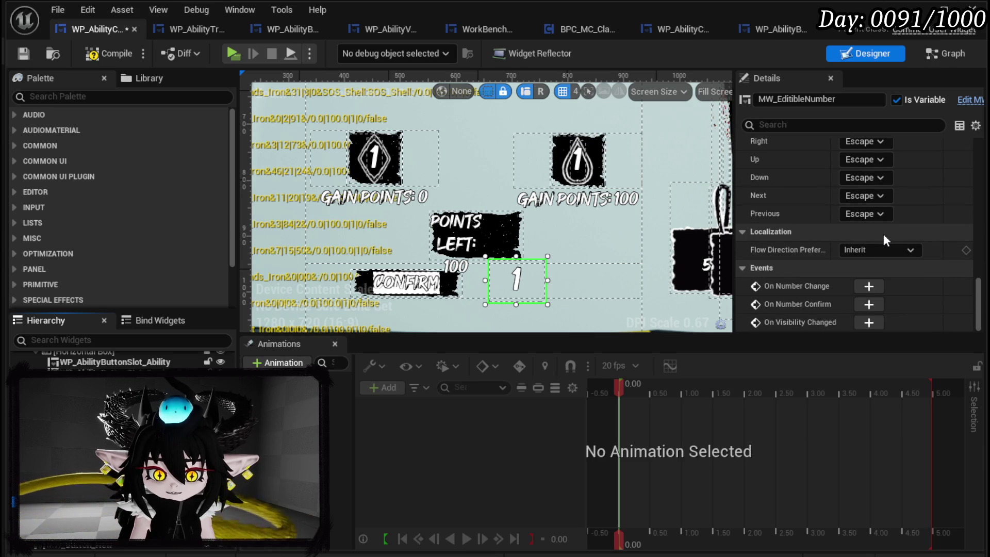
pyautogui.scroll(3, 920, 243)
pyautogui.scroll(5, 917, 237)
pyautogui.scroll(8, 918, 239)
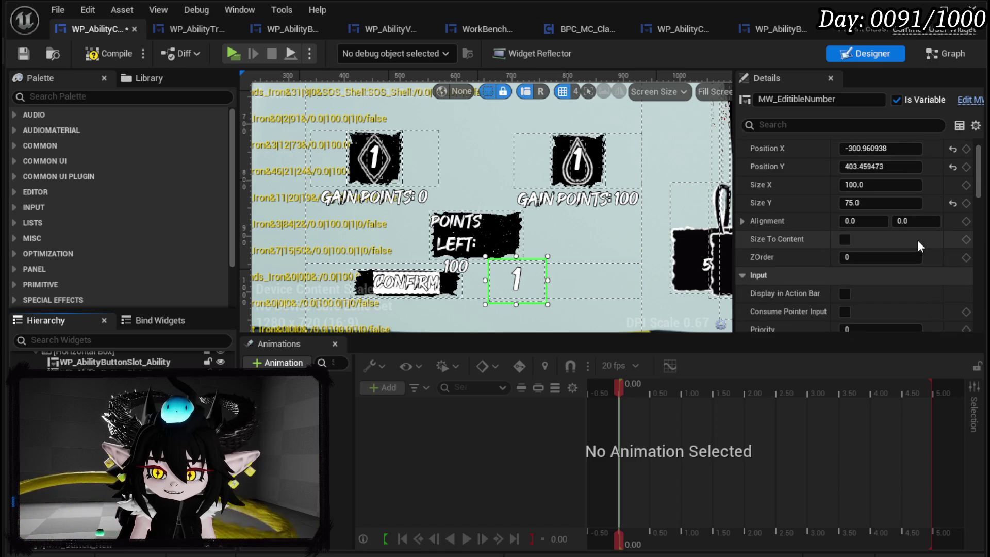
pyautogui.scroll(2, 917, 240)
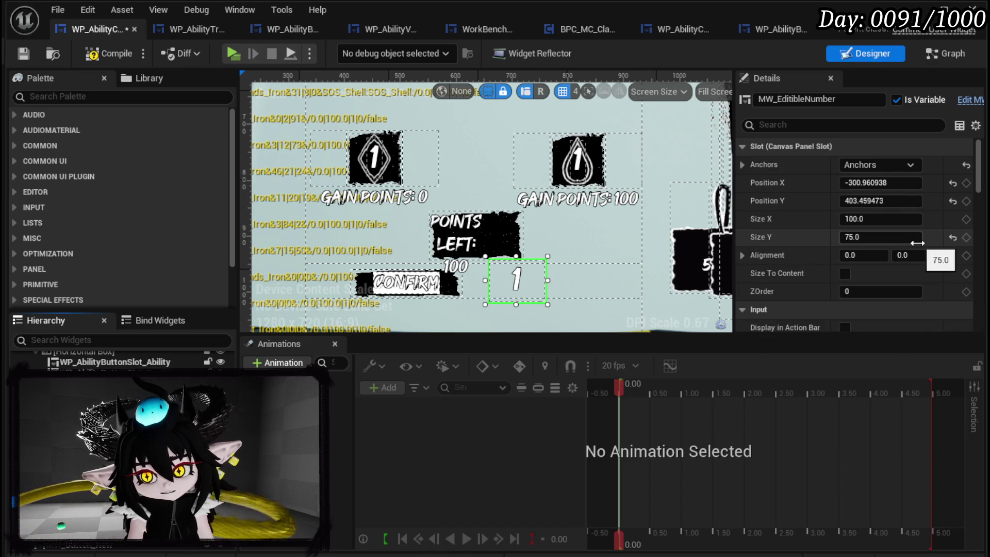
pyautogui.scroll(-4, 916, 241)
pyautogui.scroll(-6, 916, 242)
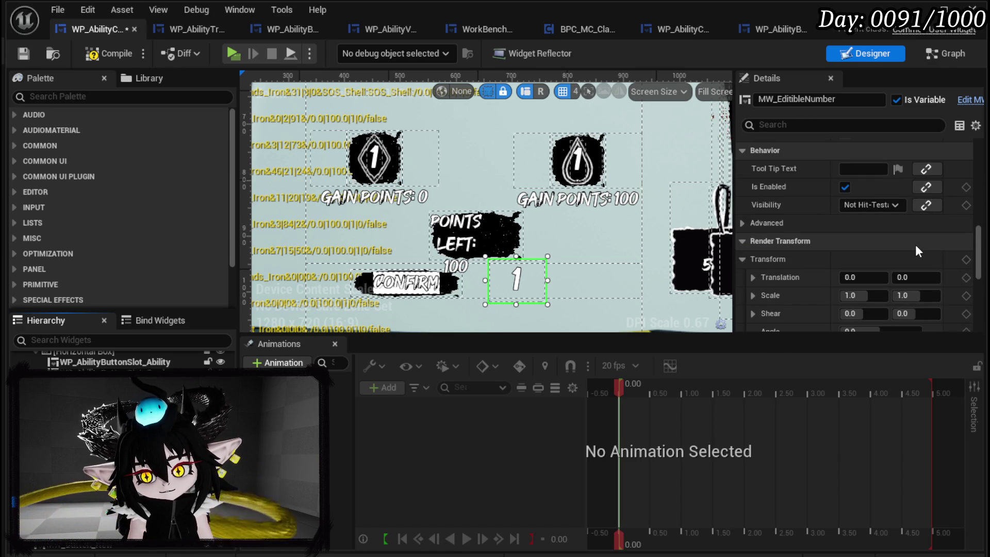
pyautogui.scroll(-6, 916, 246)
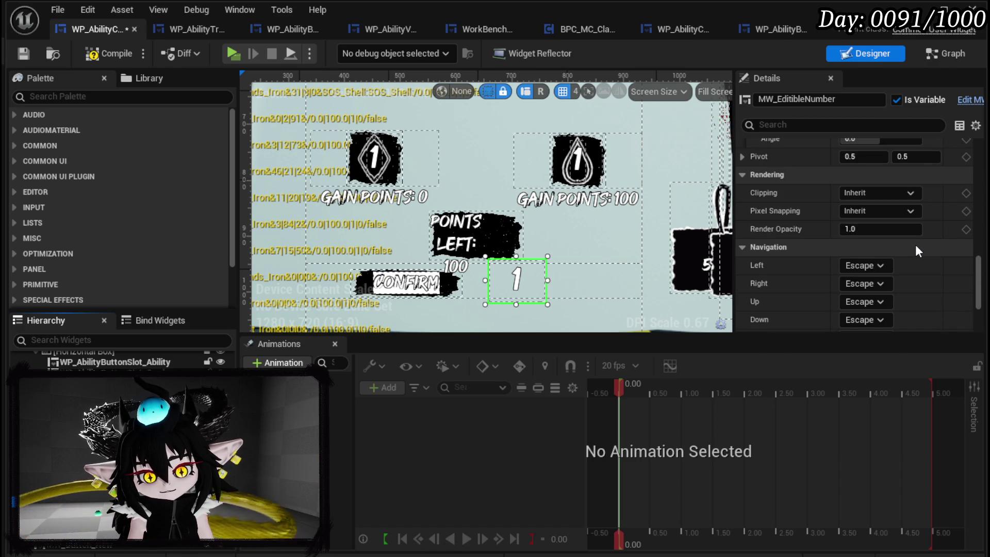
pyautogui.scroll(-3, 916, 250)
pyautogui.scroll(-2, 917, 250)
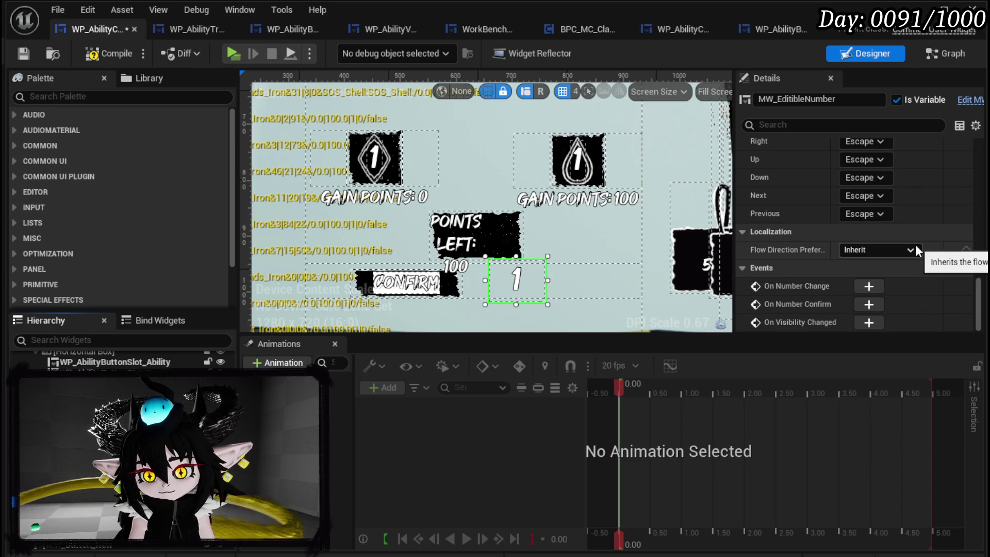
pyautogui.scroll(3, 789, 243)
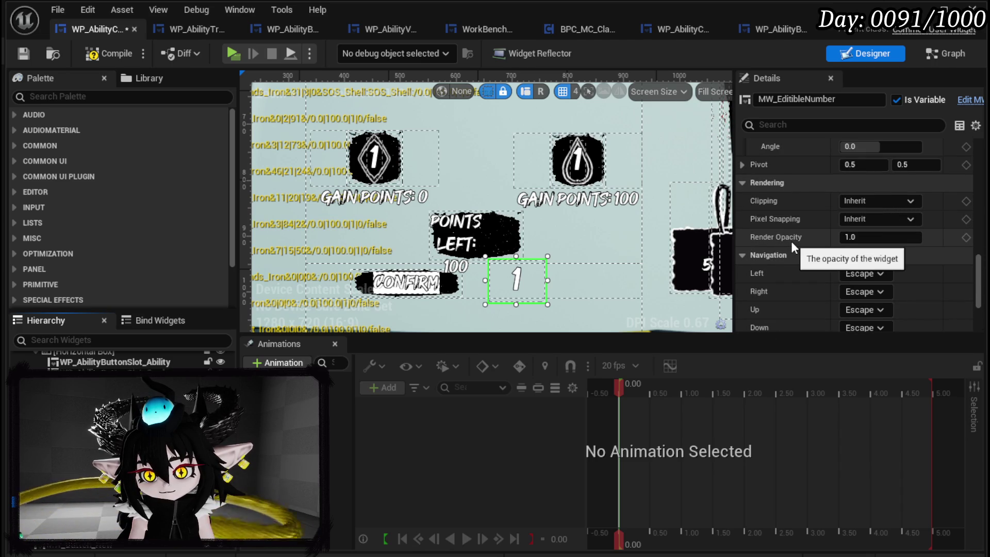
pyautogui.scroll(2, 791, 240)
pyautogui.scroll(4, 791, 240)
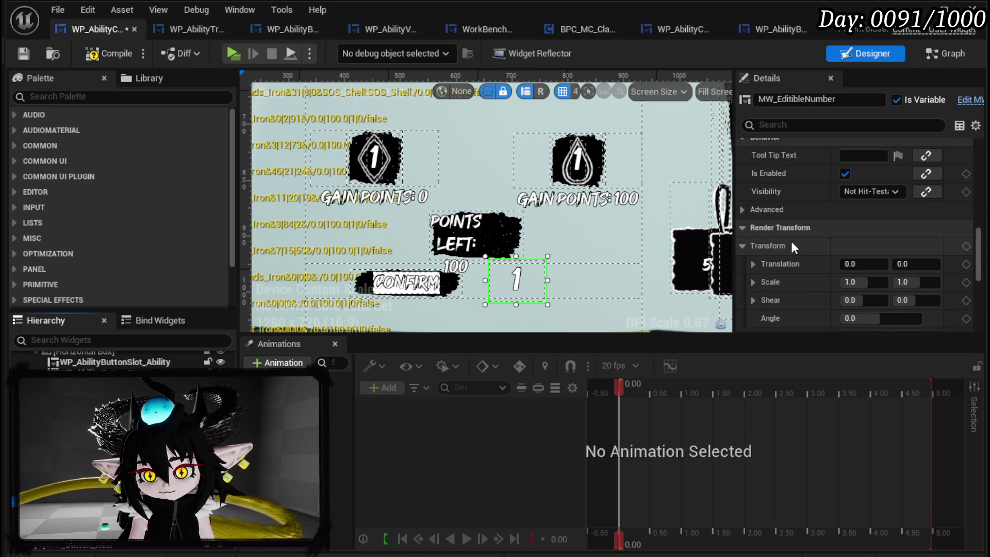
pyautogui.scroll(5, 793, 244)
pyautogui.scroll(6, 792, 242)
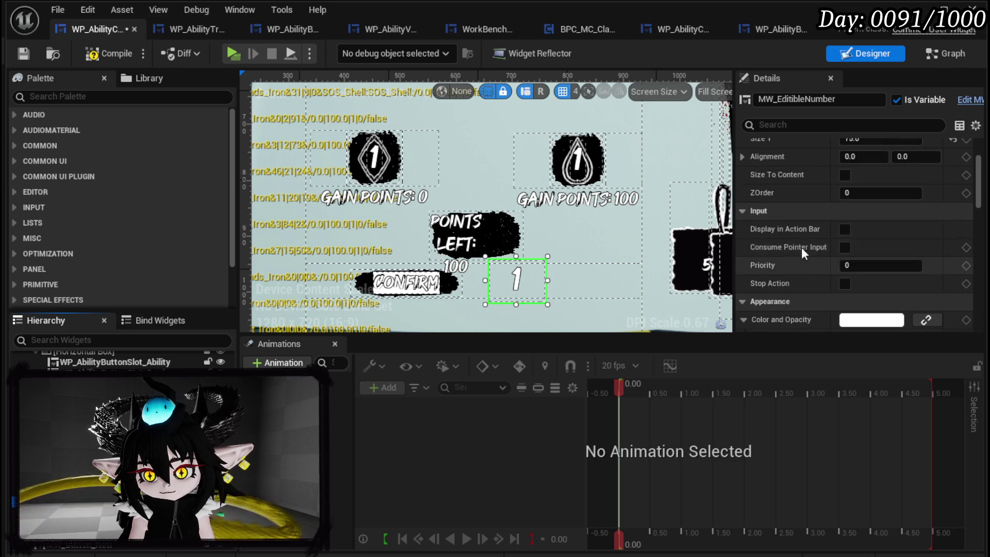
pyautogui.scroll(2, 914, 258)
pyautogui.scroll(-15, 915, 259)
pyautogui.scroll(-5, 915, 259)
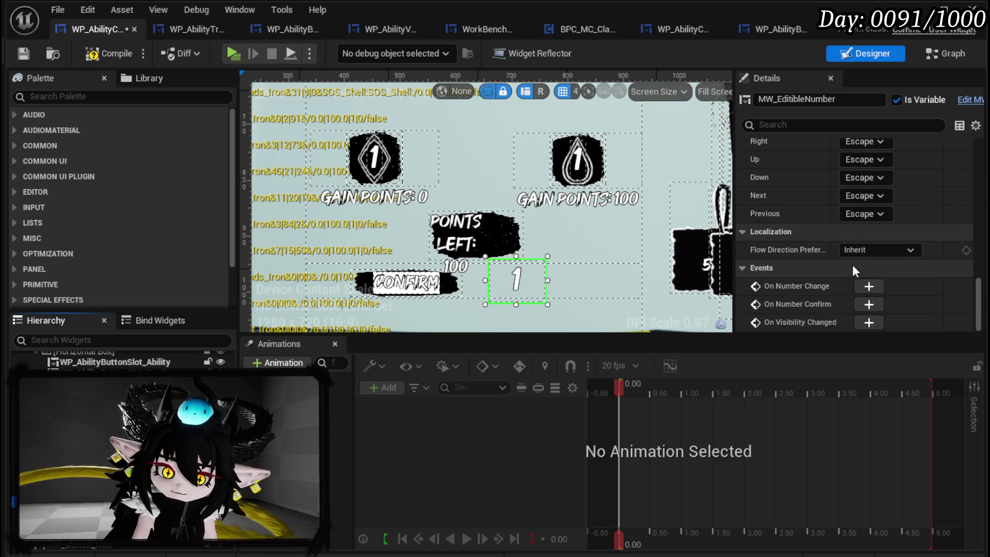
# Set the second gain-points label's default text to 'Gain Points: 0'.
pyautogui.click(571, 201)
pyautogui.click(915, 160)
pyautogui.press('BackSpace')
pyautogui.press('BackSpace')
pyautogui.press('BackSpace')
pyautogui.write('0')
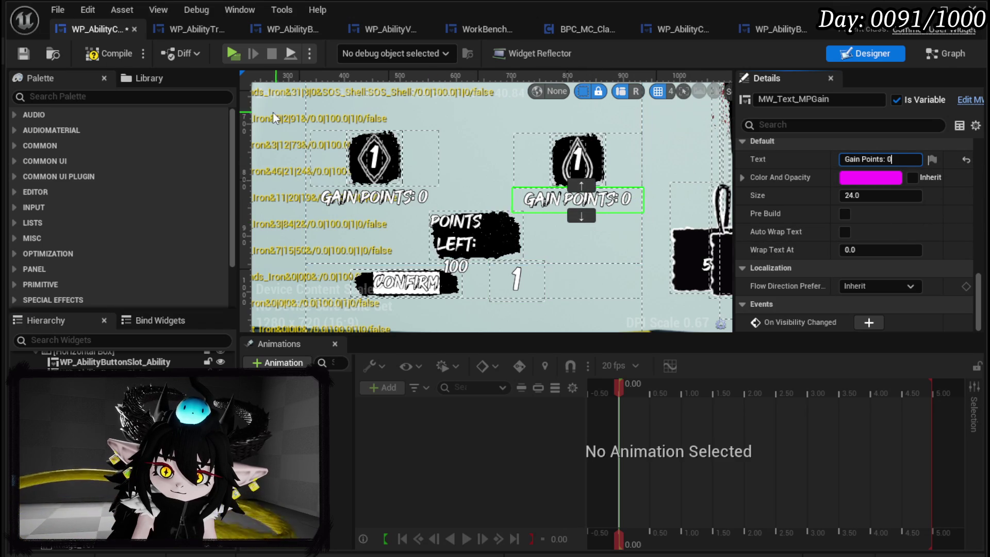
# Compile and save the creation widget, checking the POINTS LEFT overlay and AP vertical box.
pyautogui.click(454, 255)
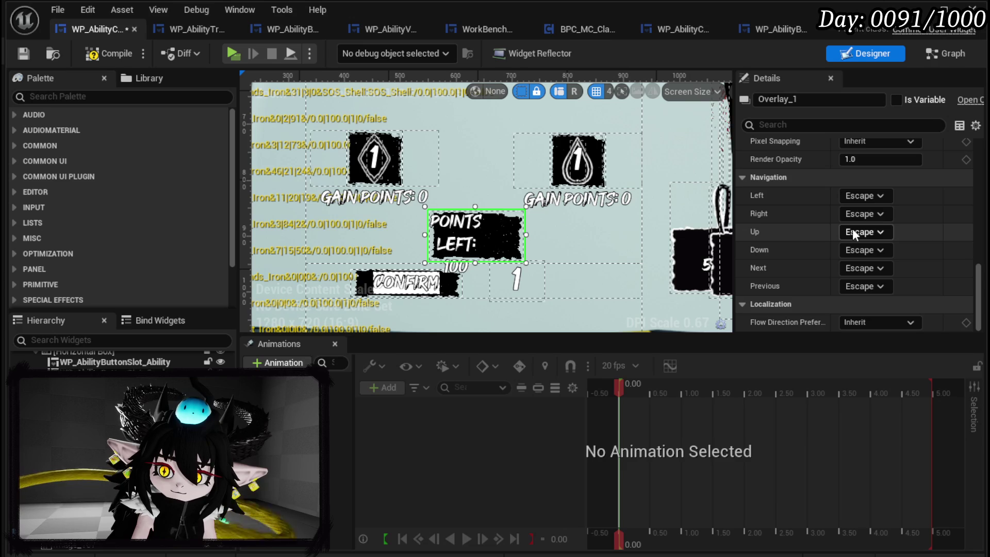
pyautogui.scroll(10, 855, 230)
pyautogui.scroll(3, 863, 234)
pyautogui.scroll(-12, 908, 243)
pyautogui.scroll(-1, 908, 243)
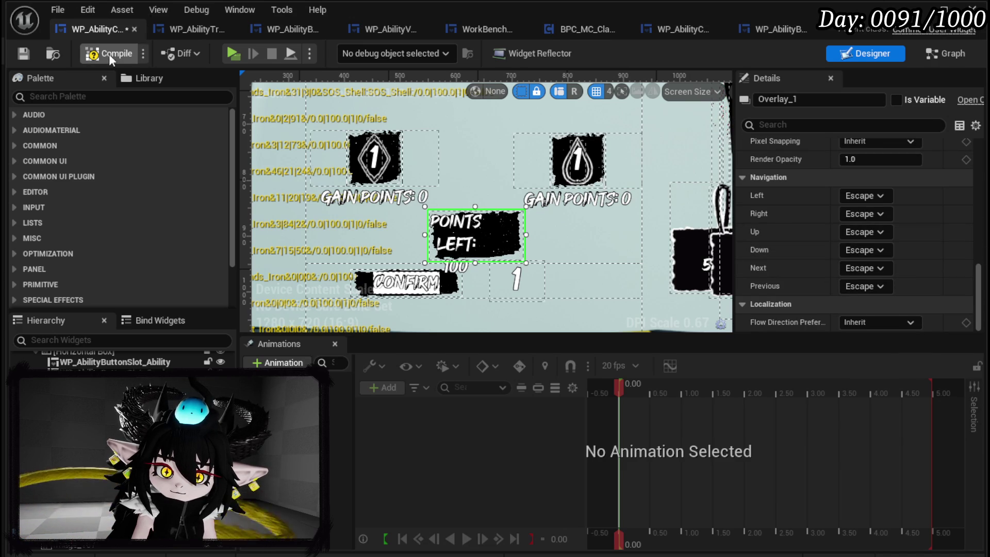
pyautogui.click(26, 52)
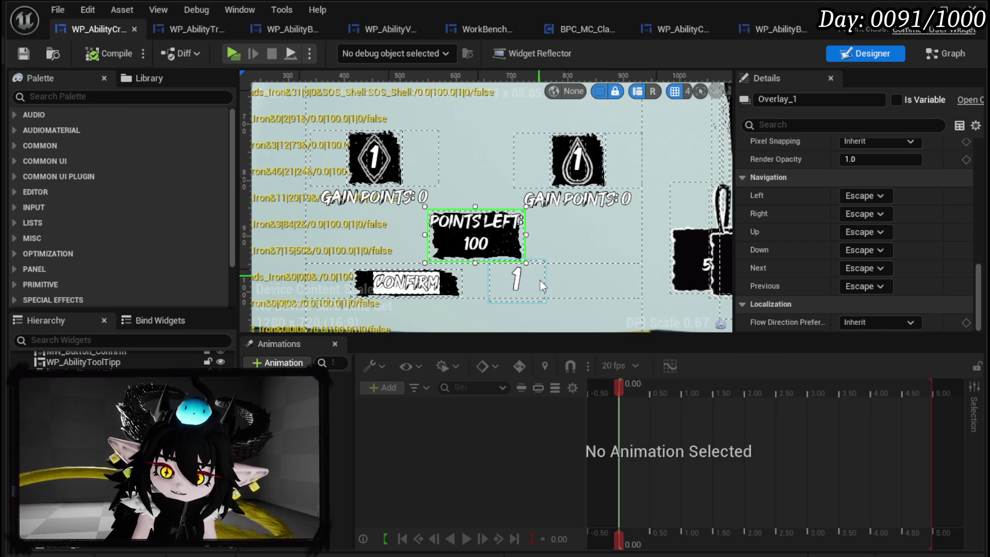
pyautogui.scroll(-2, 513, 281)
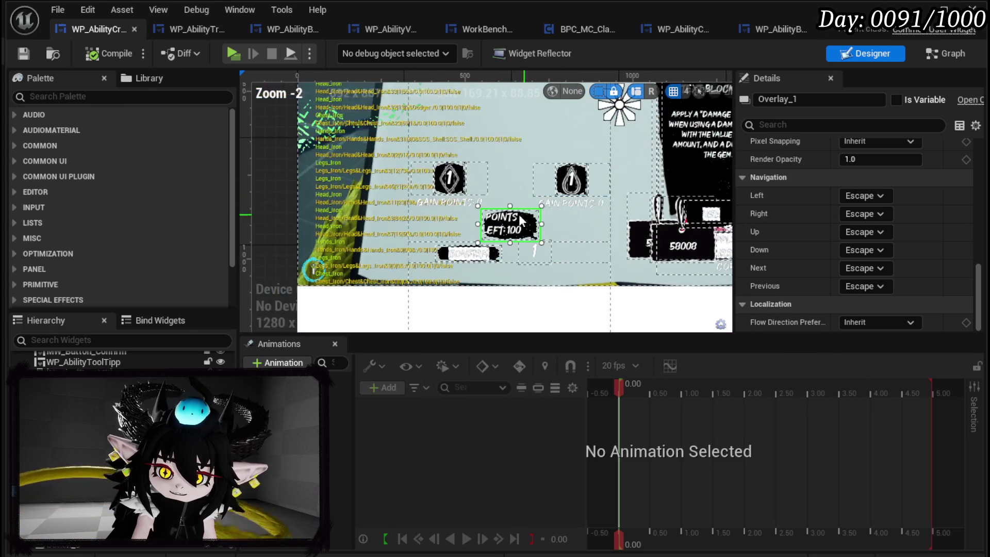
pyautogui.click(462, 187)
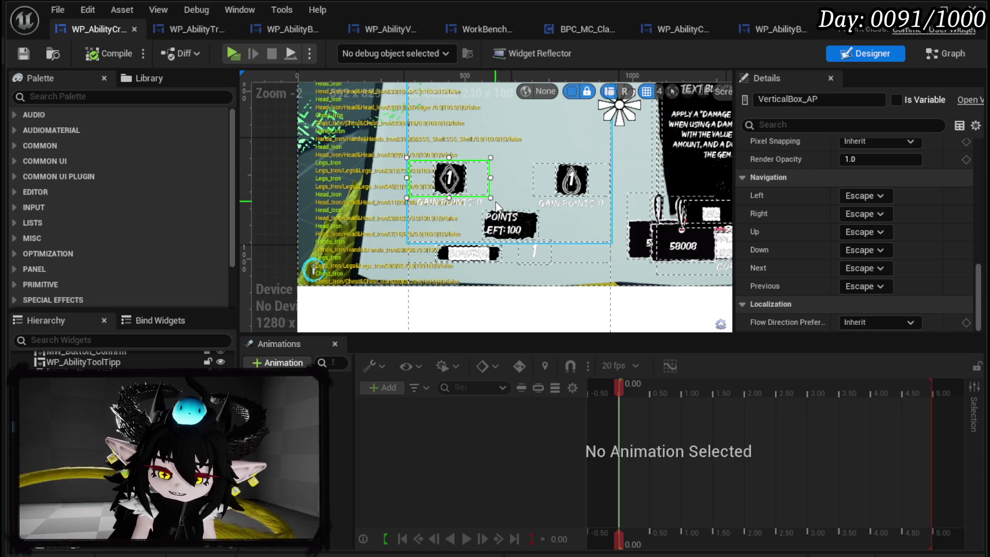
pyautogui.scroll(-2, 490, 195)
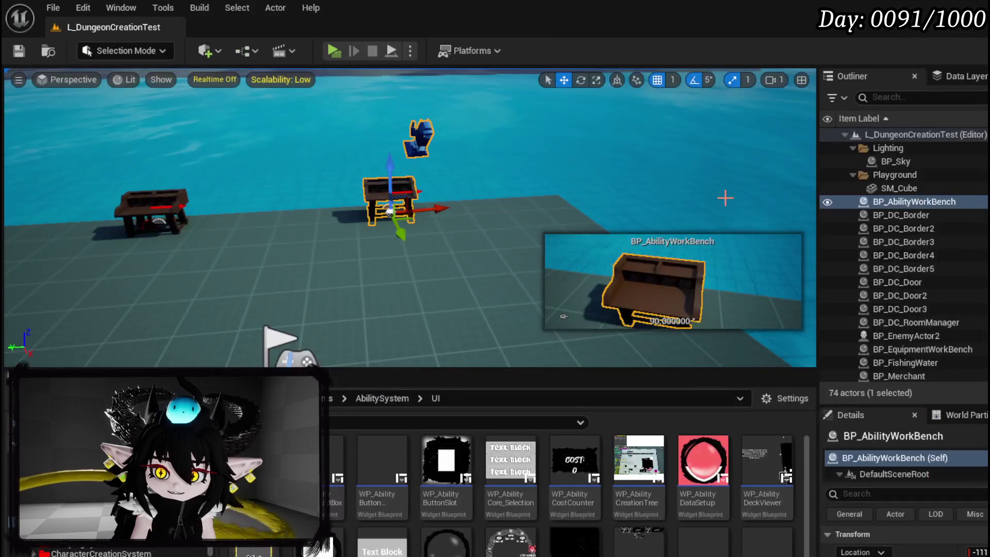
# Start a play test and begin a new Support ability with Power 40 at the workbench.
pyautogui.click(333, 50)
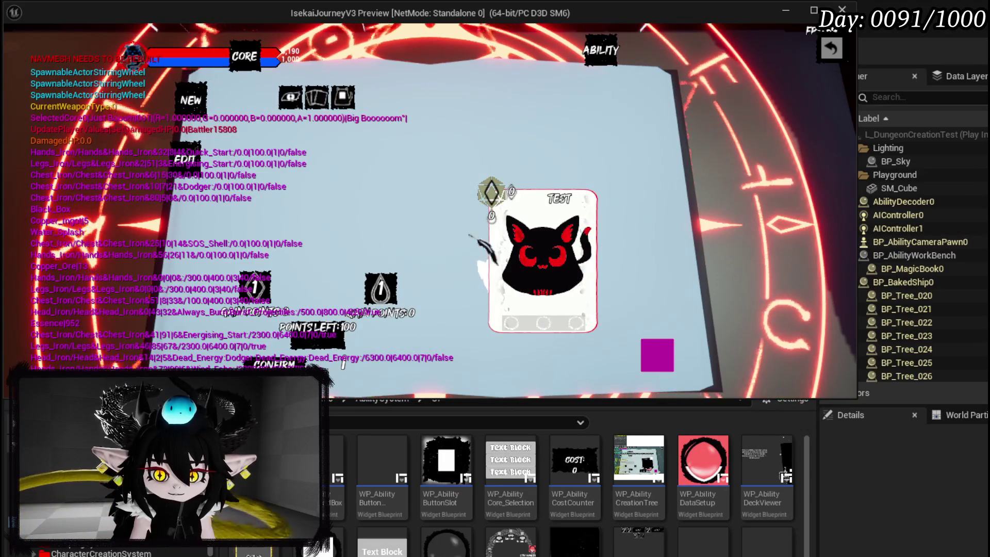
pyautogui.click(316, 98)
pyautogui.moveTo(310, 152)
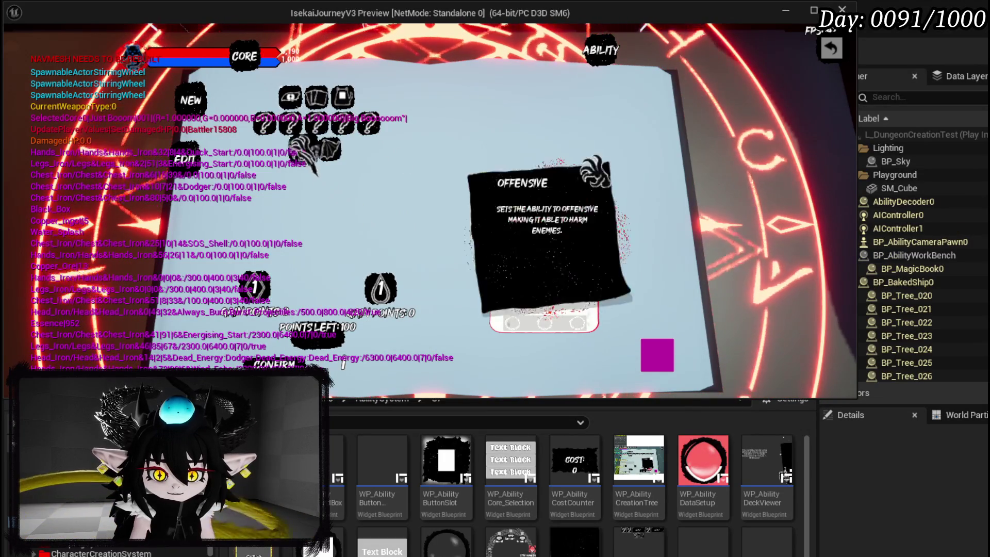
pyautogui.click(329, 149)
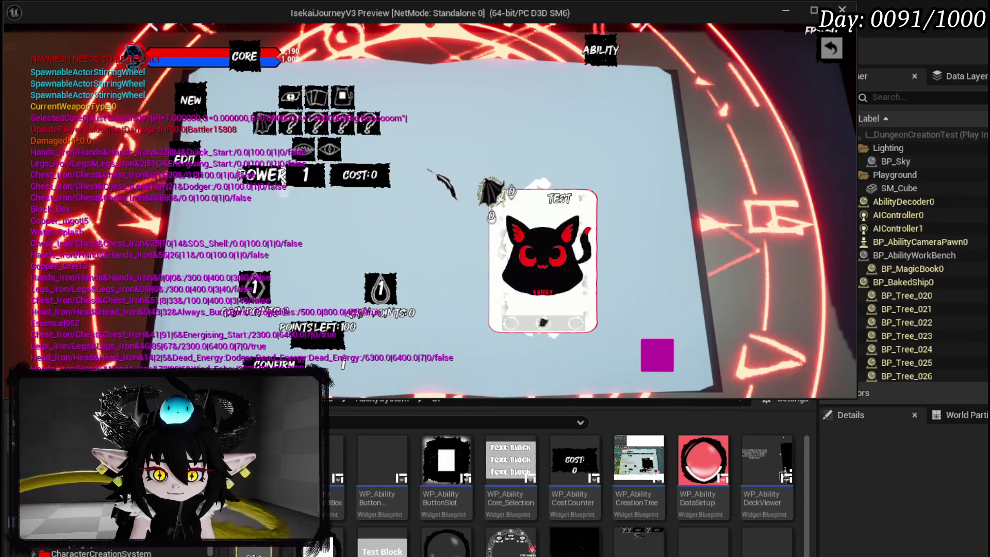
pyautogui.moveTo(326, 145)
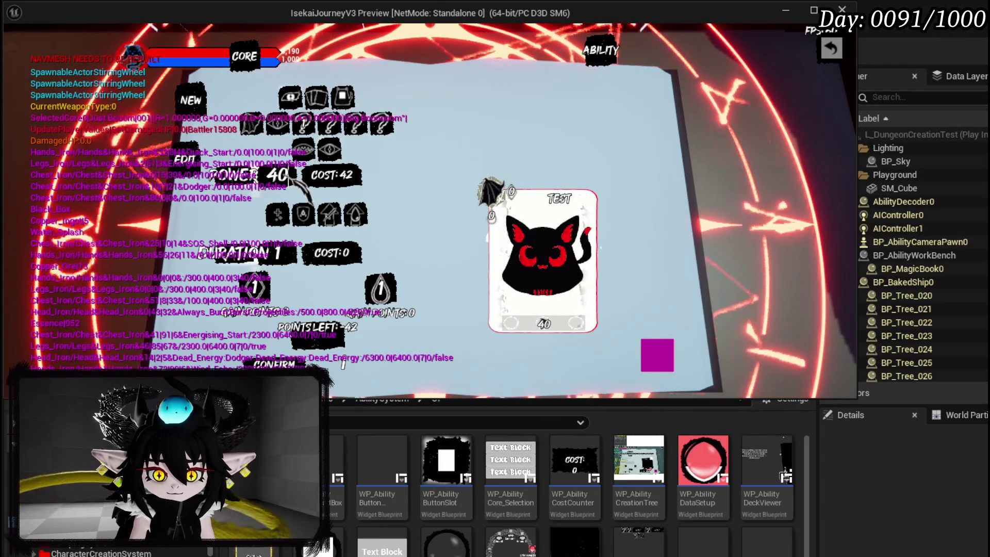
pyautogui.click(544, 330)
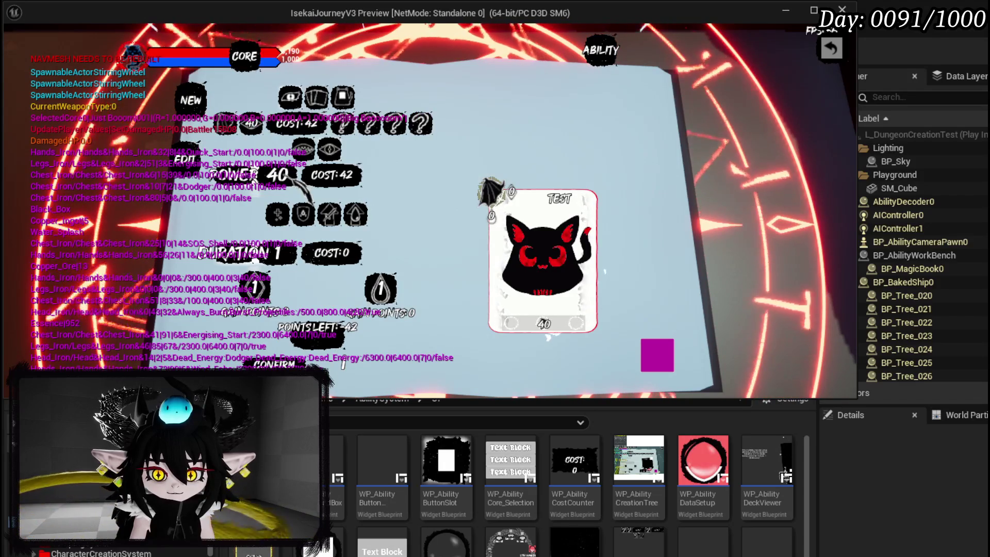
# Add an effect, switch it to Shield with Duration 5, then to Healing Over Time.
pyautogui.moveTo(304, 212)
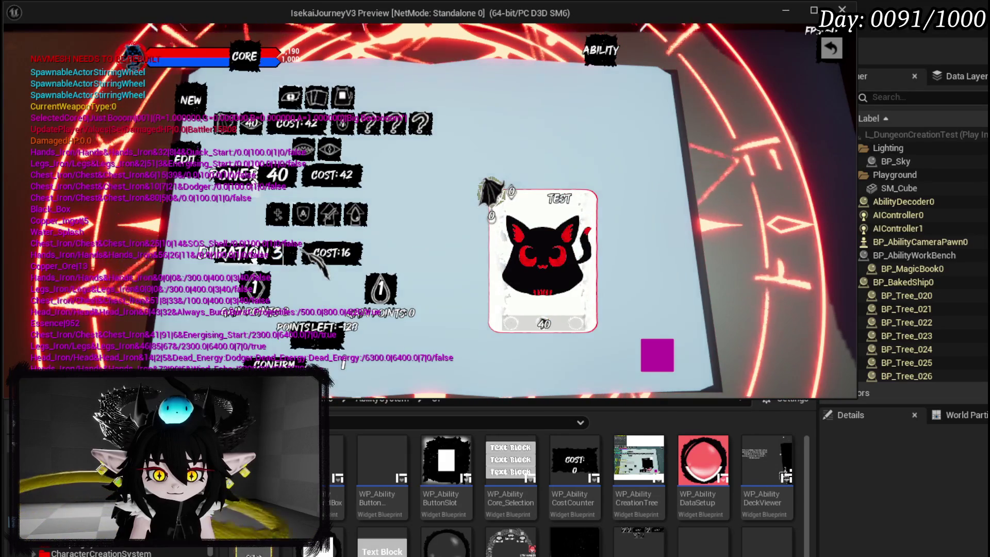
pyautogui.click(305, 251)
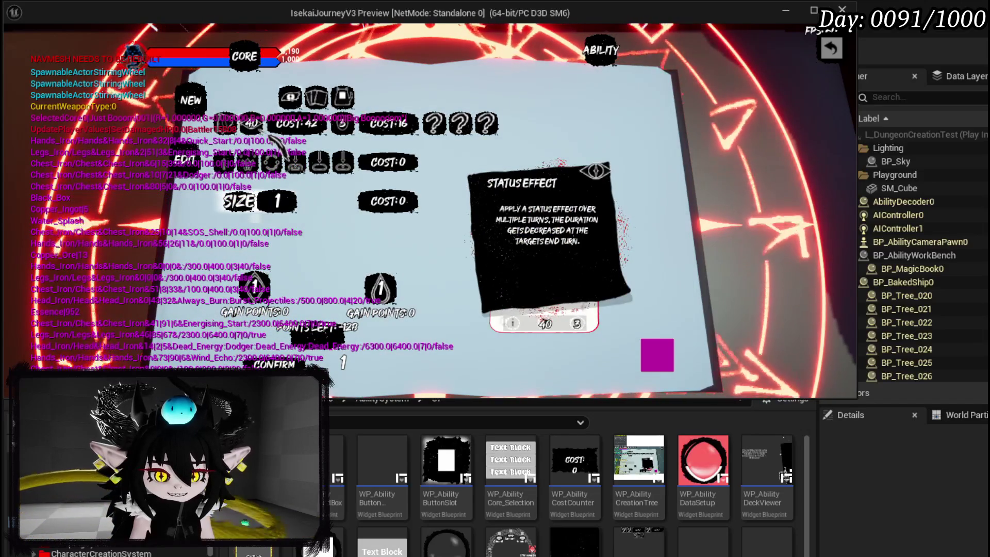
pyautogui.click(271, 162)
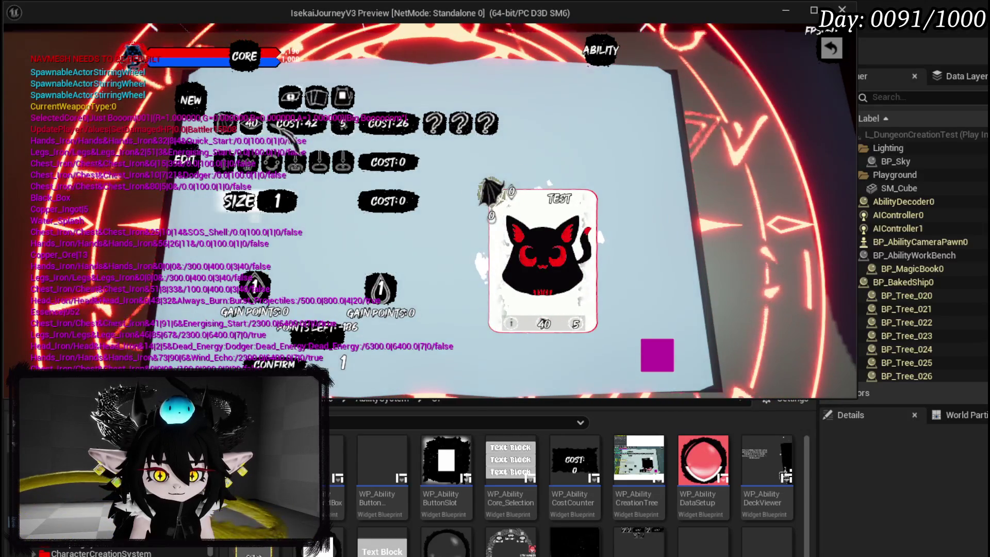
pyautogui.click(290, 138)
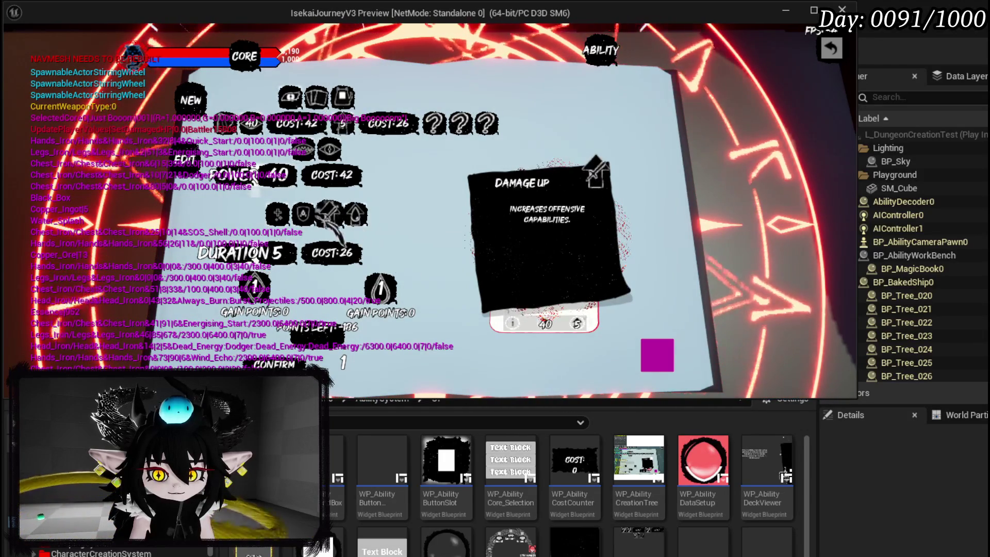
pyautogui.click(279, 213)
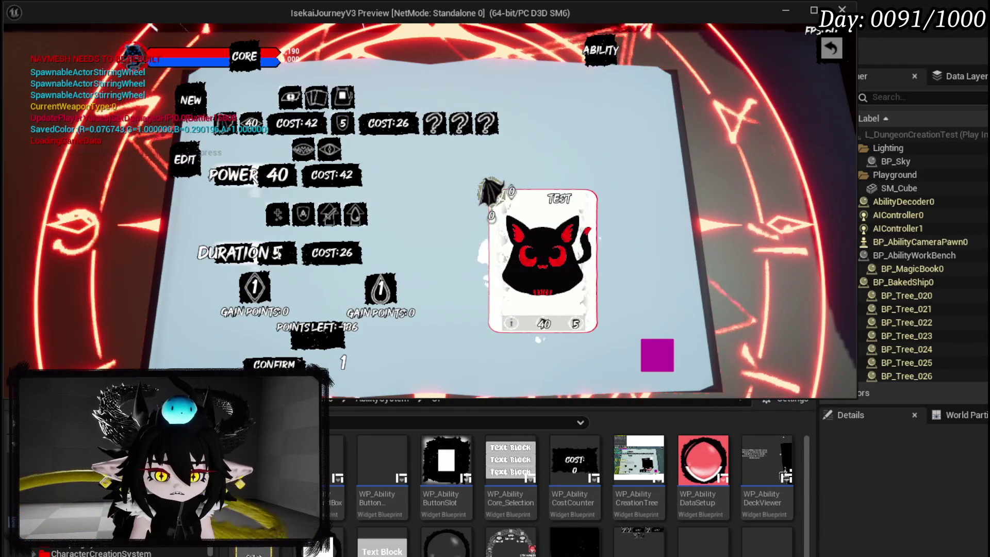
# Set the effect duration to 2 and close the ability workbench.
pyautogui.write('2')
pyautogui.press('Return')
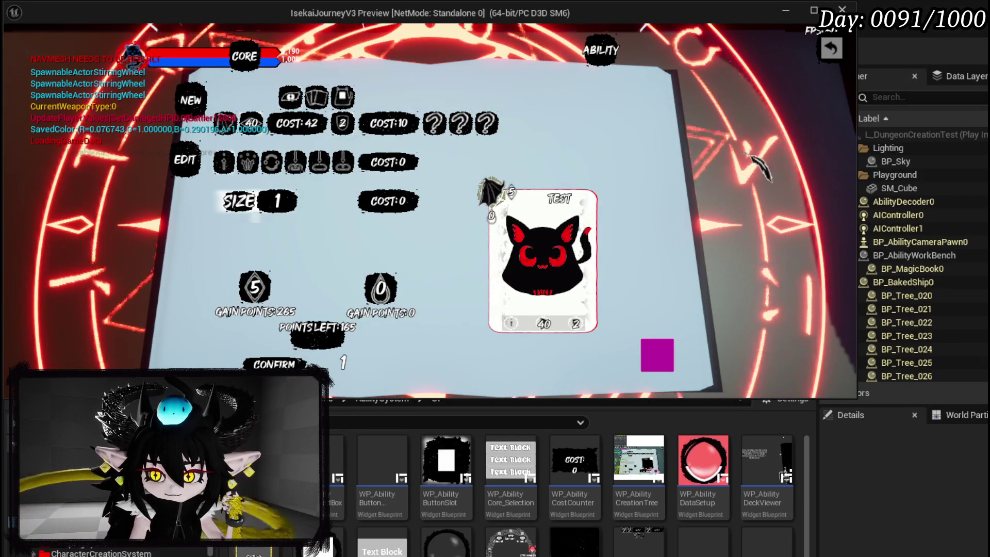
pyautogui.click(831, 48)
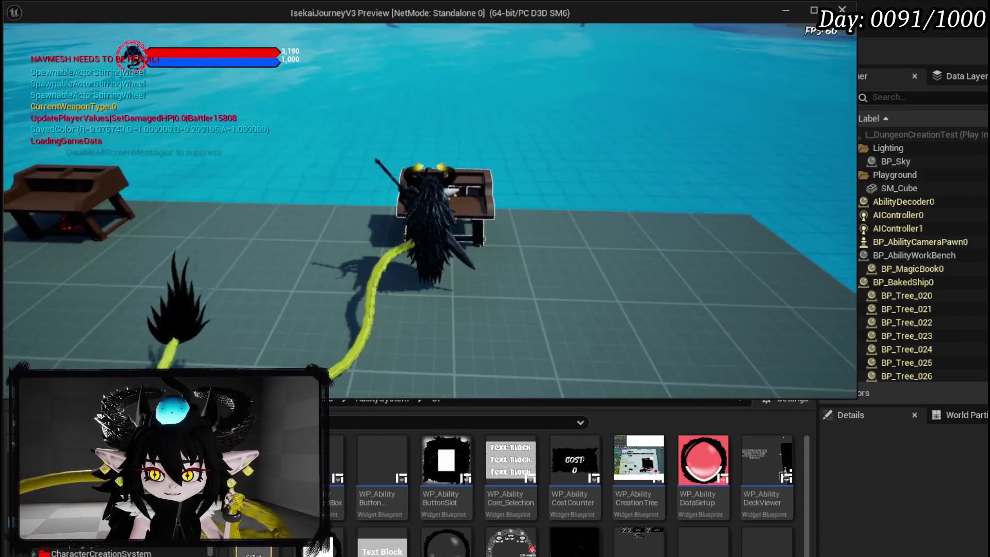
# Select the Just Booom core magic in the magic book and reopen the workbench.
pyautogui.press('e')
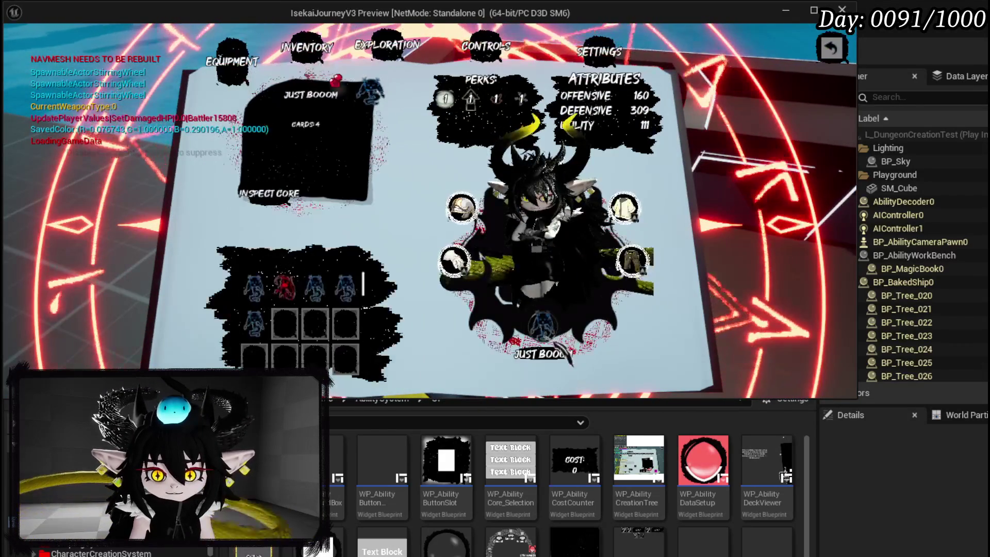
pyautogui.click(346, 287)
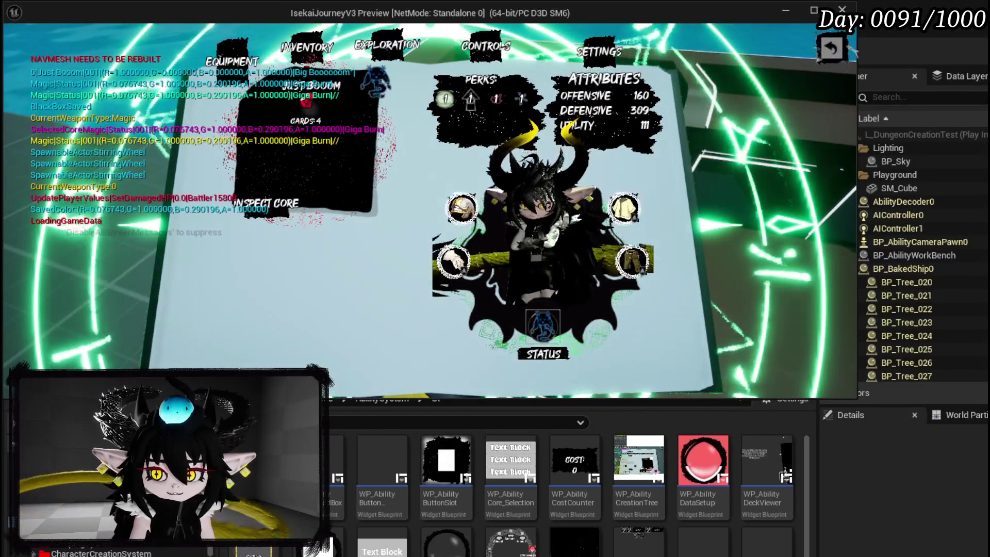
pyautogui.press('Escape')
pyautogui.press('e')
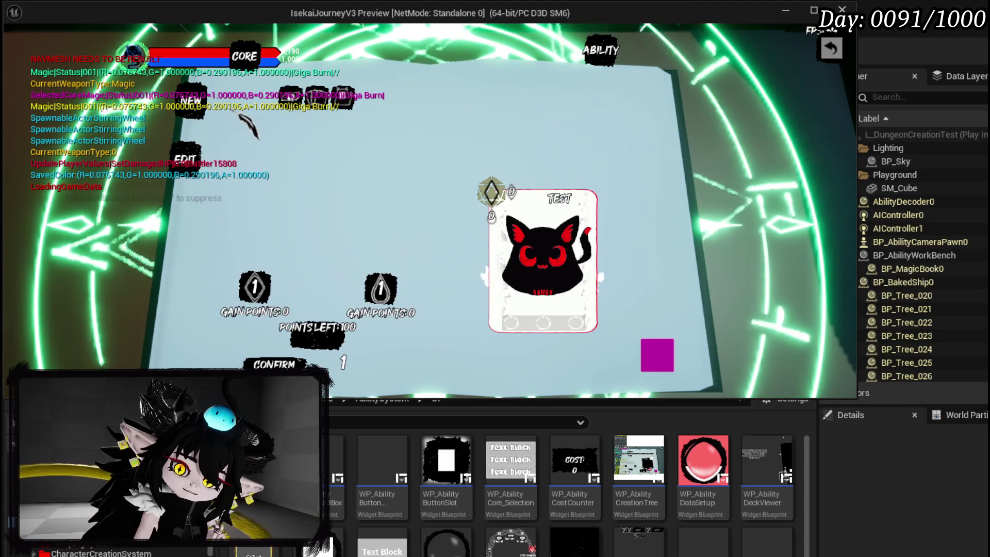
# Stop the play session, save all assets, and return to the WP_AbilityCreation widget.
pyautogui.press('Escape')
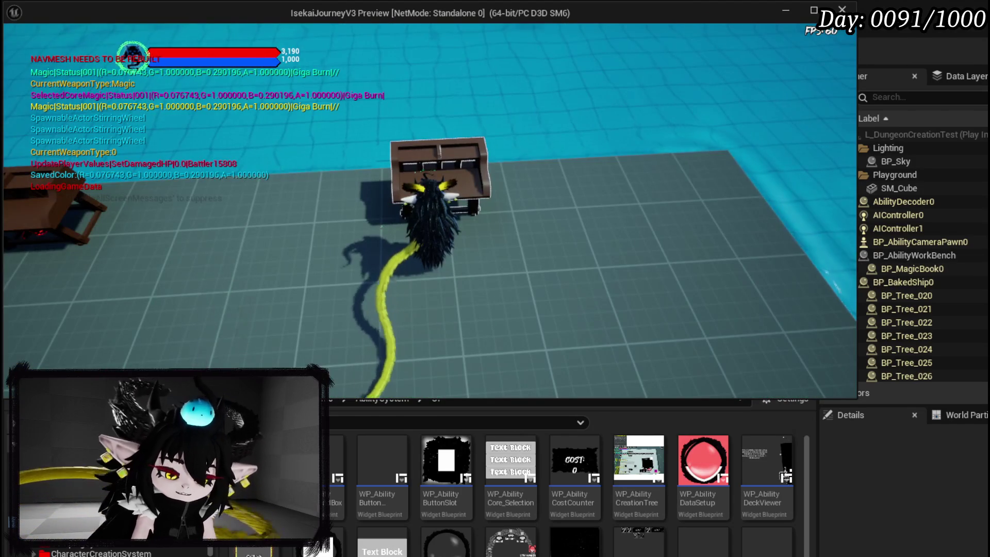
pyautogui.press('Escape')
pyautogui.hotkey('ctrl', 's')
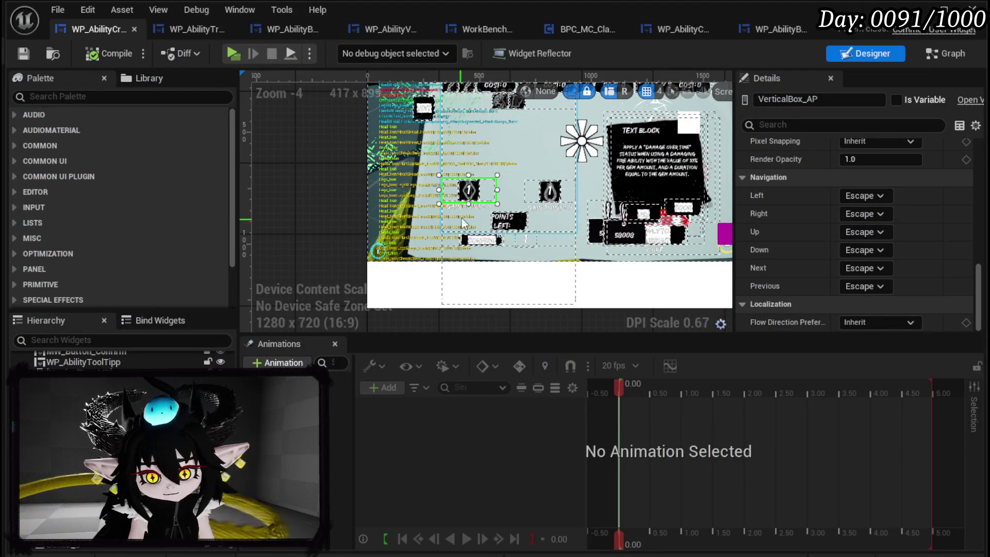
pyautogui.click(963, 53)
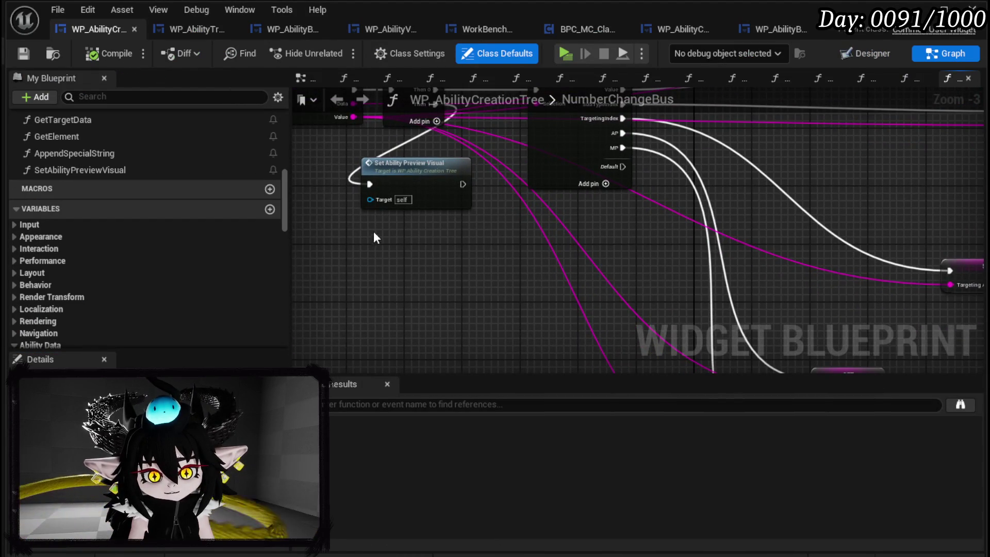
# In SetAbilityPreviewVisual, add the tool-tip's Set Card Color call and run it after Set Data.
pyautogui.doubleClick(397, 166)
pyautogui.moveTo(553, 215)
pyautogui.mouseDown()
pyautogui.moveTo(574, 193)
pyautogui.moveTo(595, 201)
pyautogui.mouseUp()
pyautogui.click(434, 207)
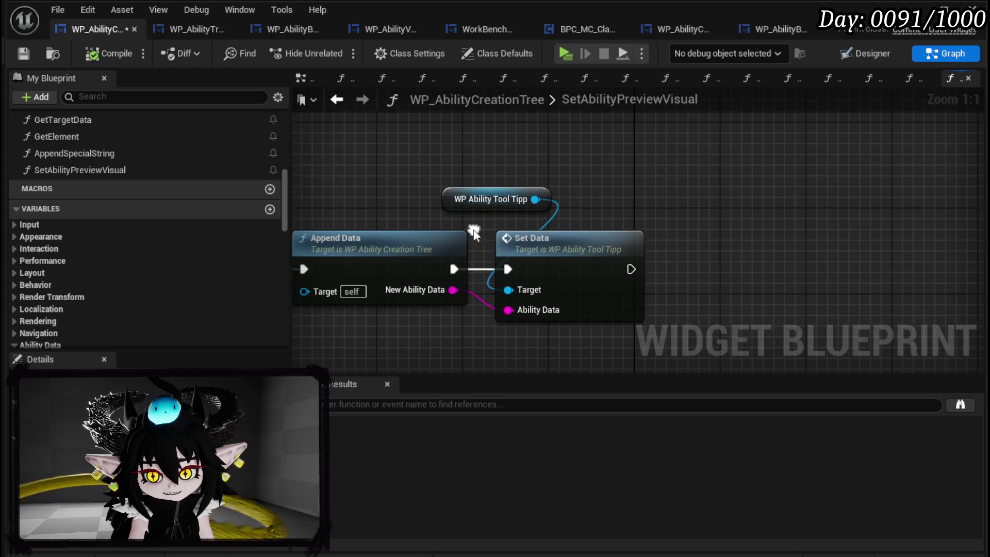
pyautogui.moveTo(535, 199); pyautogui.dragTo(692, 190)
pyautogui.write('Set')
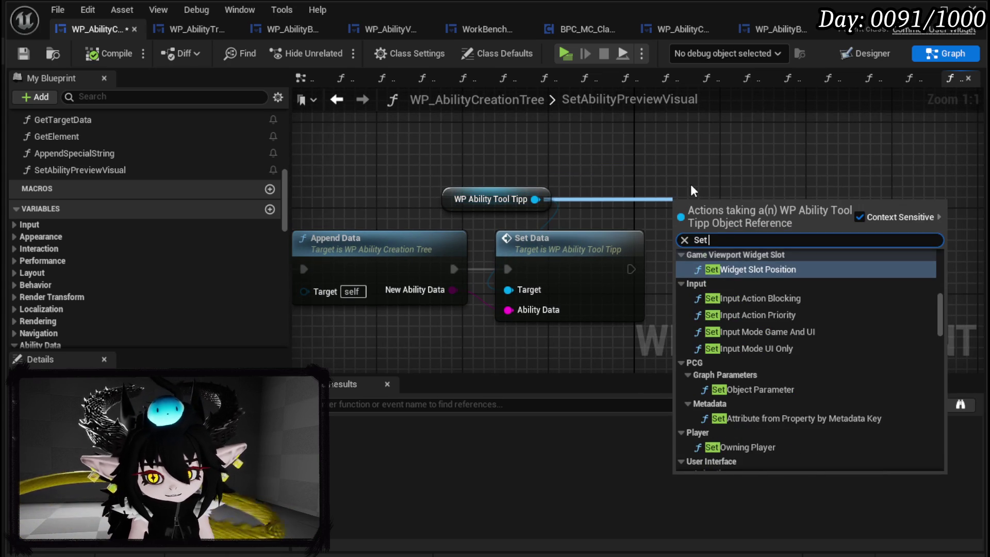
pyautogui.write(' Color')
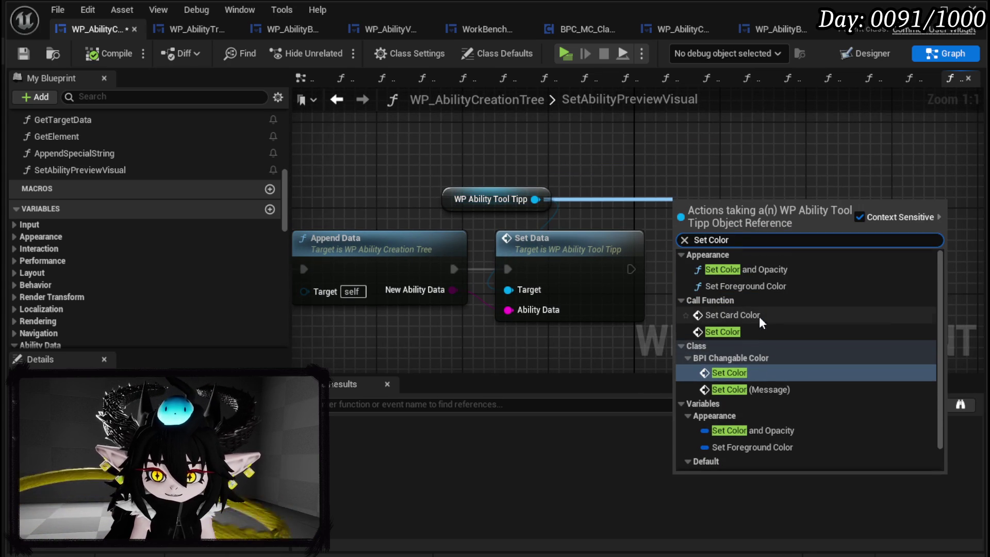
pyautogui.click(754, 316)
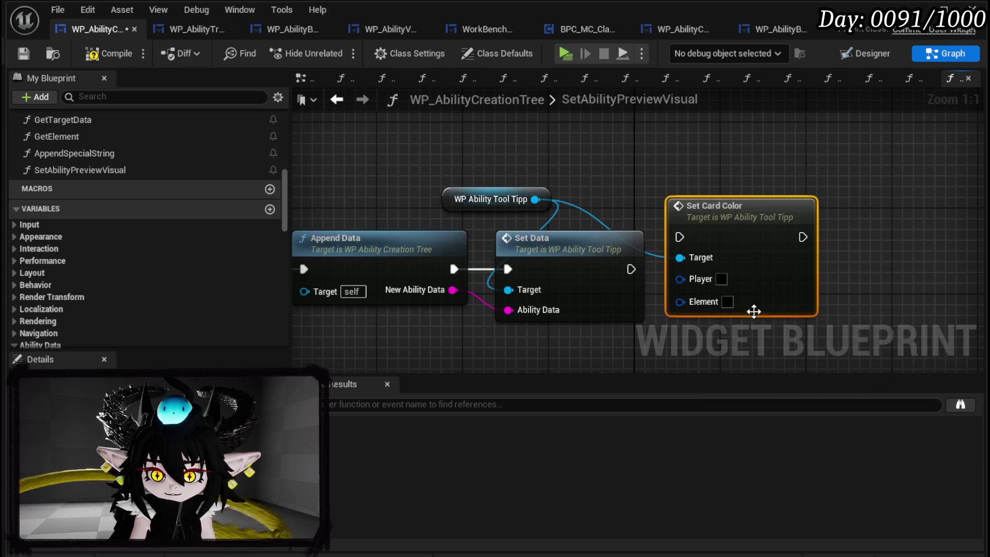
pyautogui.moveTo(658, 247); pyautogui.dragTo(668, 236)
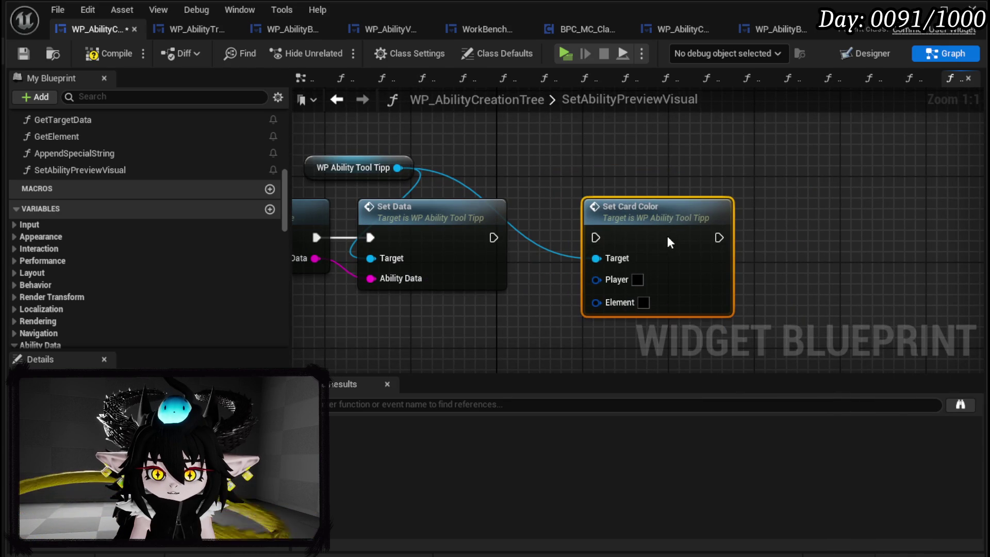
pyautogui.moveTo(487, 239); pyautogui.dragTo(601, 242)
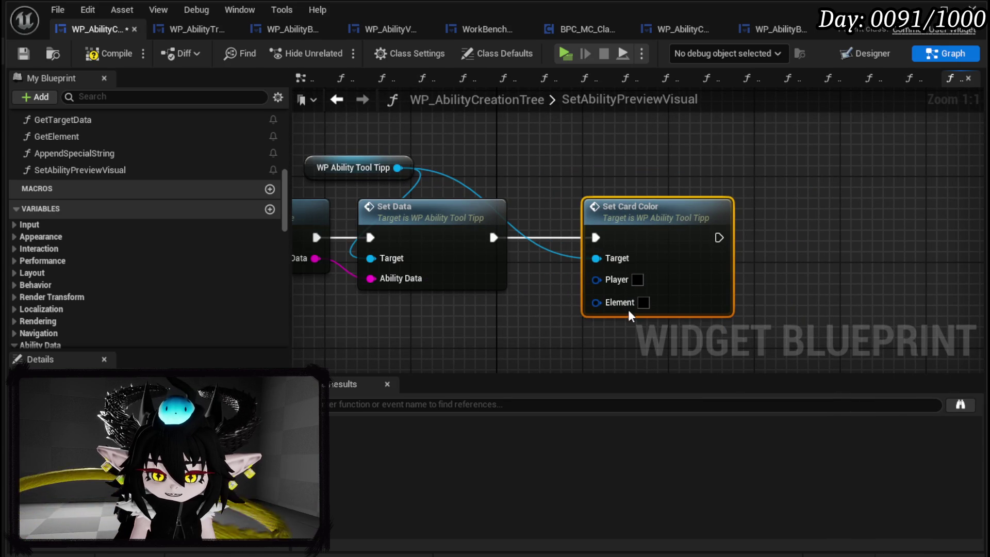
pyautogui.moveTo(697, 251); pyautogui.dragTo(524, 233)
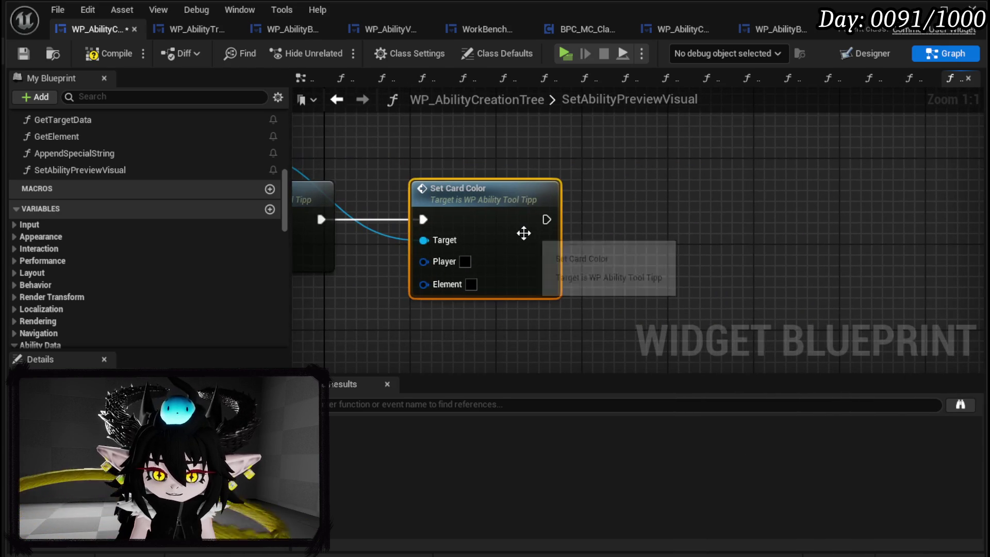
pyautogui.doubleClick(523, 233)
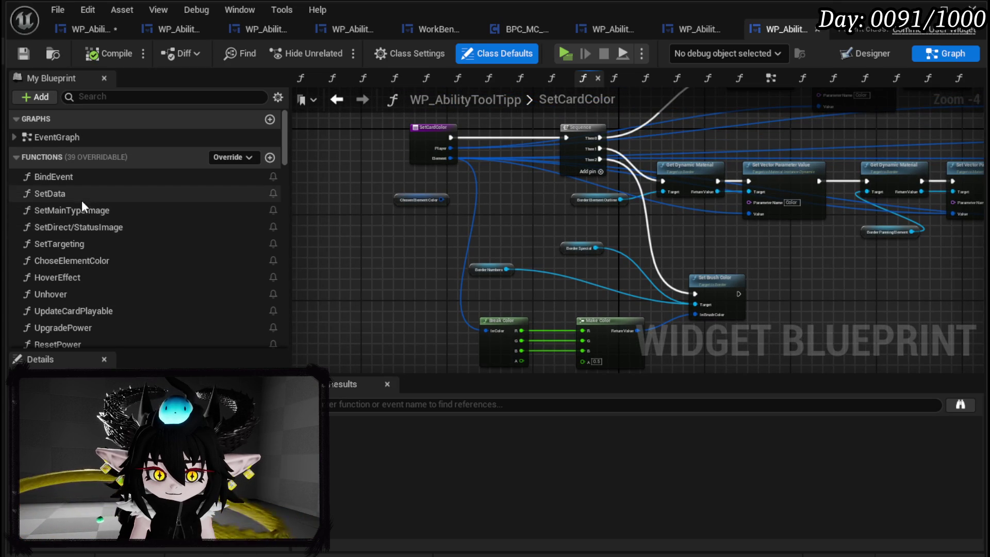
pyautogui.doubleClick(106, 261)
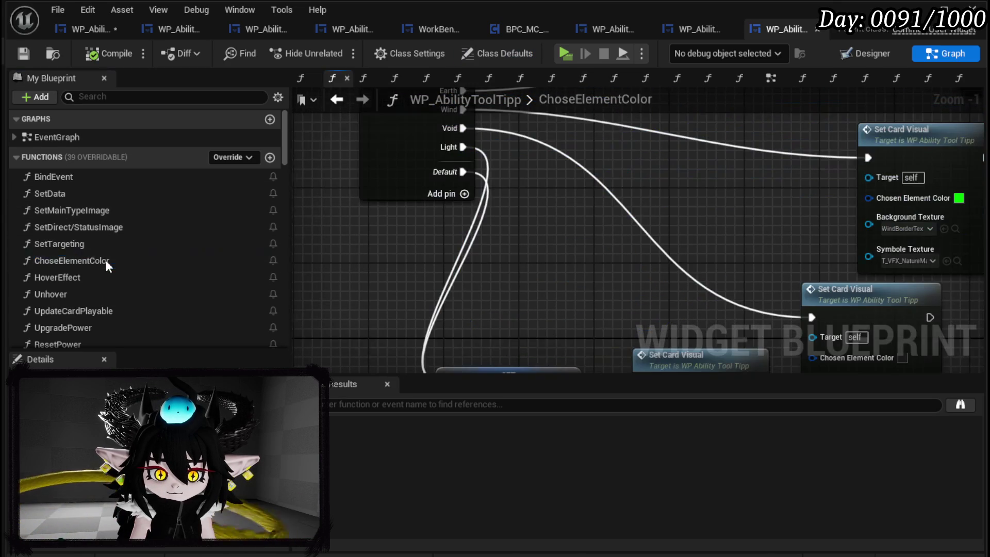
pyautogui.moveTo(390, 300); pyautogui.dragTo(654, 180)
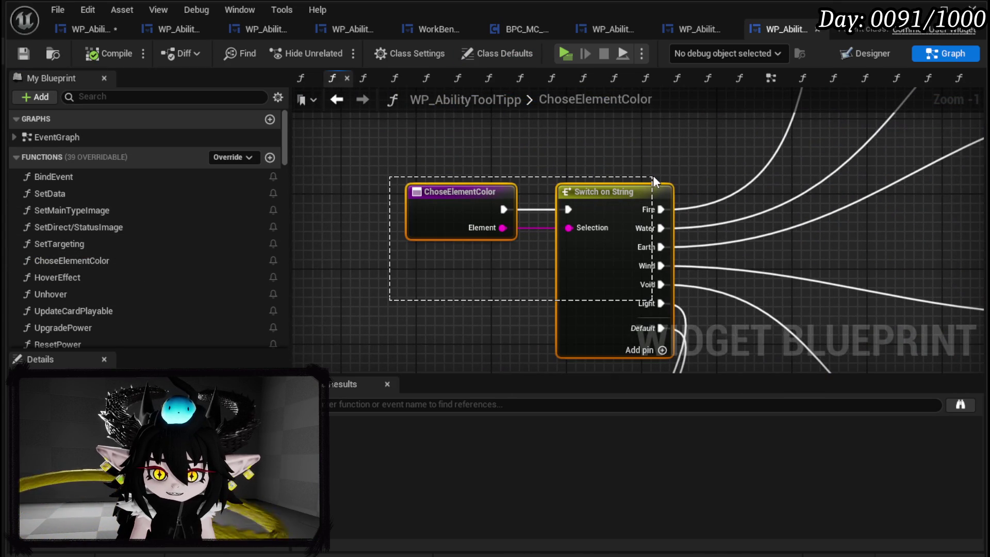
pyautogui.click(97, 179)
pyautogui.doubleClick(91, 193)
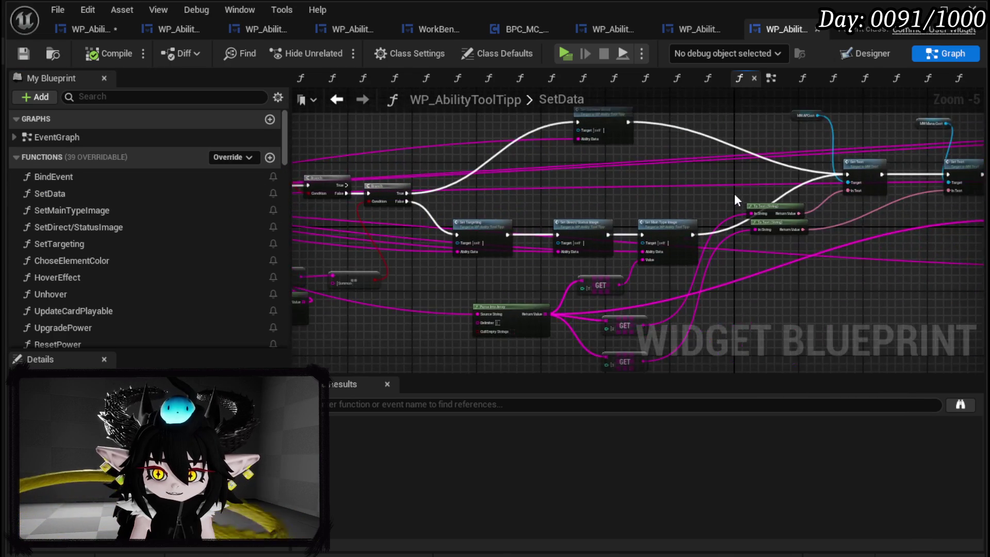
pyautogui.scroll(2, 525, 184)
pyautogui.scroll(-2, 589, 164)
pyautogui.scroll(2, 519, 168)
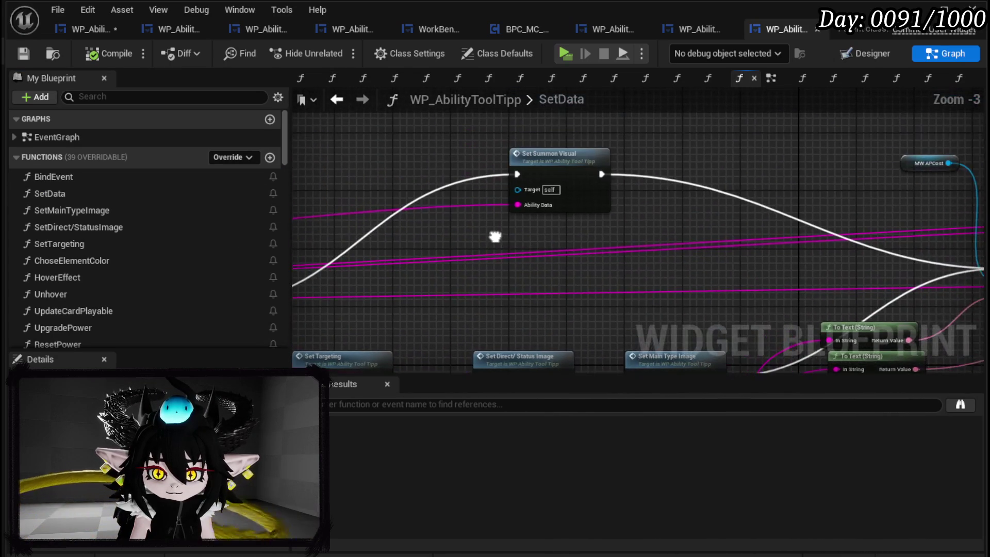
pyautogui.moveTo(495, 237)
pyautogui.mouseDown()
pyautogui.moveTo(392, 216)
pyautogui.moveTo(590, 172)
pyautogui.moveTo(720, 167)
pyautogui.moveTo(510, 174)
pyautogui.mouseUp()
pyautogui.moveTo(753, 147); pyautogui.dragTo(549, 200)
pyautogui.moveTo(721, 234)
pyautogui.mouseDown()
pyautogui.moveTo(833, 142)
pyautogui.moveTo(536, 123)
pyautogui.mouseUp()
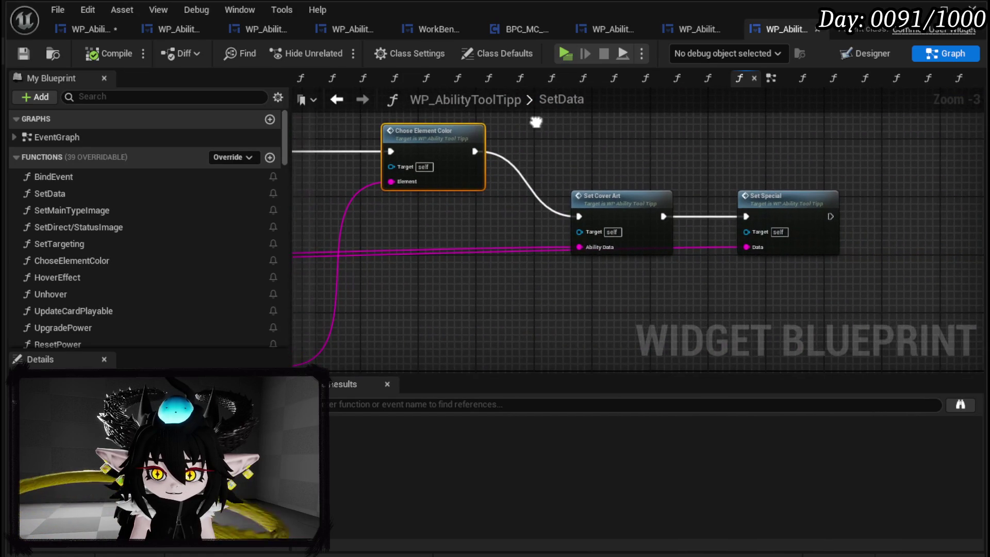
pyautogui.scroll(-6, 628, 149)
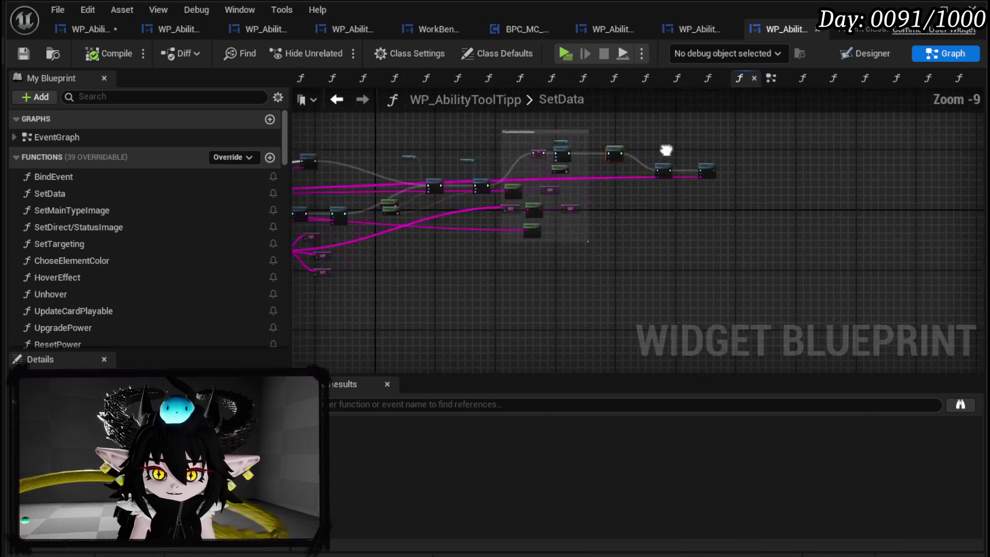
pyautogui.scroll(6, 490, 182)
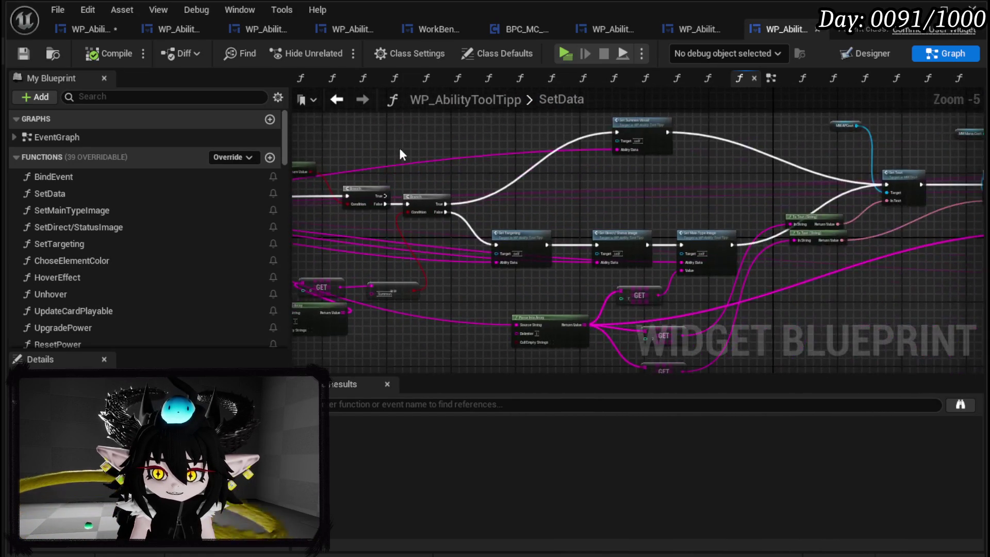
pyautogui.scroll(-3, 329, 221)
pyautogui.scroll(3, 588, 206)
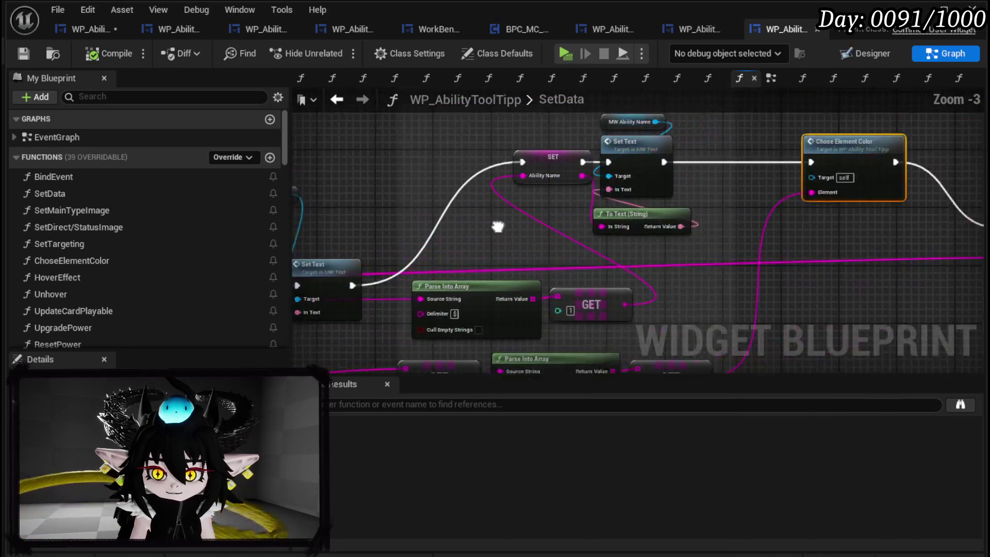
pyautogui.doubleClick(579, 162)
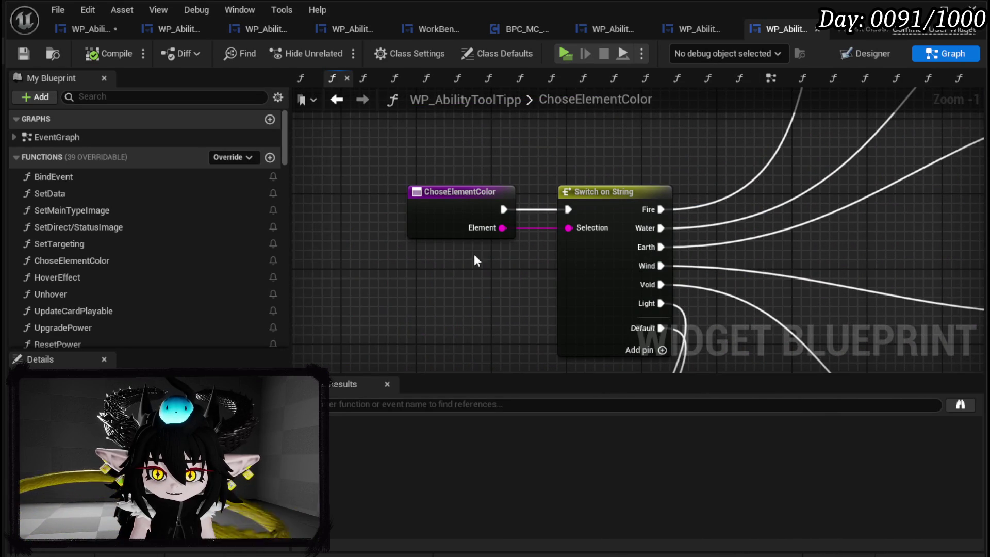
pyautogui.scroll(-2, 856, 207)
pyautogui.moveTo(908, 186)
pyautogui.mouseDown()
pyautogui.moveTo(593, 174)
pyautogui.moveTo(545, 118)
pyautogui.mouseUp()
pyautogui.doubleClick(664, 174)
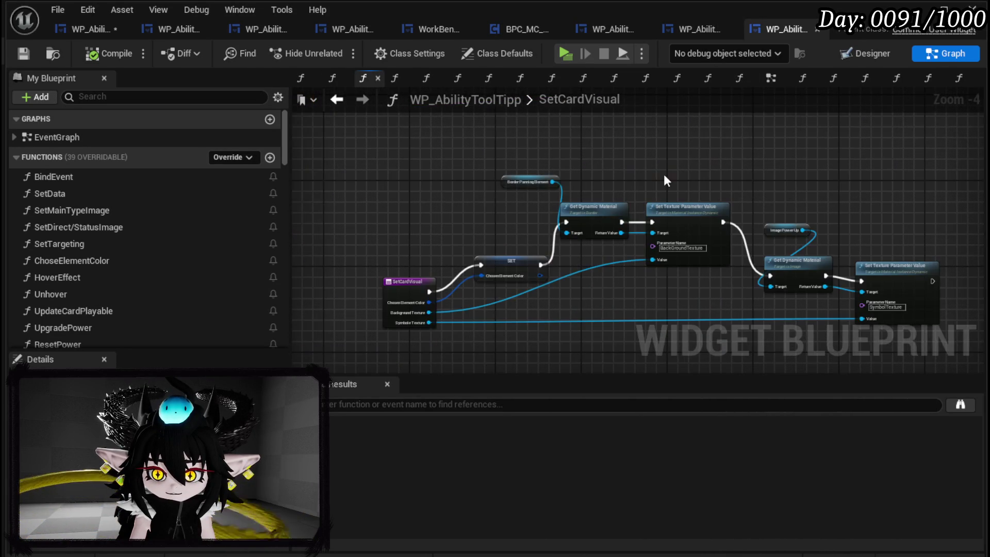
pyautogui.scroll(2, 608, 291)
pyautogui.click(438, 244)
pyautogui.moveTo(674, 292); pyautogui.dragTo(425, 271)
pyautogui.click(760, 254)
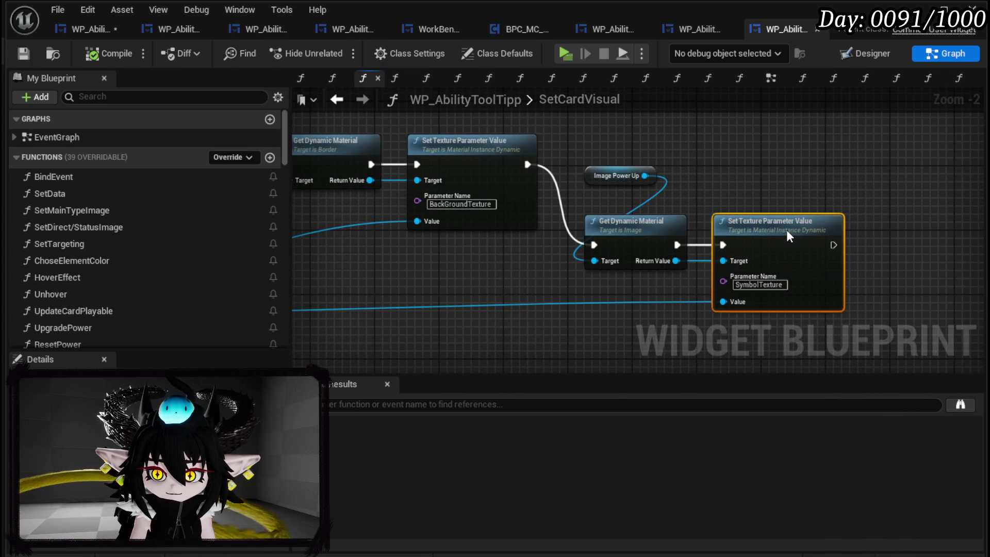
pyautogui.click(776, 196)
pyautogui.scroll(-3, 776, 196)
pyautogui.moveTo(557, 206); pyautogui.dragTo(732, 237)
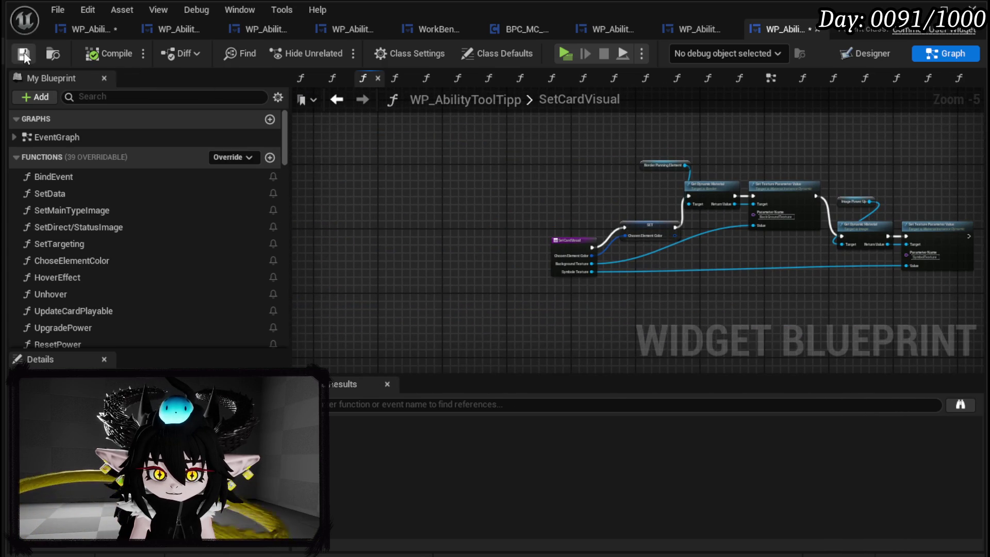
pyautogui.click(88, 29)
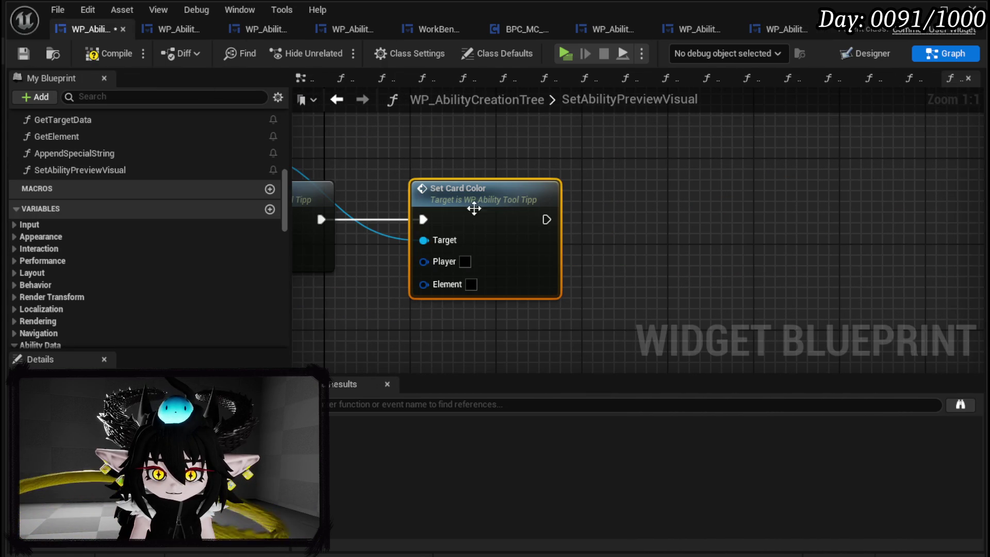
# Get the tool-tip's Chosen Element Color and wire it into Set Card Color's Element input.
pyautogui.moveTo(510, 214)
pyautogui.mouseDown()
pyautogui.moveTo(621, 199)
pyautogui.moveTo(506, 188)
pyautogui.mouseUp()
pyautogui.moveTo(442, 166); pyautogui.dragTo(563, 150)
pyautogui.write('card')
pyautogui.press('BackSpace')
pyautogui.press('BackSpace')
pyautogui.press('BackSpace')
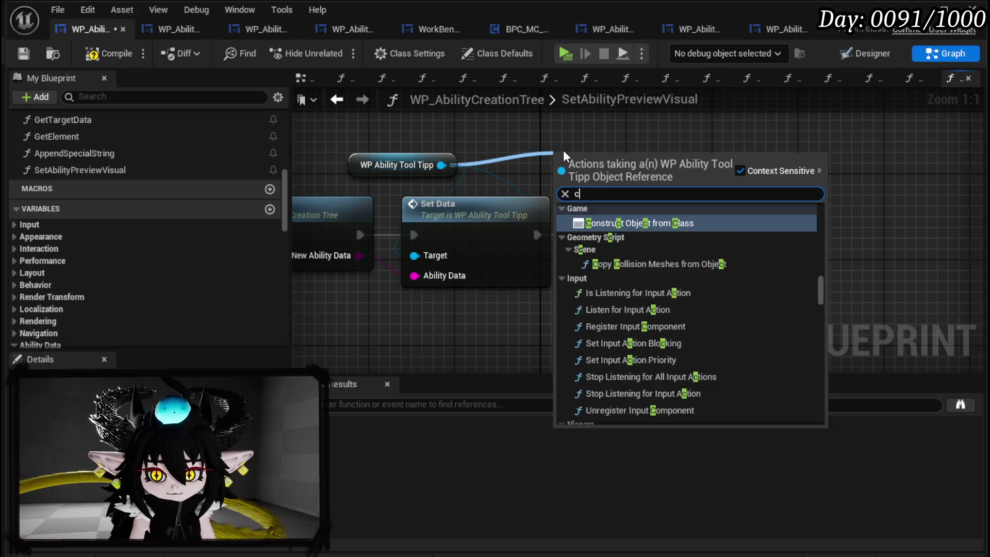
pyautogui.write('hos')
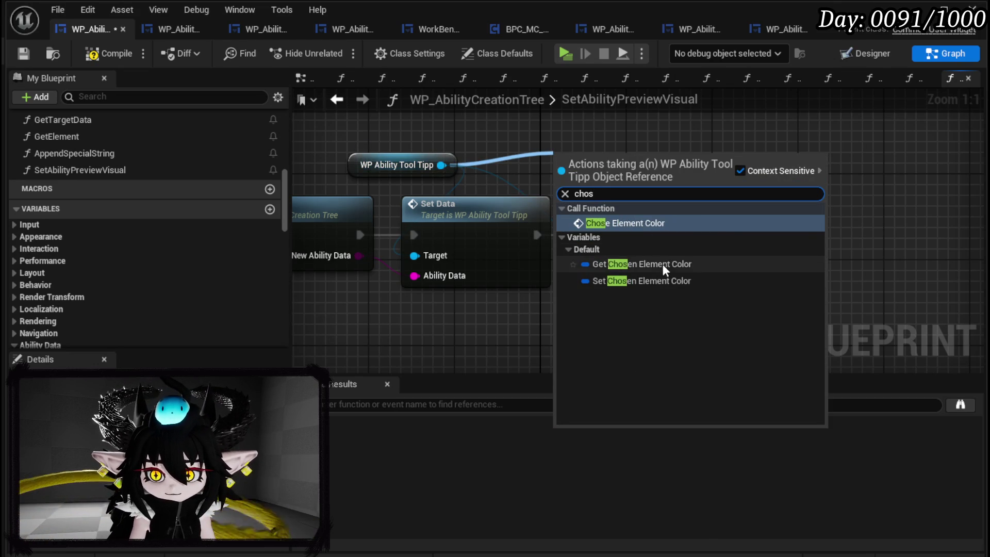
pyautogui.click(664, 264)
pyautogui.moveTo(625, 157)
pyautogui.mouseDown()
pyautogui.moveTo(555, 250)
pyautogui.moveTo(538, 326)
pyautogui.moveTo(526, 305)
pyautogui.moveTo(640, 299)
pyautogui.mouseUp()
pyautogui.moveTo(698, 268); pyautogui.dragTo(752, 268)
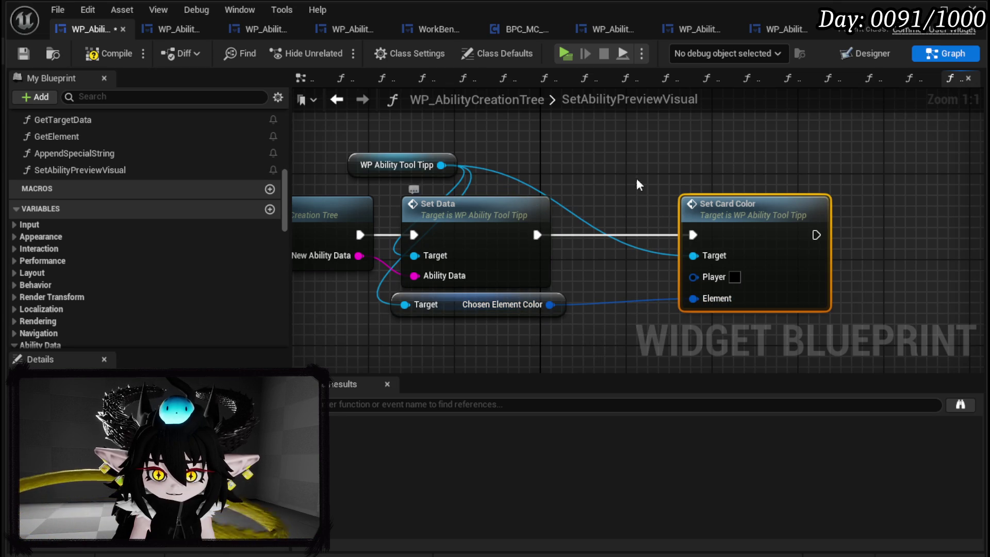
# Move Set Card Color further right and save the blueprint.
pyautogui.moveTo(703, 214); pyautogui.dragTo(756, 215)
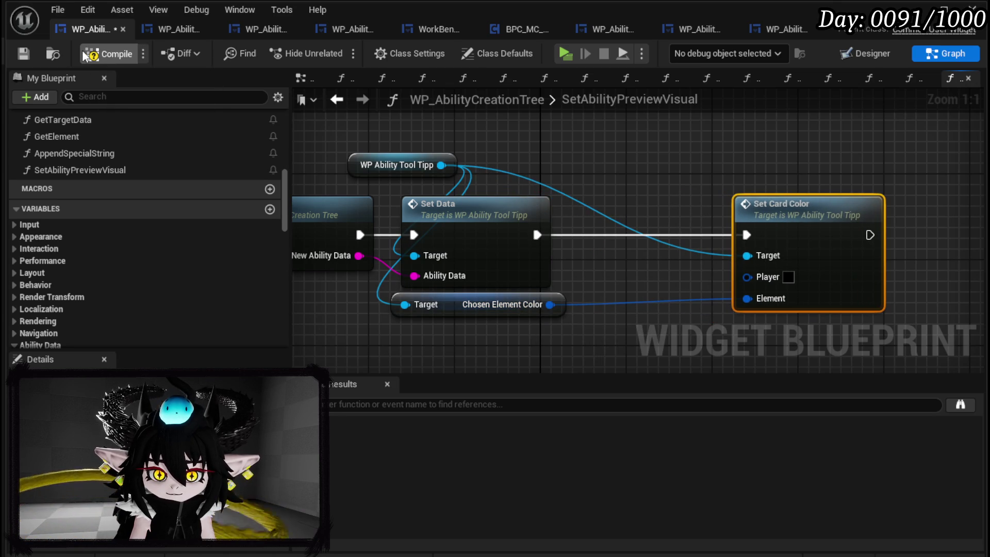
pyautogui.click(27, 53)
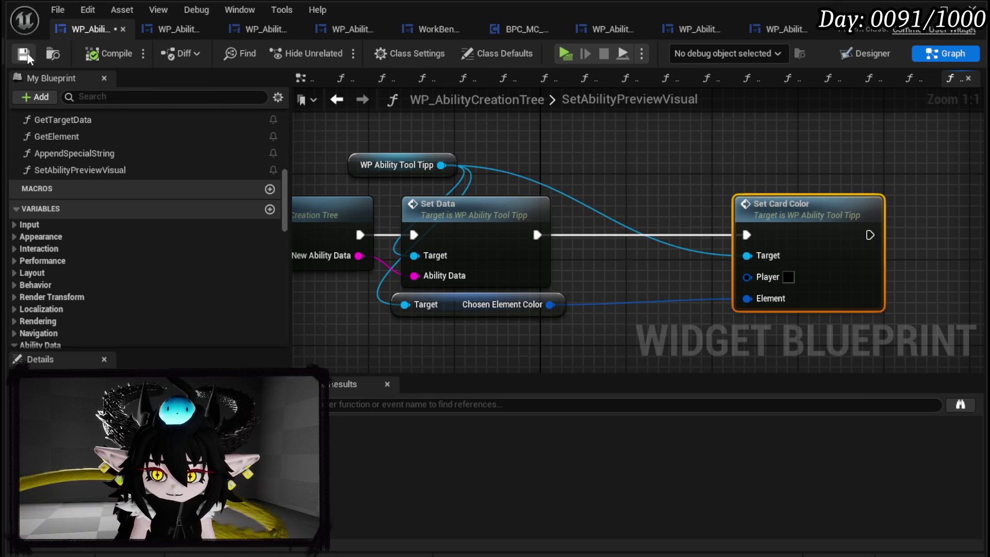
pyautogui.moveTo(648, 311)
pyautogui.mouseDown()
pyautogui.moveTo(449, 284)
pyautogui.moveTo(633, 290)
pyautogui.mouseUp()
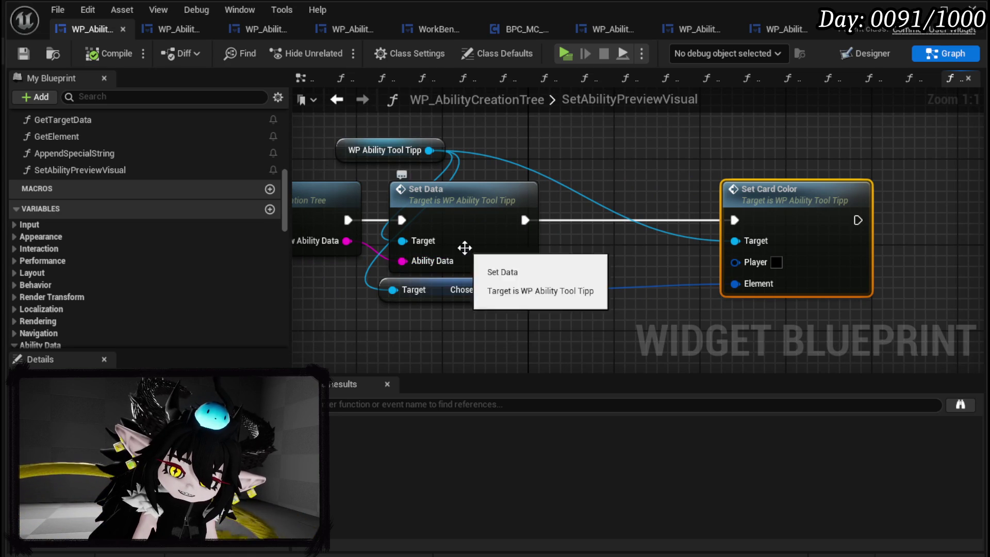
pyautogui.moveTo(654, 247); pyautogui.dragTo(503, 246)
pyautogui.moveTo(648, 213); pyautogui.dragTo(862, 256)
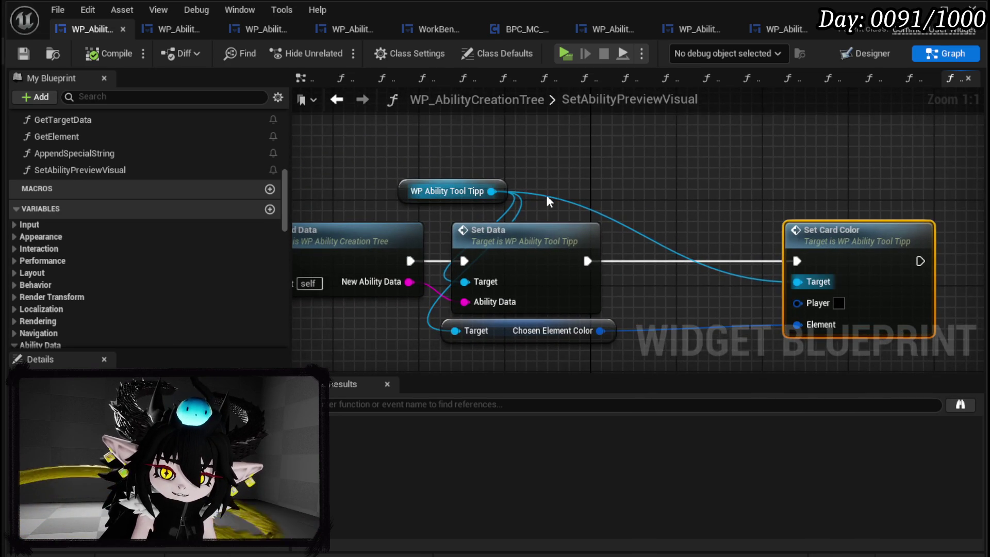
pyautogui.scroll(-5, 134, 201)
pyautogui.scroll(-15, 138, 198)
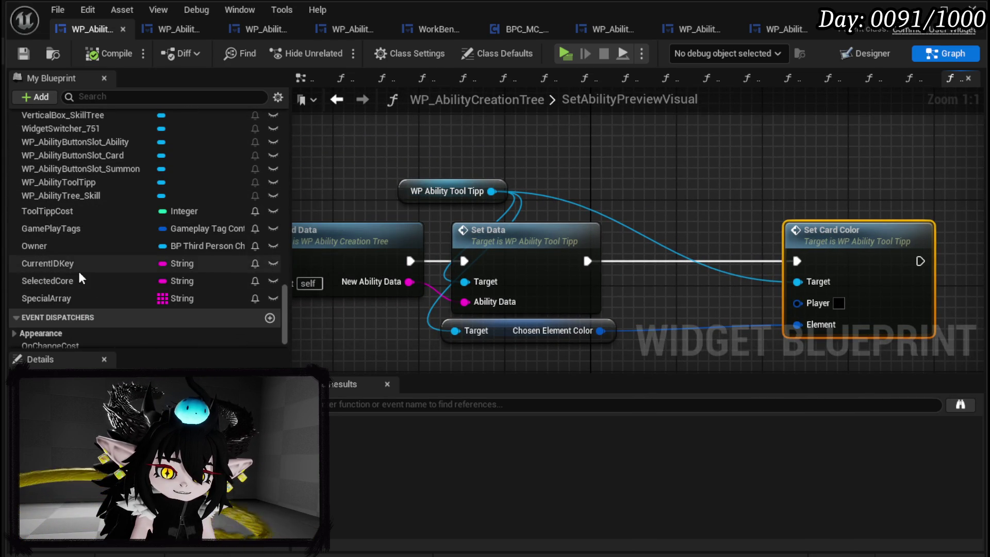
# Add a getter for the Owner variable above the tool-tip reference.
pyautogui.moveTo(34, 246); pyautogui.dragTo(404, 130)
pyautogui.click(441, 171)
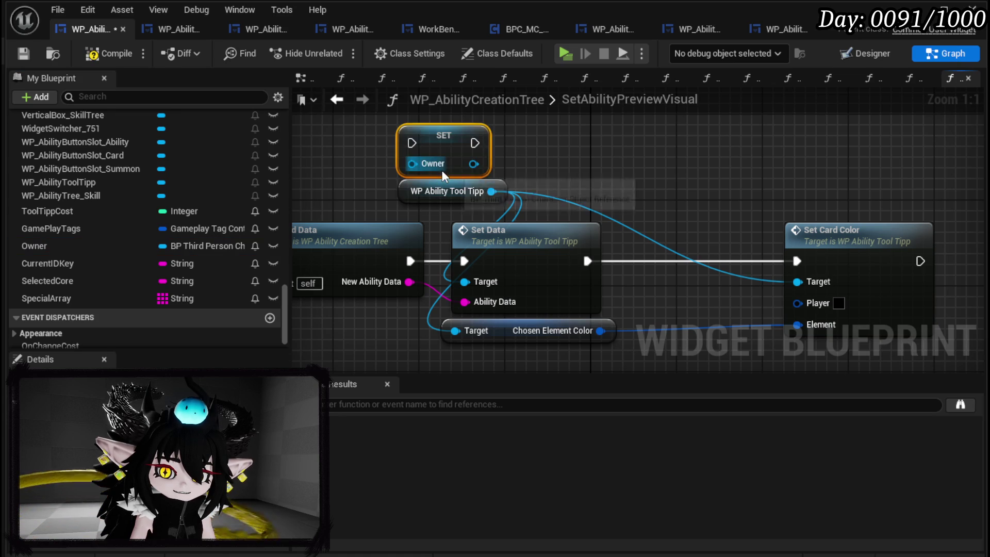
pyautogui.press('Delete')
pyautogui.moveTo(34, 246); pyautogui.dragTo(432, 165)
pyautogui.click(432, 163)
pyautogui.moveTo(356, 194)
pyautogui.mouseDown()
pyautogui.moveTo(349, 163)
pyautogui.moveTo(476, 176)
pyautogui.mouseUp()
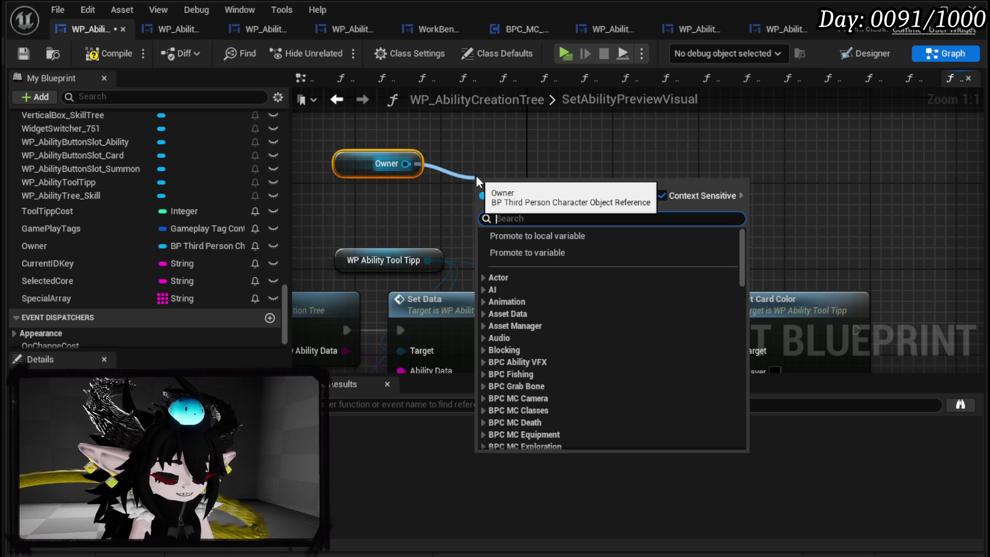
# Get the owner's BPC Settings and wire its Widget Main Color into Set Card Color's Player.
pyautogui.write('settings')
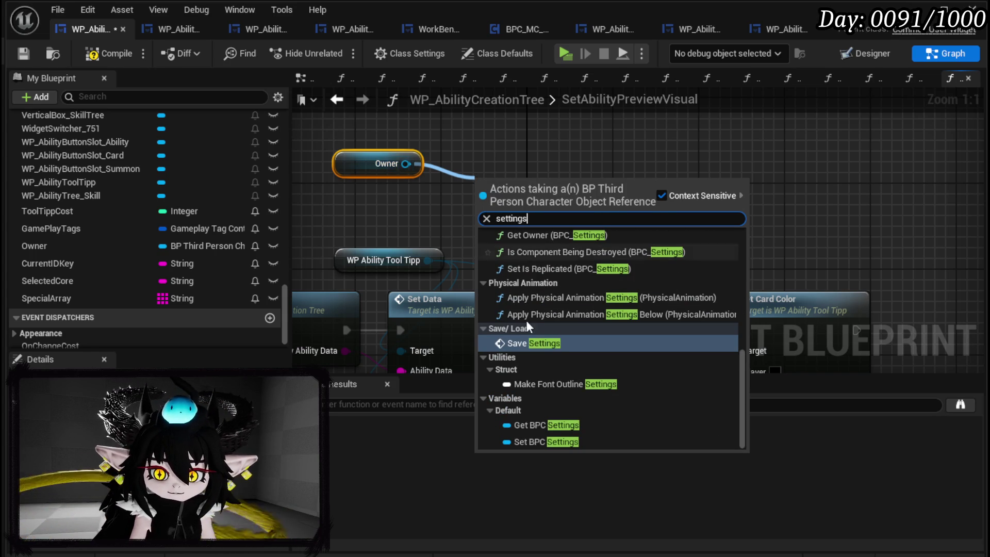
pyautogui.click(531, 425)
pyautogui.moveTo(541, 188)
pyautogui.mouseDown()
pyautogui.moveTo(423, 121)
pyautogui.moveTo(545, 162)
pyautogui.mouseUp()
pyautogui.write('Co')
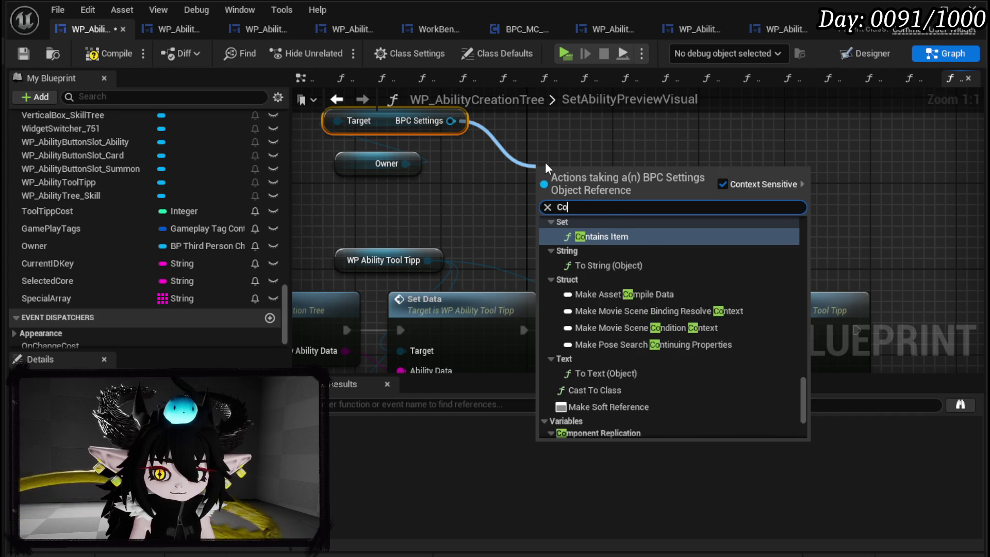
pyautogui.write('lor')
pyautogui.click(598, 326)
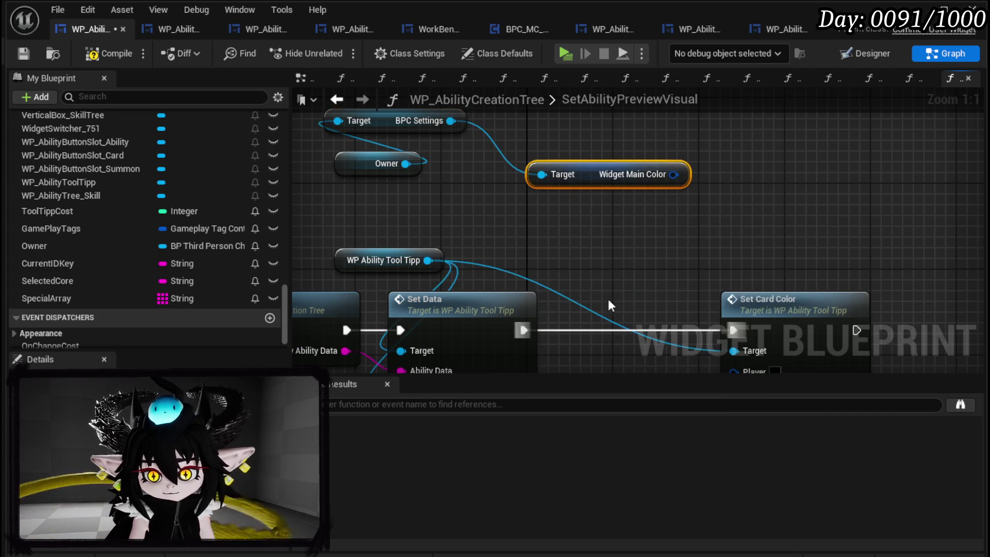
pyautogui.moveTo(608, 179); pyautogui.dragTo(441, 197)
pyautogui.moveTo(478, 168)
pyautogui.mouseDown()
pyautogui.moveTo(643, 335)
pyautogui.moveTo(696, 343)
pyautogui.mouseUp()
# Go back to the level editor and start a play test to view the ability card.
pyautogui.scroll(-3, 713, 239)
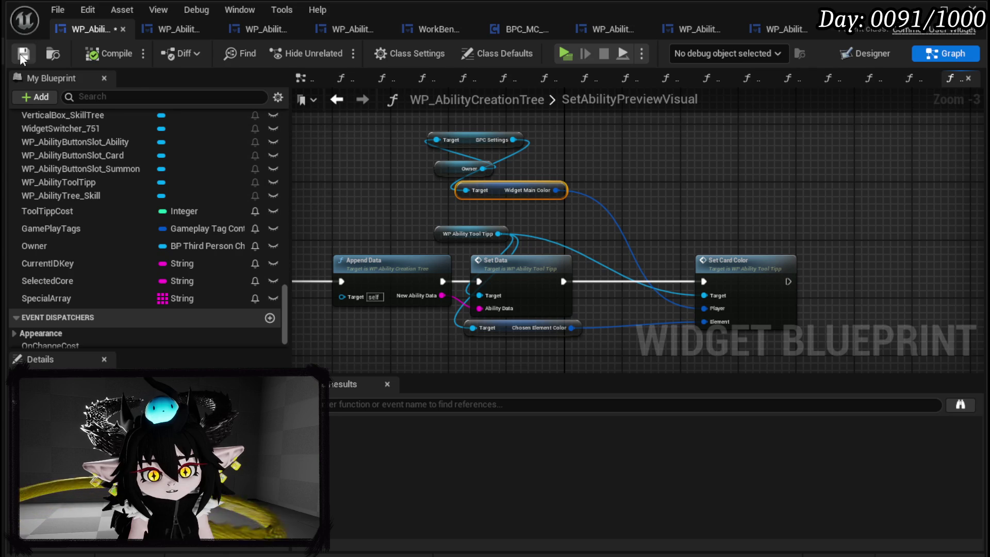
pyautogui.click(916, 10)
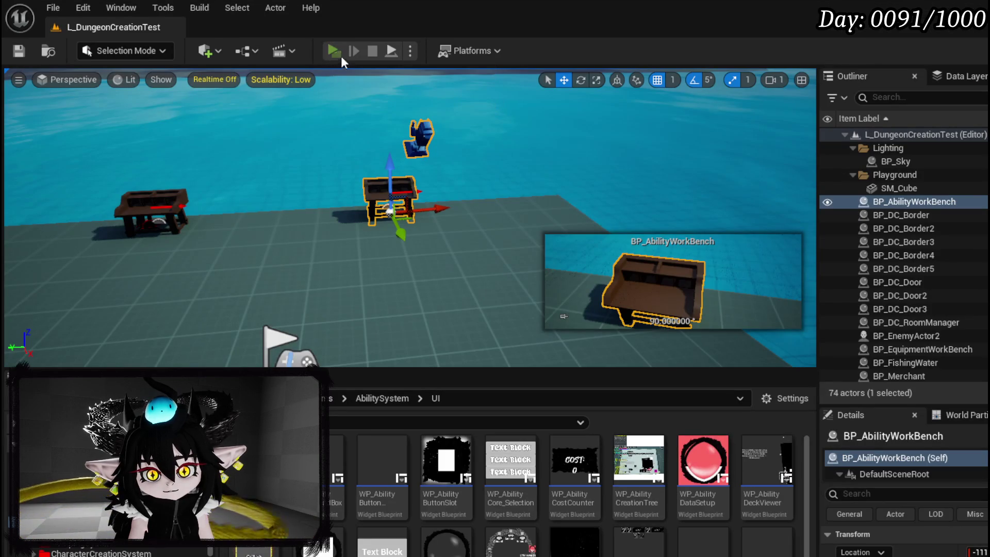
pyautogui.click(346, 57)
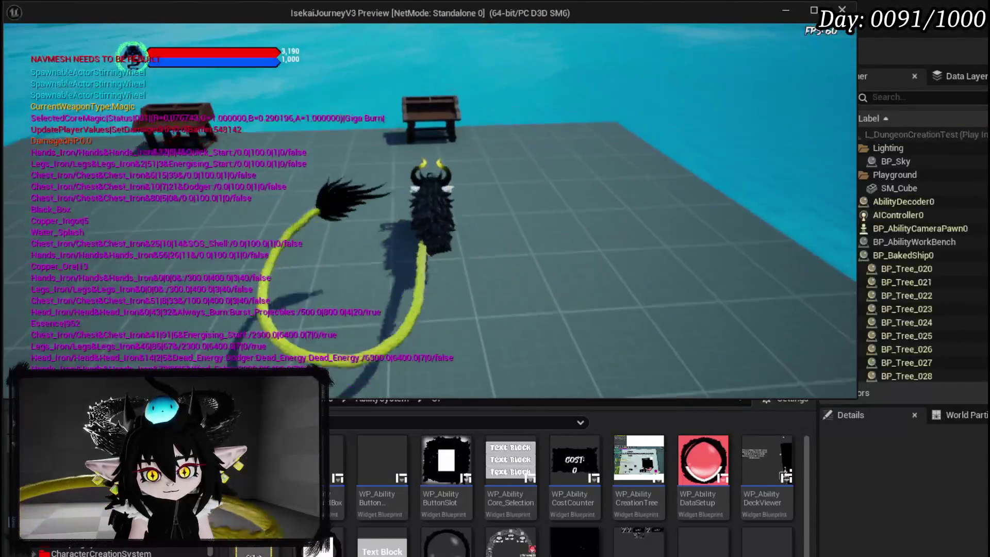
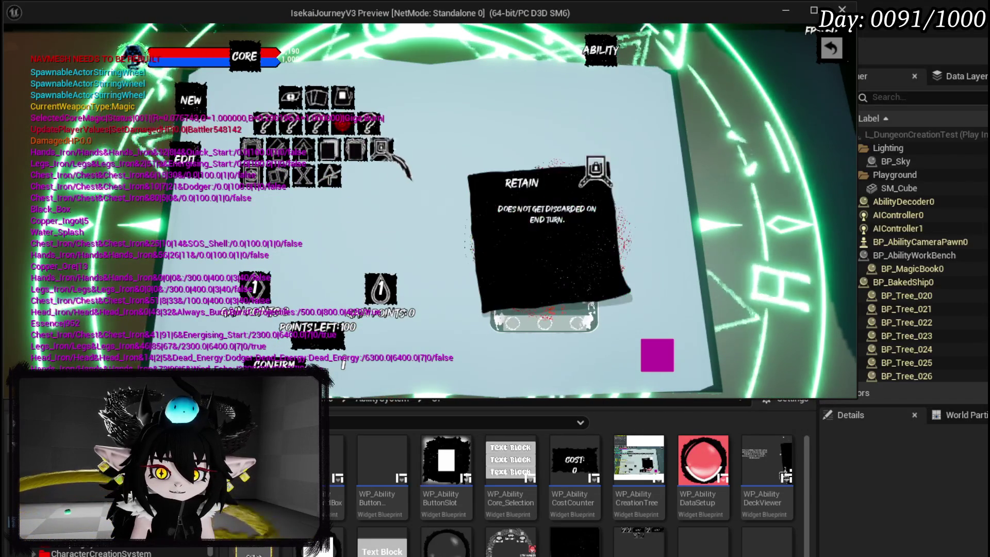
# Preview a card option in game, stop the play session, and save the L_DungeonCreationTest level.
pyautogui.click(278, 158)
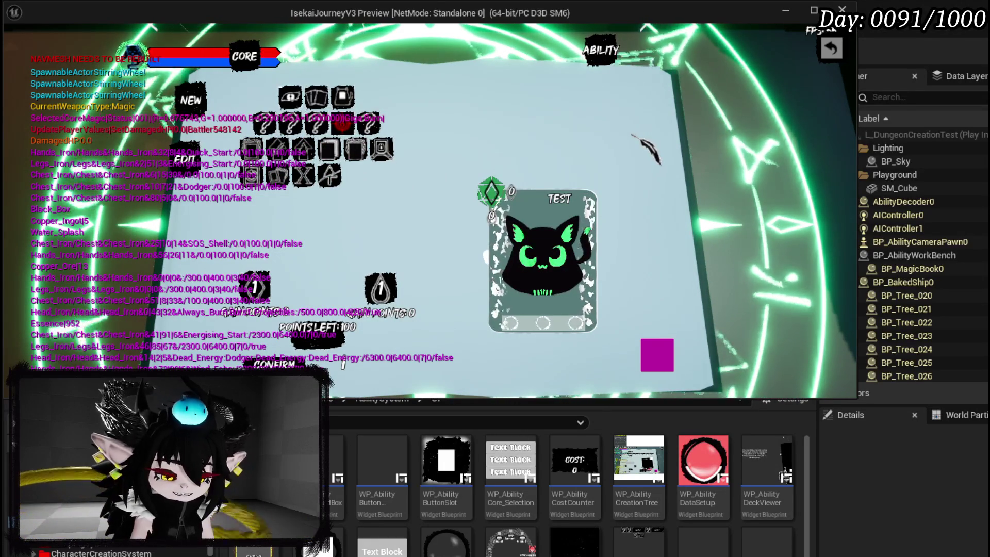
pyautogui.press('Escape')
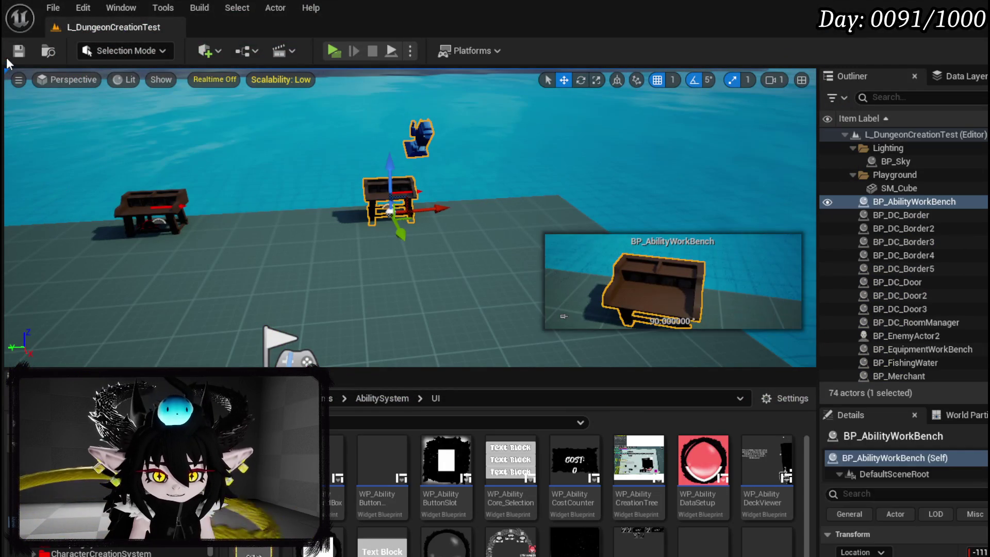
pyautogui.click(17, 55)
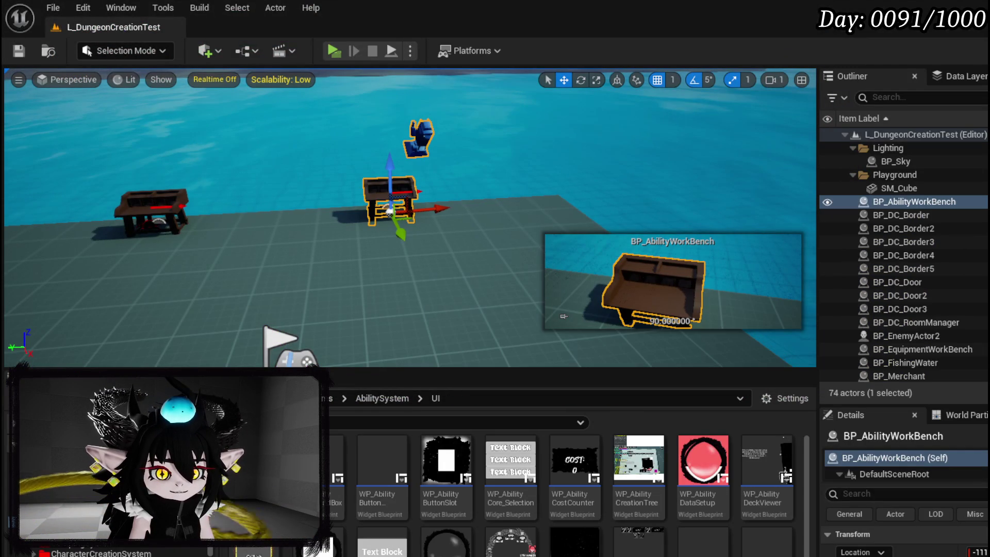
# Open the tooltip's SetData function from the ability creation tree blueprint.
pyautogui.hotkey('alt', 'Tab')
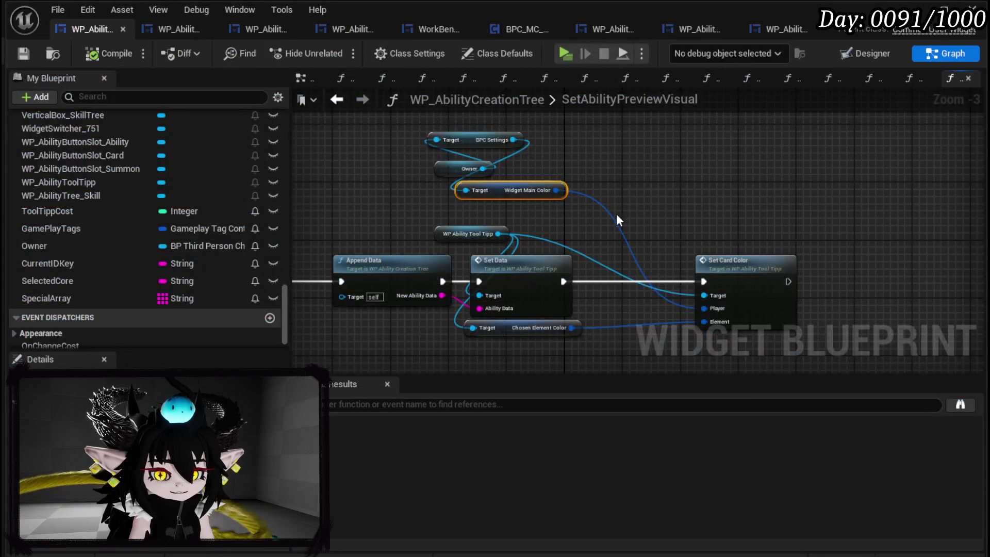
pyautogui.scroll(3, 447, 289)
pyautogui.moveTo(448, 288); pyautogui.dragTo(477, 328)
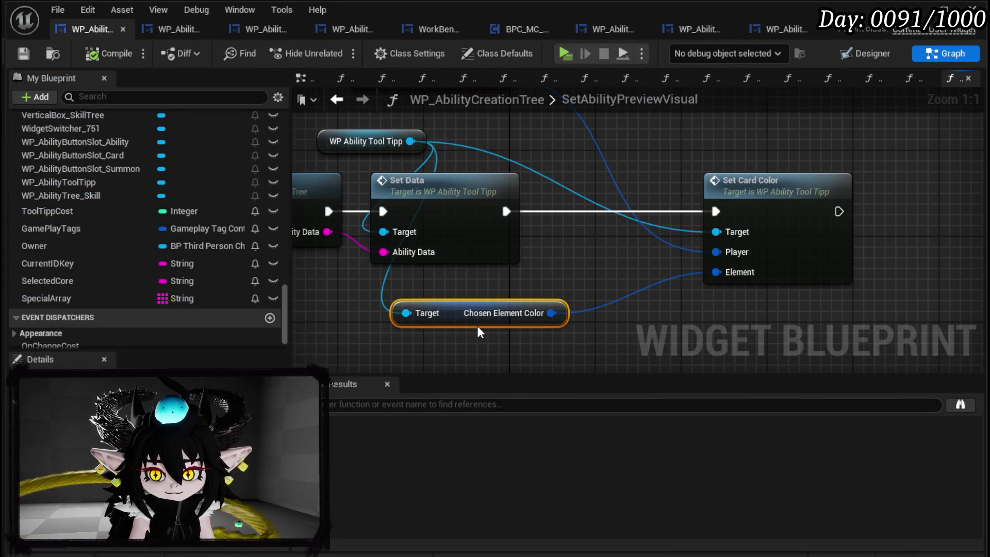
pyautogui.doubleClick(436, 217)
pyautogui.moveTo(555, 243)
pyautogui.mouseDown()
pyautogui.moveTo(767, 155)
pyautogui.moveTo(891, 204)
pyautogui.moveTo(890, 214)
pyautogui.moveTo(252, 246)
pyautogui.mouseUp()
# Add a breakpoint on the ChoseElementColor entry node, save the blueprint, and return to the level.
pyautogui.doubleClick(689, 160)
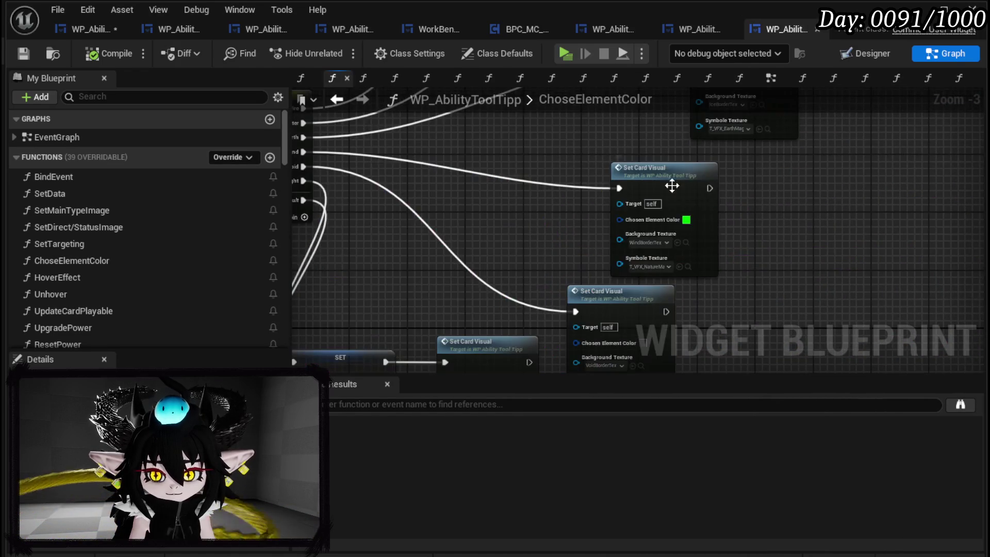
pyautogui.rightClick(545, 145)
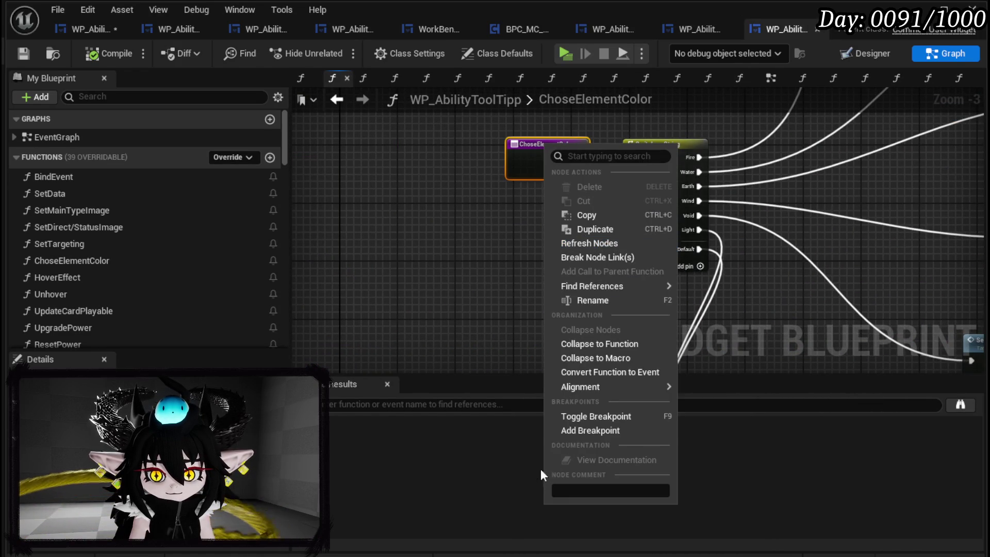
pyautogui.click(595, 431)
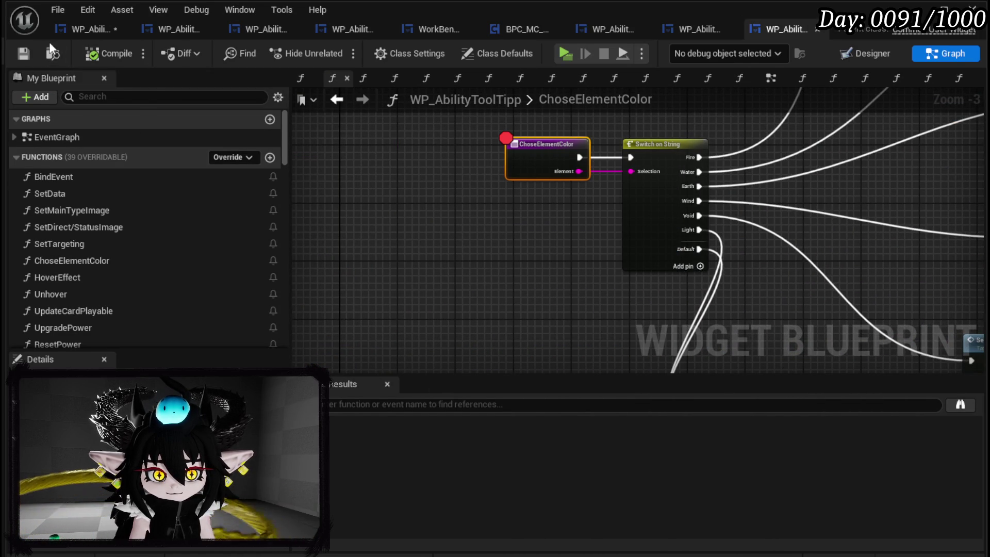
pyautogui.click(68, 35)
pyautogui.click(23, 53)
pyautogui.hotkey('alt', 'Tab')
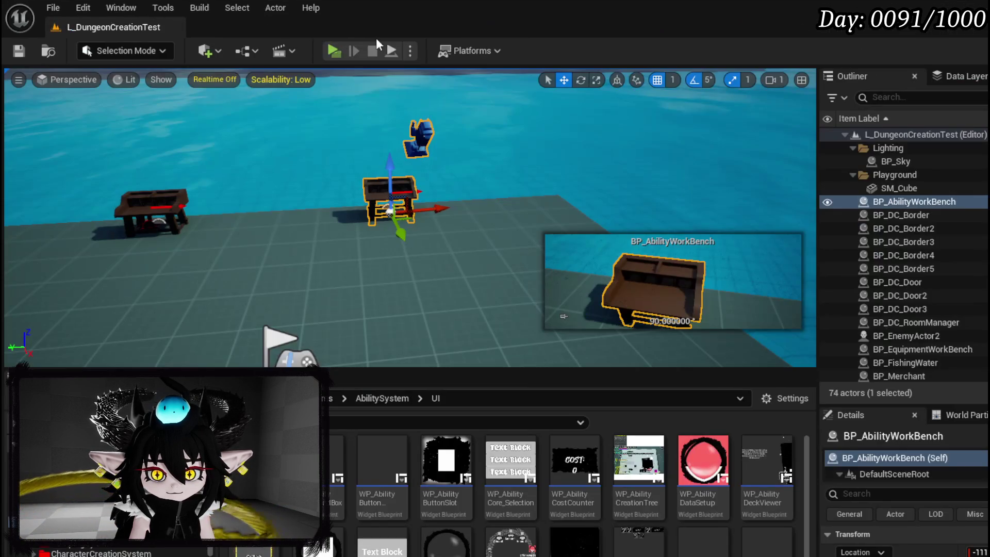
# Play the level, step through ChoseElementColor to the SET node at the breakpoint, then resume.
pyautogui.click(326, 47)
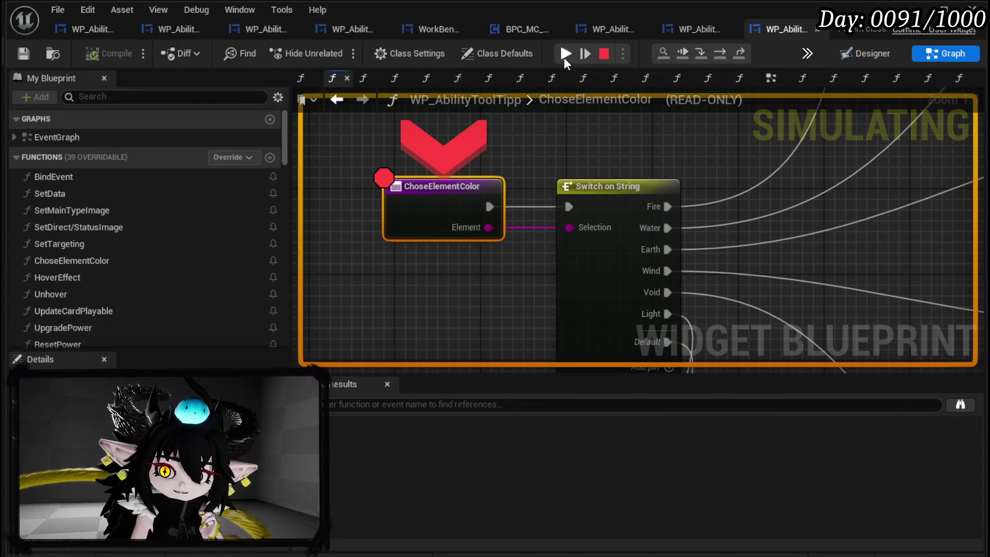
pyautogui.click(718, 56)
pyautogui.click(718, 56)
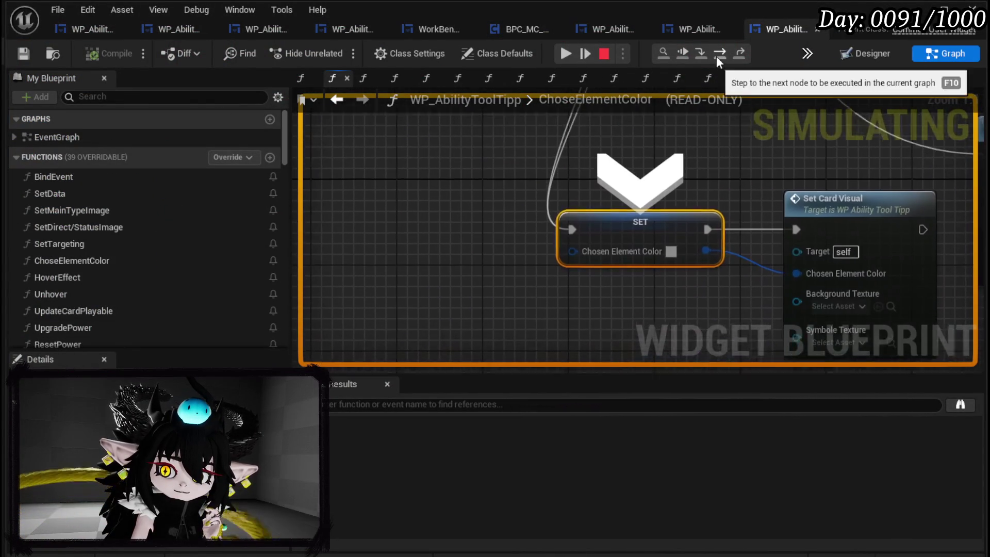
pyautogui.scroll(-3, 762, 215)
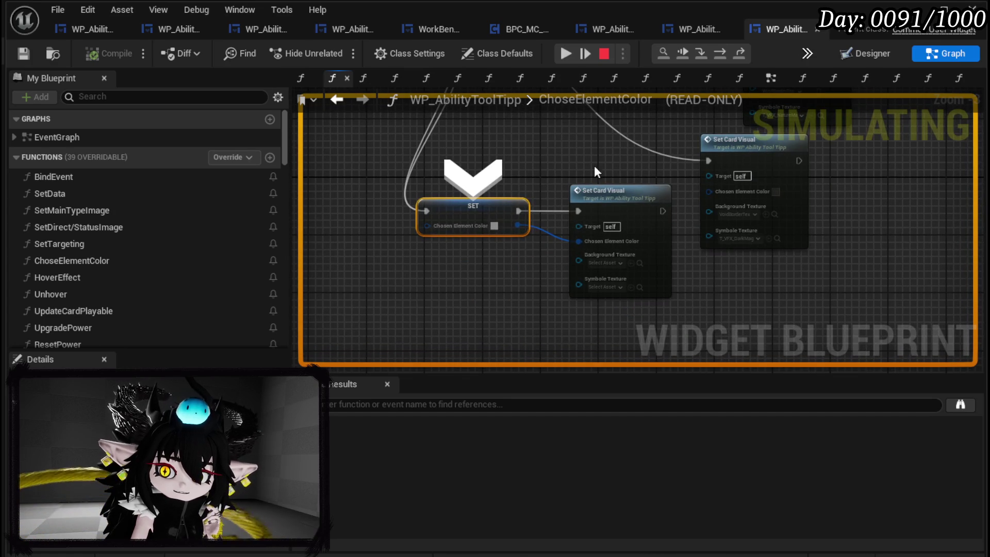
pyautogui.click(570, 51)
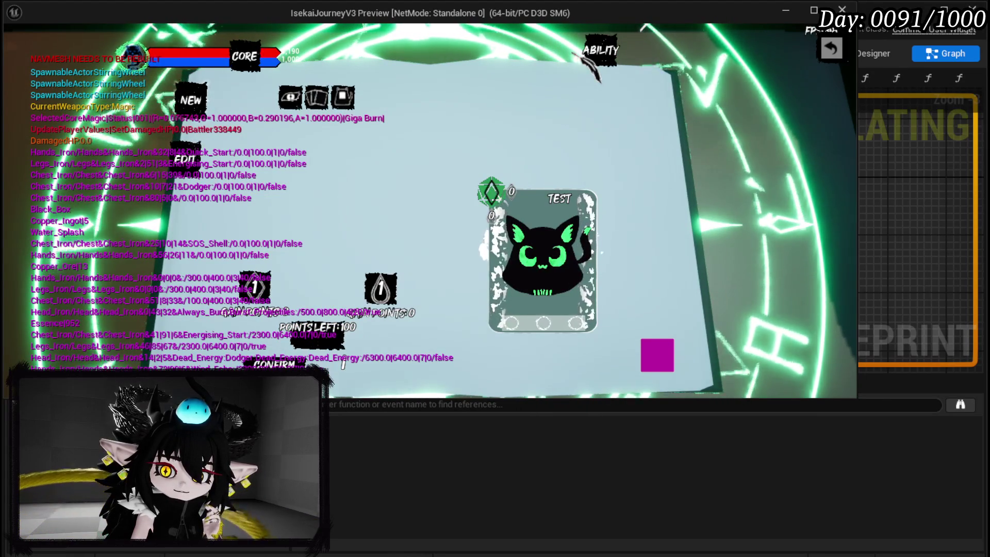
# Choose an element on the ability card to hit the breakpoint again and step to the SET node.
pyautogui.click(315, 103)
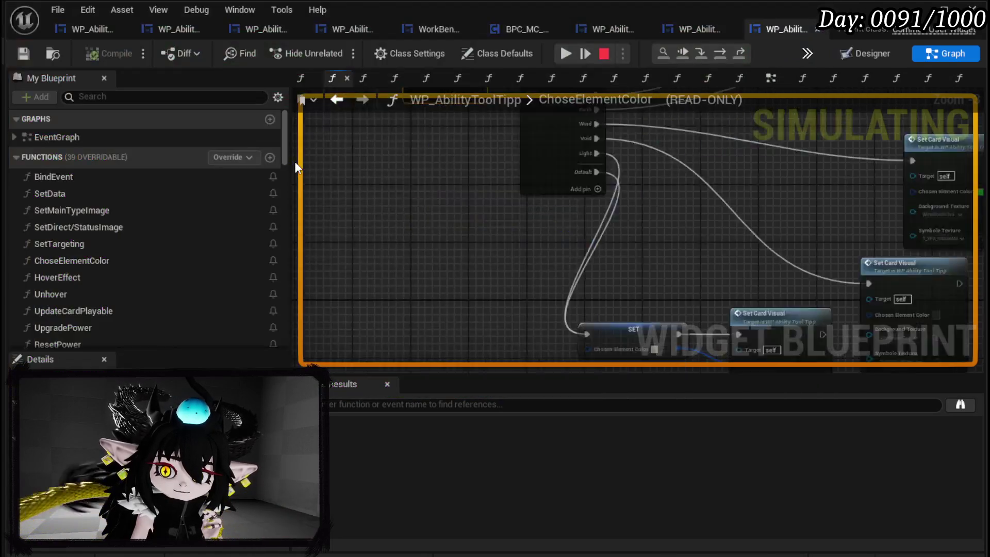
pyautogui.click(314, 173)
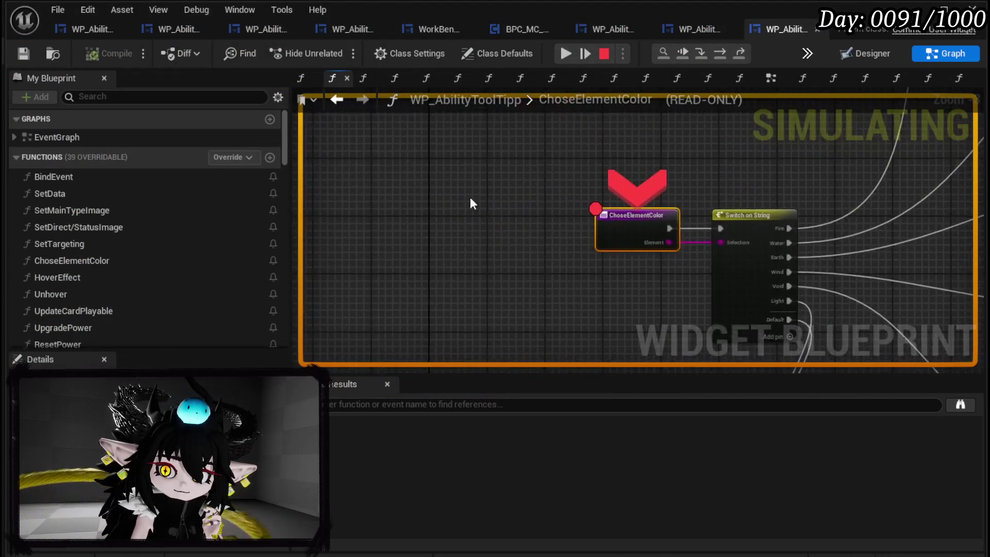
pyautogui.click(722, 57)
pyautogui.click(722, 56)
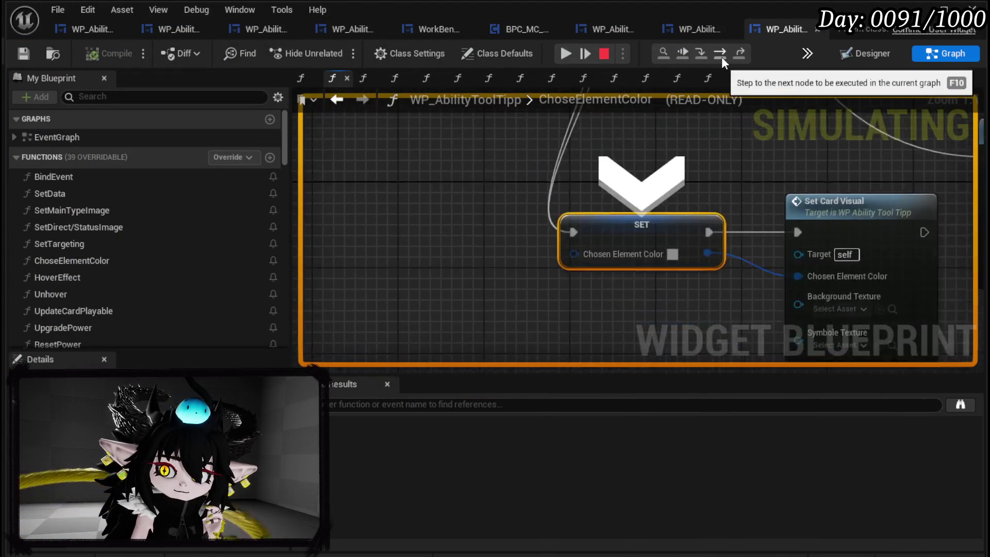
pyautogui.scroll(-4, 442, 247)
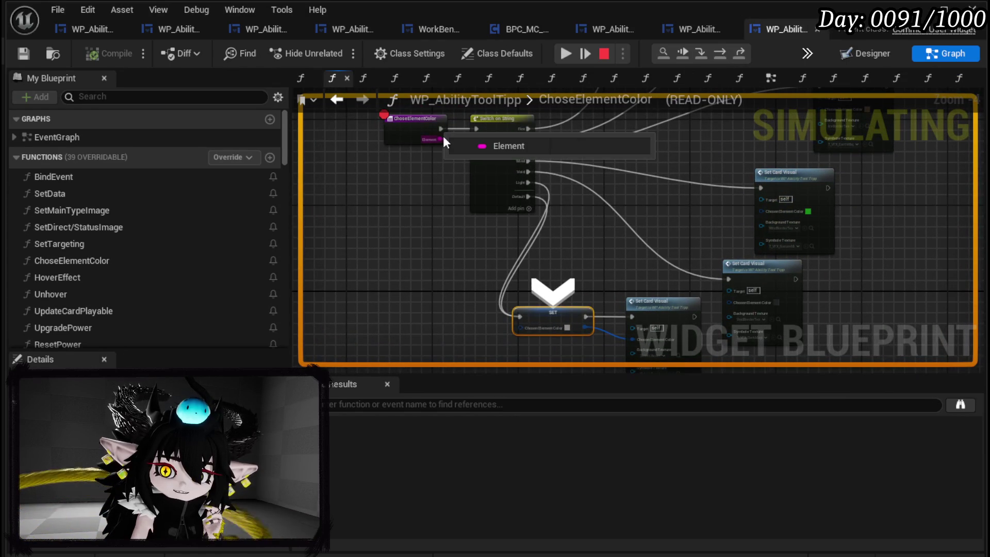
pyautogui.scroll(3, 413, 206)
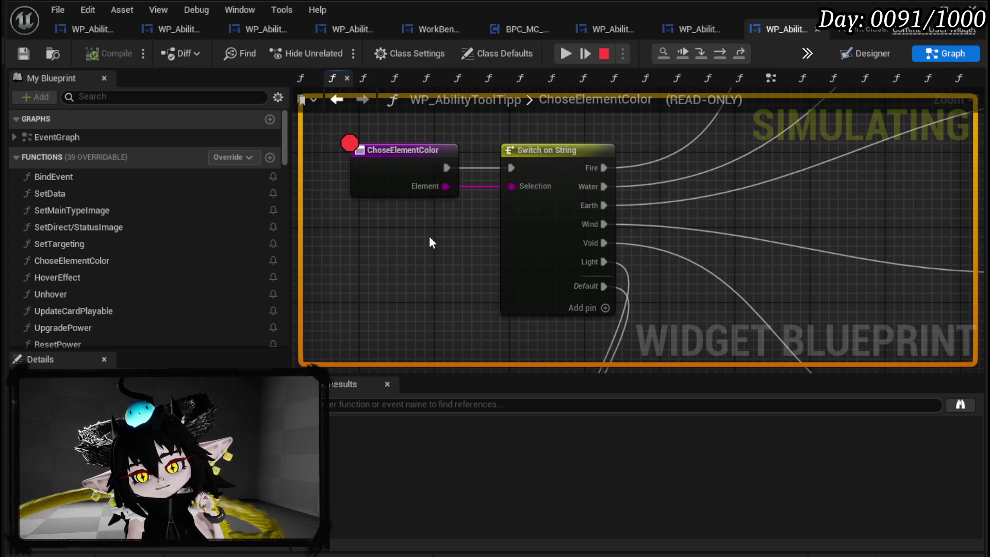
pyautogui.scroll(-5, 380, 227)
pyautogui.scroll(2, 452, 189)
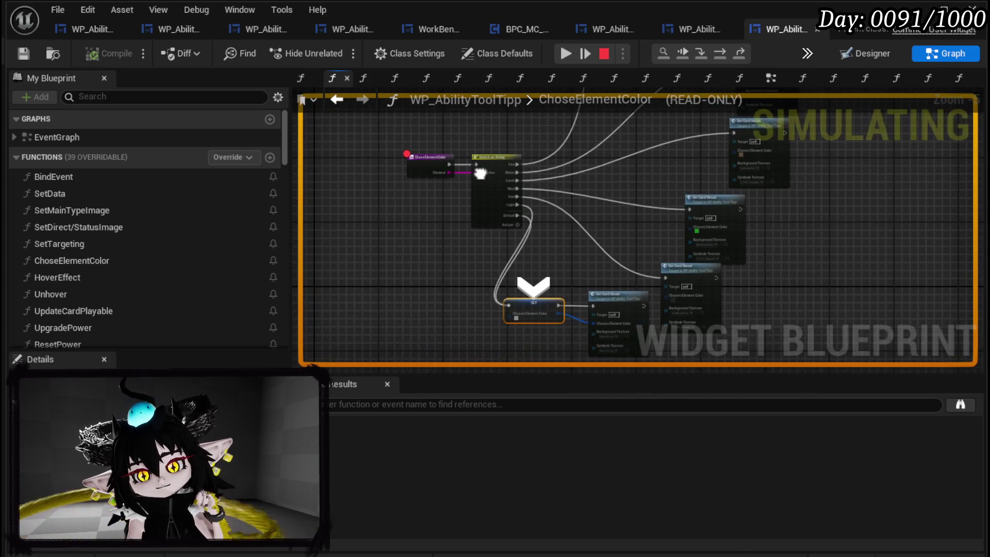
# Remove the ChoseElementColor breakpoint, resume the game, and stop the play session.
pyautogui.rightClick(392, 172)
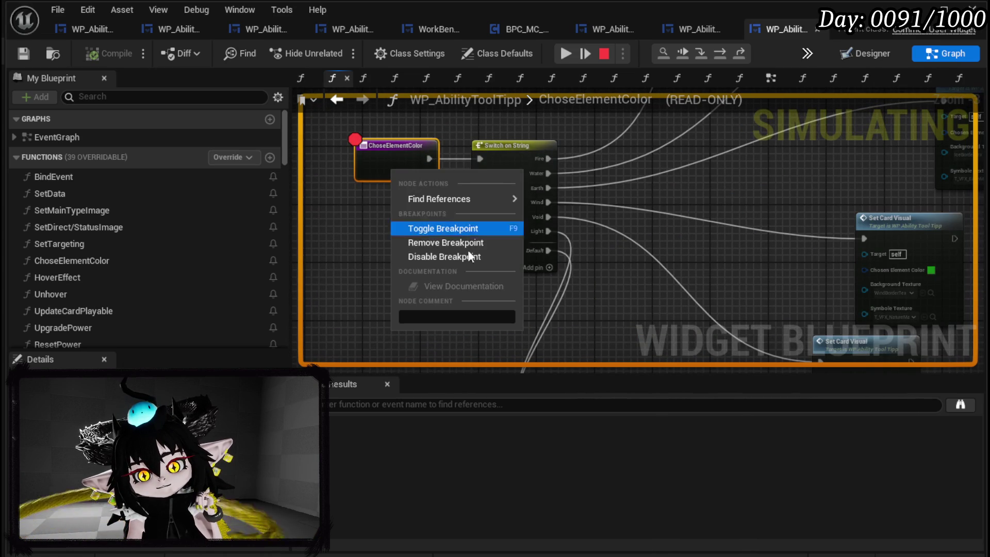
pyautogui.click(434, 237)
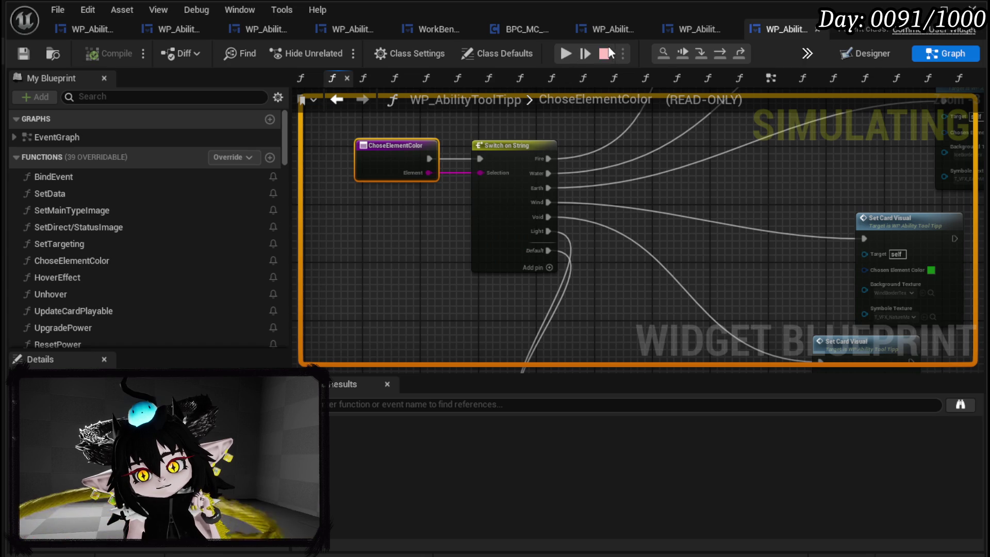
pyautogui.click(567, 53)
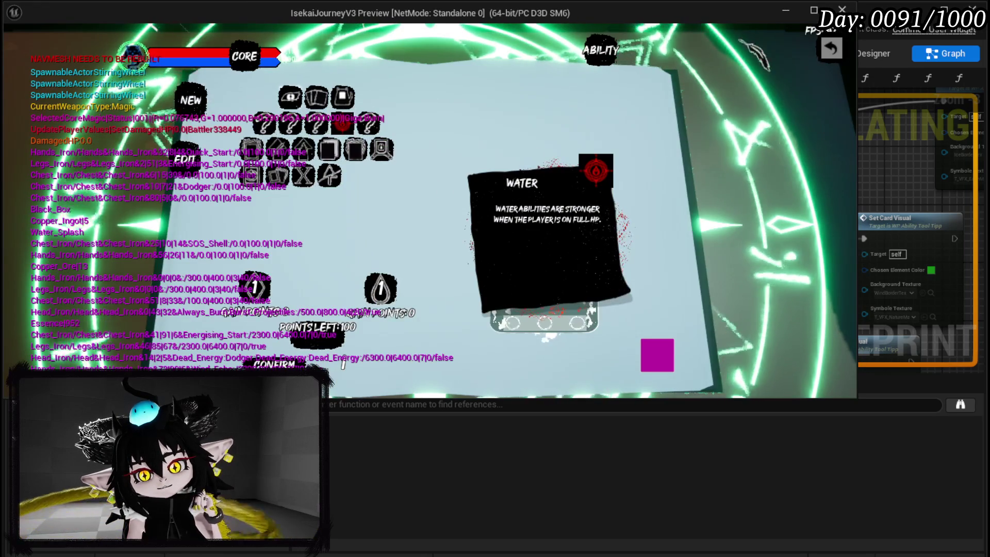
pyautogui.press('Escape')
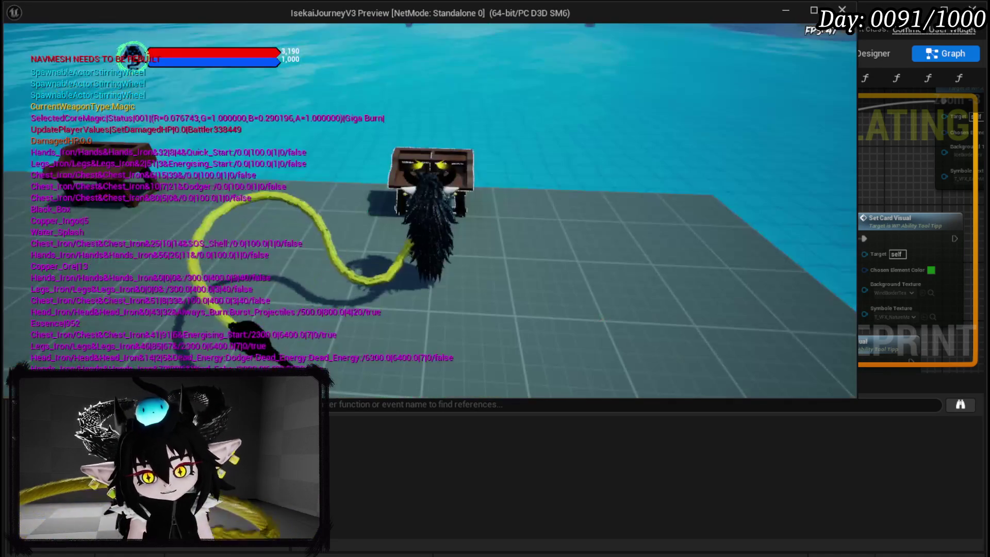
pyautogui.press('Escape')
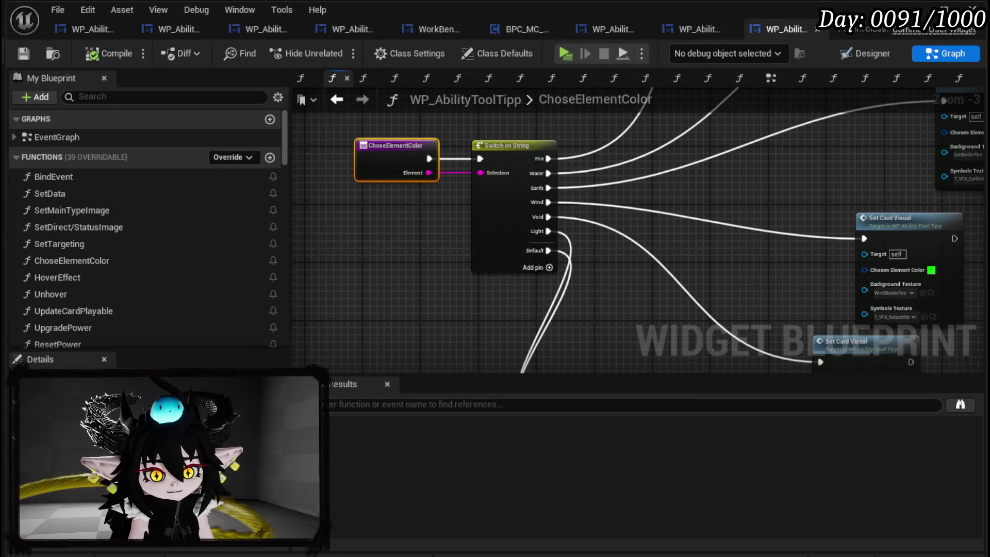
# Go back to the SetData graph, breakpoint the Chose Element Color call, and save.
pyautogui.click(337, 100)
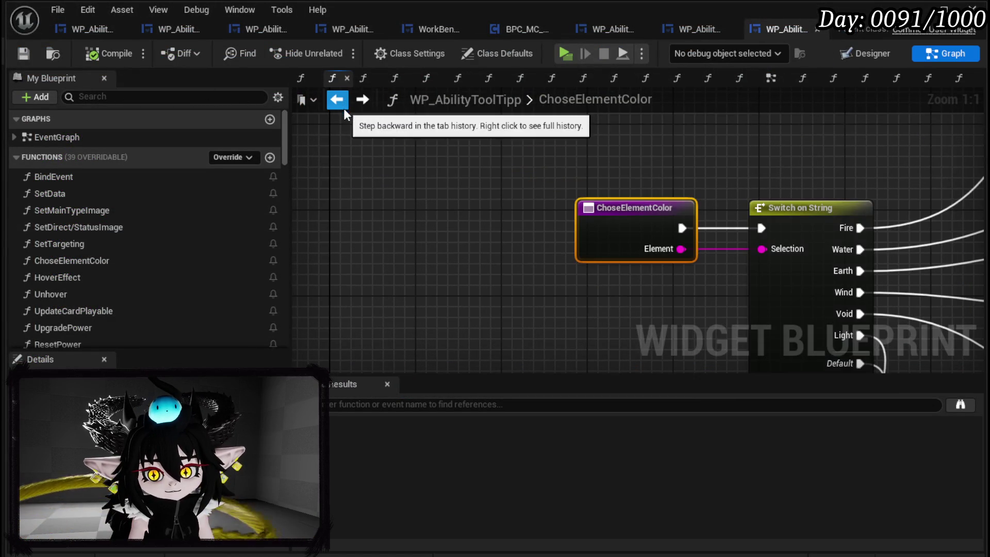
pyautogui.click(340, 102)
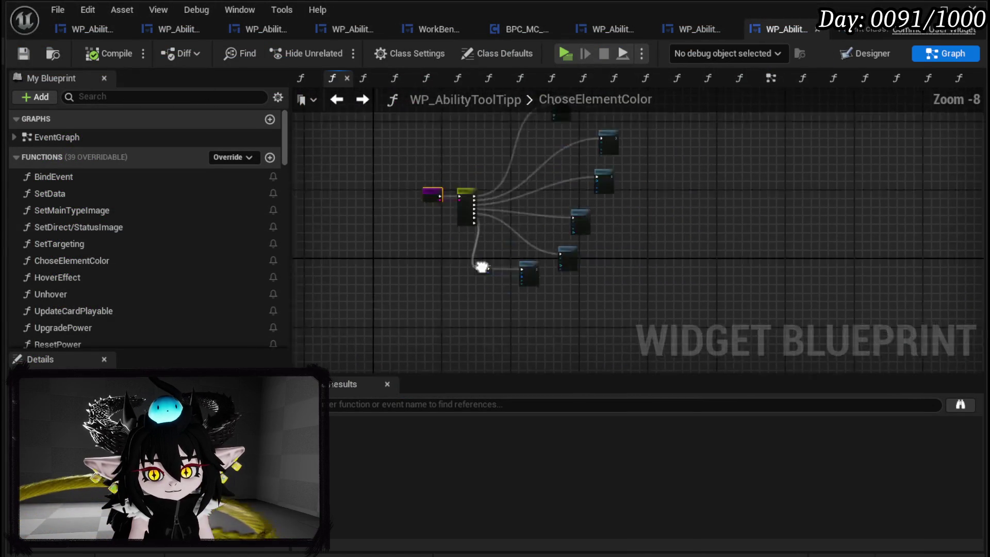
pyautogui.click(341, 102)
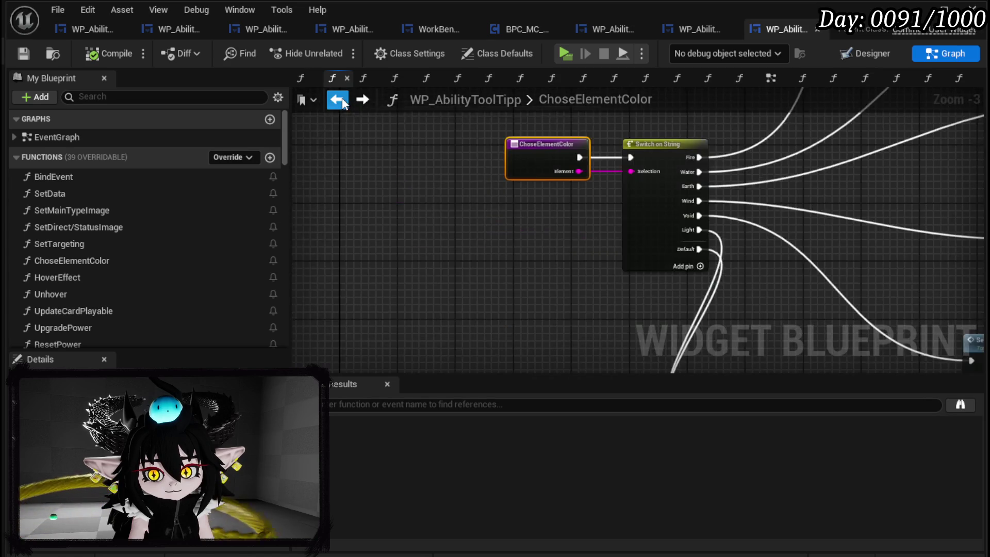
pyautogui.click(340, 101)
pyautogui.moveTo(723, 240)
pyautogui.mouseDown()
pyautogui.moveTo(723, 176)
pyautogui.moveTo(875, 140)
pyautogui.moveTo(725, 225)
pyautogui.mouseUp()
pyautogui.rightClick(743, 166)
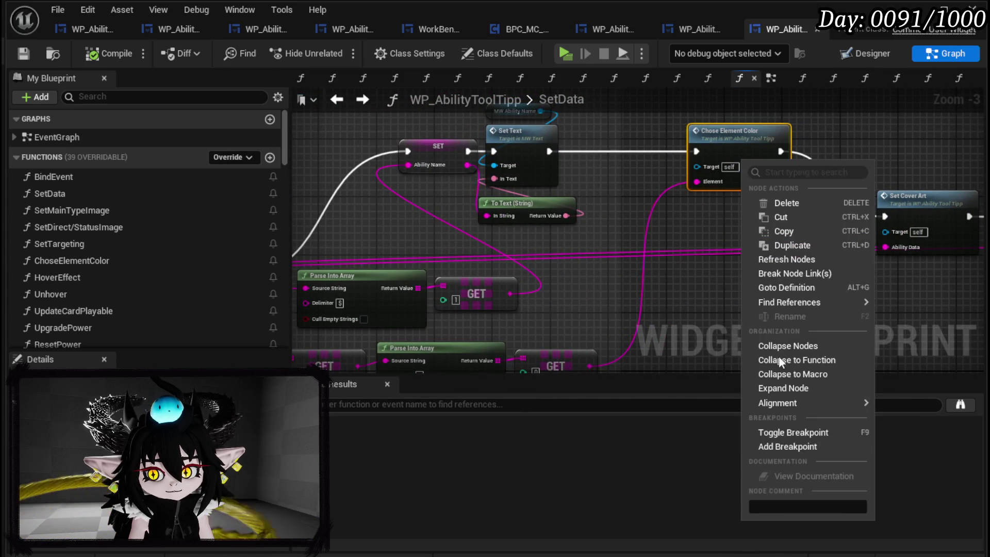
pyautogui.click(775, 447)
pyautogui.click(24, 54)
# Shift Set Cover Art and Set Special right to make room after Chose Element Color.
pyautogui.scroll(-3, 672, 227)
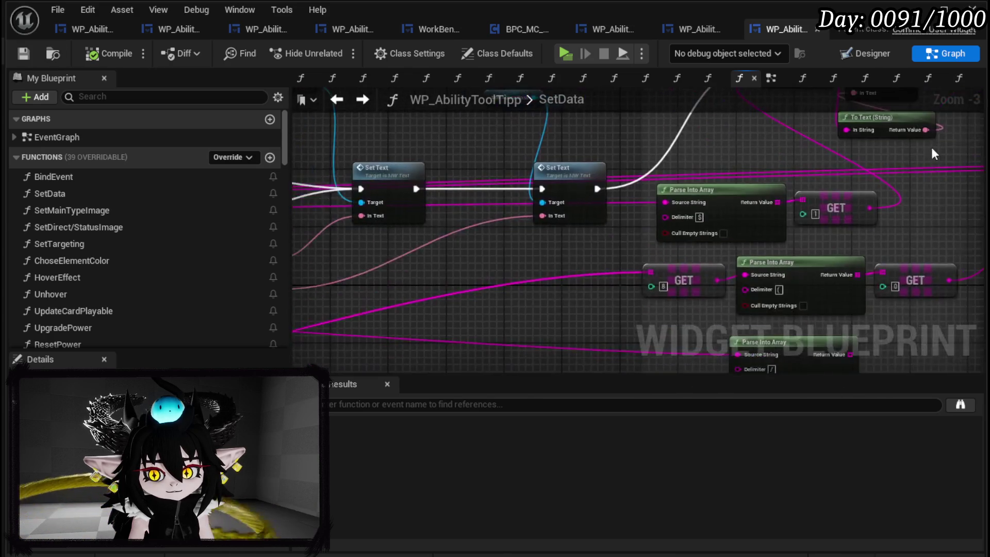
pyautogui.scroll(2, 485, 258)
pyautogui.scroll(1, 481, 258)
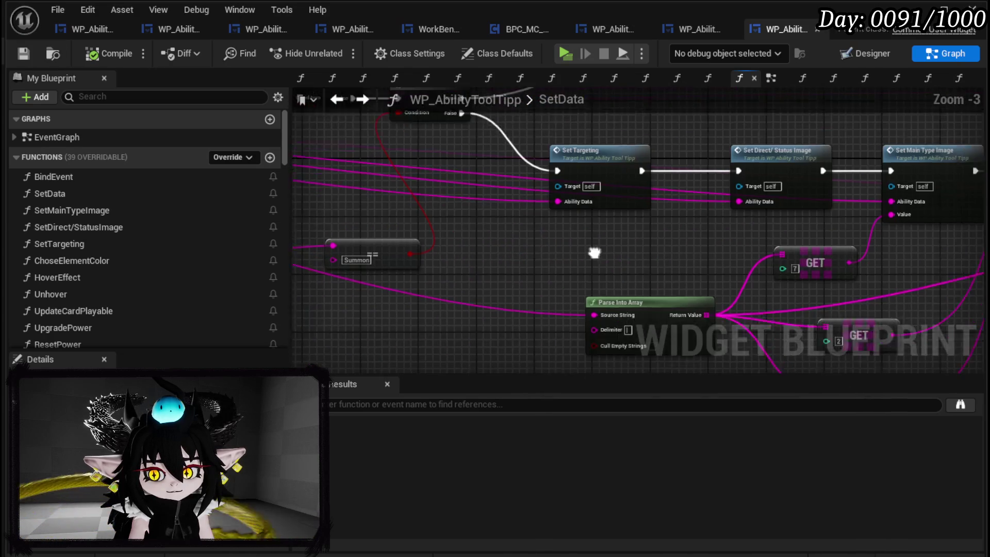
pyautogui.moveTo(480, 257); pyautogui.dragTo(303, 174)
pyautogui.scroll(-3, 731, 230)
pyautogui.scroll(1, 522, 242)
pyautogui.scroll(1, 347, 278)
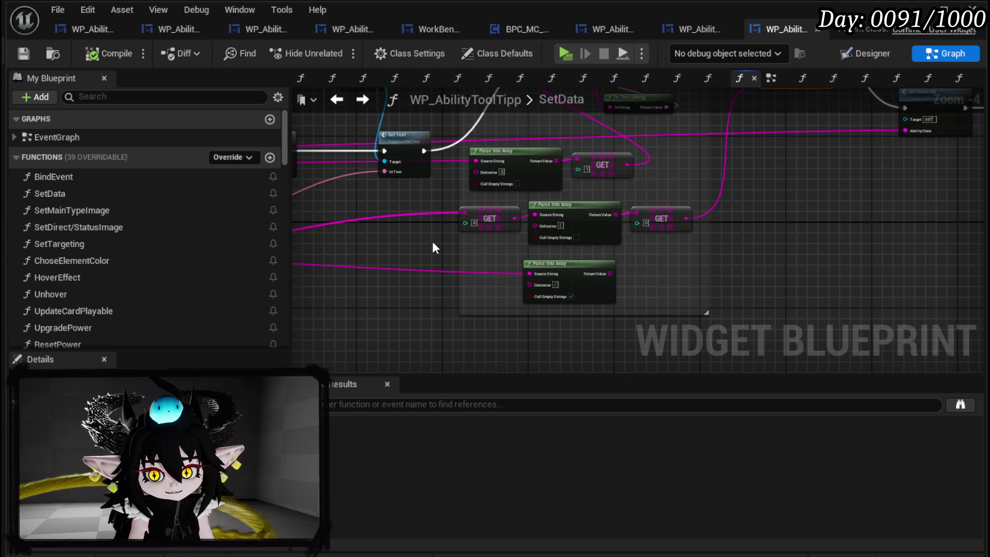
pyautogui.moveTo(851, 209)
pyautogui.mouseDown()
pyautogui.moveTo(696, 290)
pyautogui.moveTo(608, 311)
pyautogui.mouseUp()
pyautogui.moveTo(687, 201); pyautogui.dragTo(794, 200)
# Add a Print String after Chose Element Color printing the lower GET value, then compile.
pyautogui.moveTo(587, 162); pyautogui.dragTo(660, 174)
pyautogui.write('Stri')
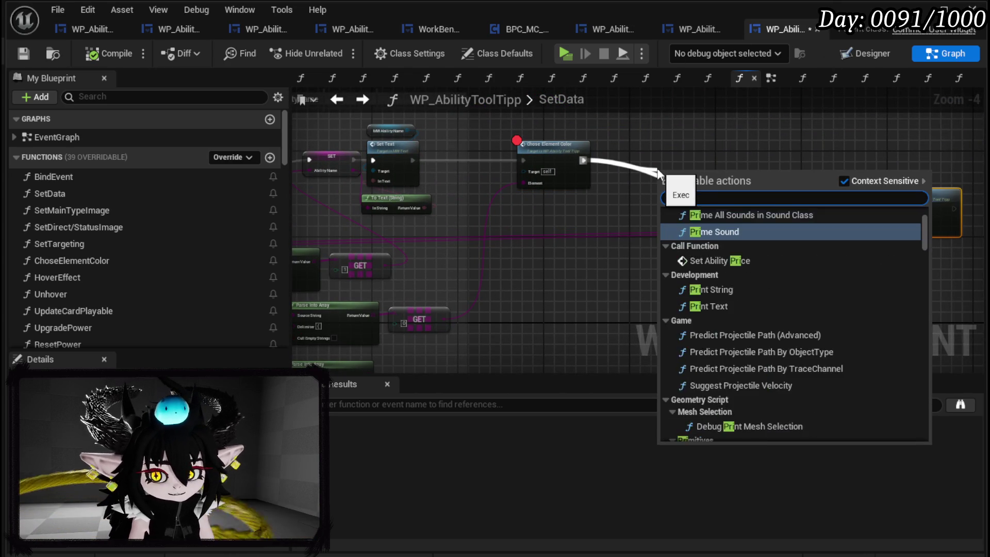
pyautogui.press('Return')
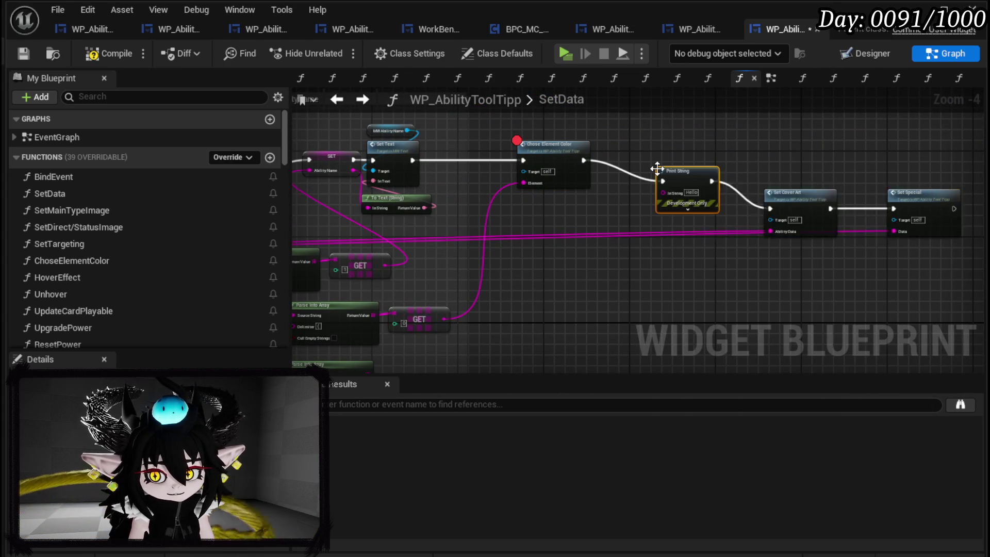
pyautogui.moveTo(444, 319)
pyautogui.mouseDown()
pyautogui.moveTo(662, 193)
pyautogui.moveTo(665, 175)
pyautogui.mouseUp()
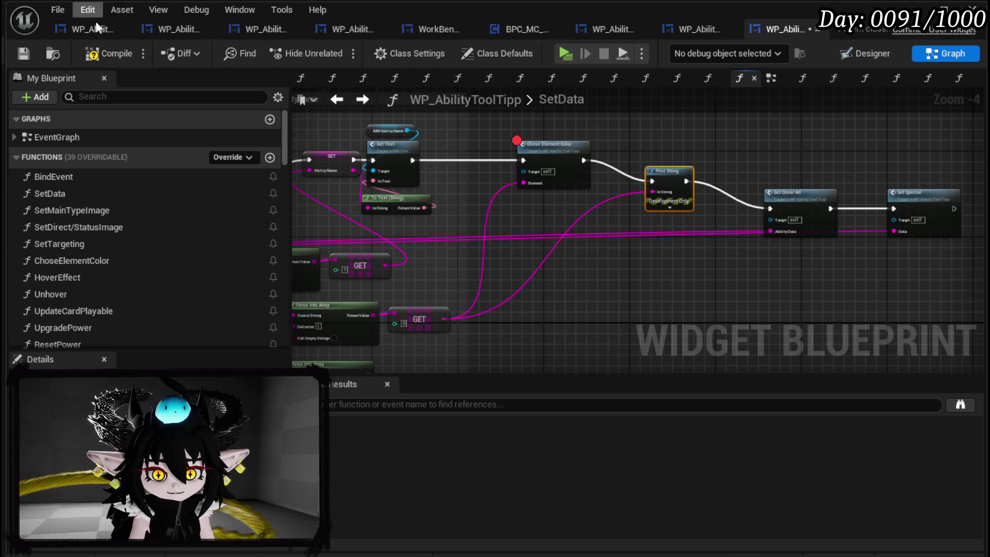
pyautogui.click(24, 51)
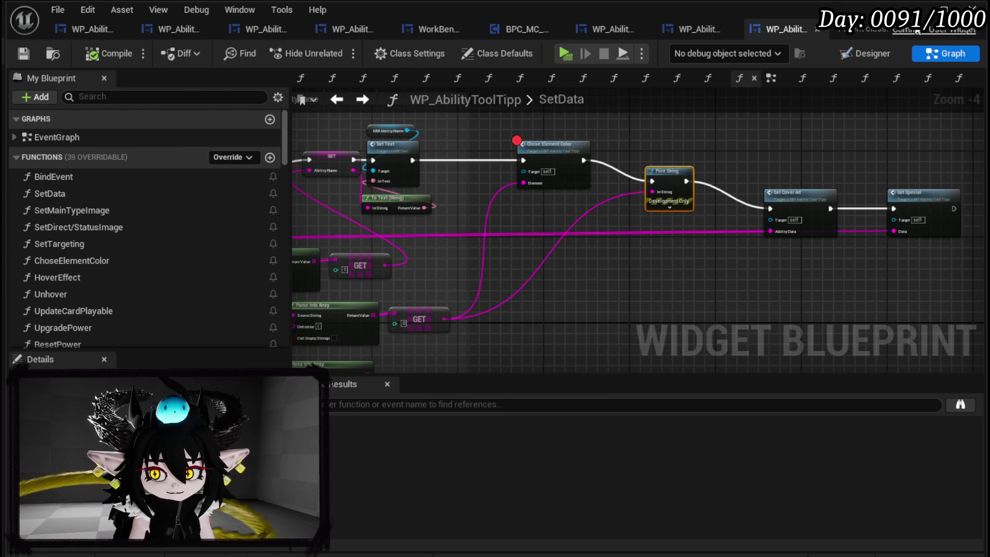
pyautogui.click(917, 10)
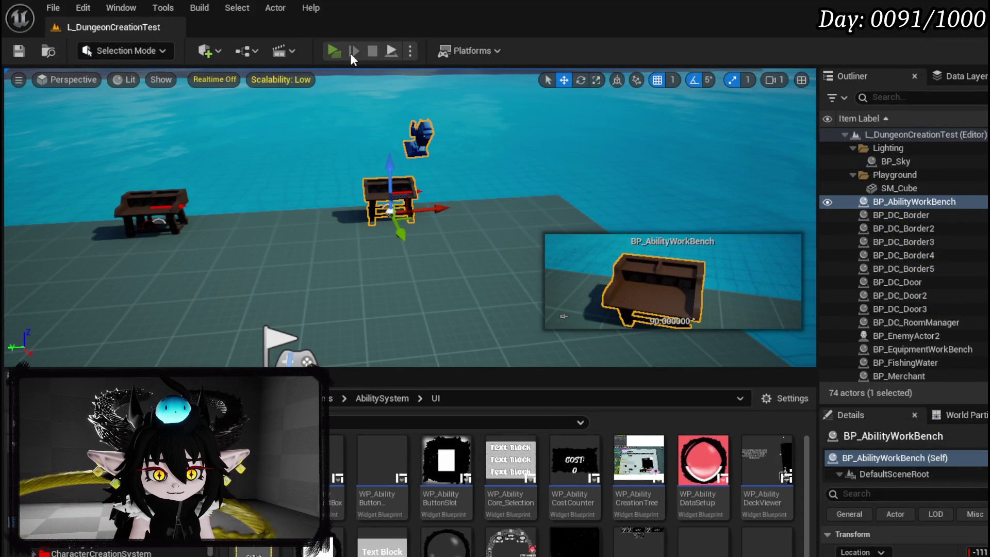
# Play the level, remove the Chose Element Color breakpoint when hit, and resume.
pyautogui.click(351, 54)
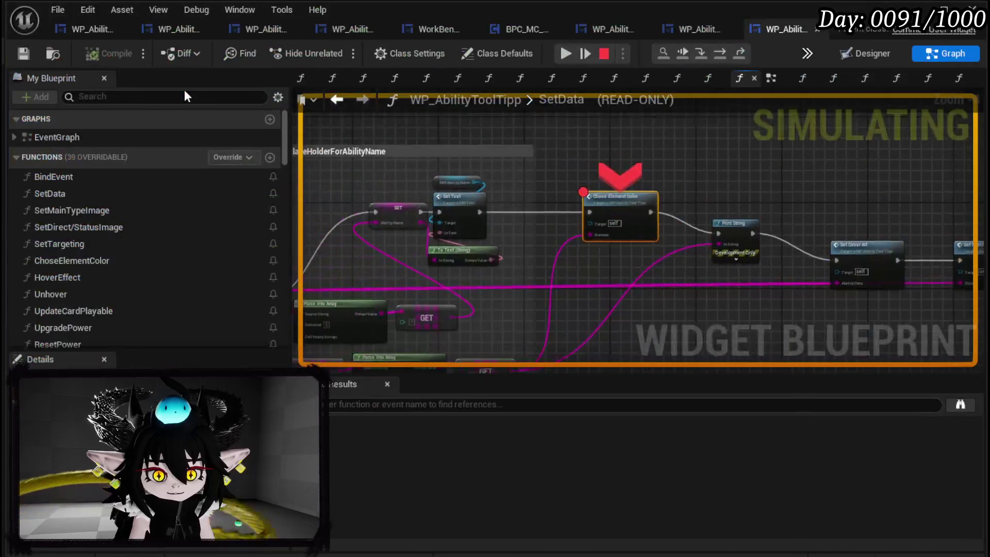
pyautogui.moveTo(569, 250)
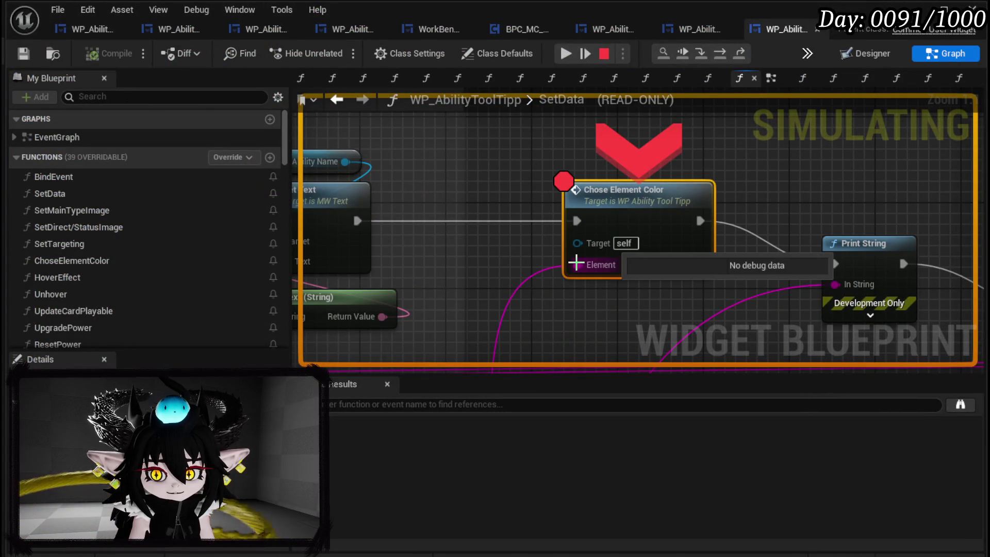
pyautogui.scroll(-3, 548, 170)
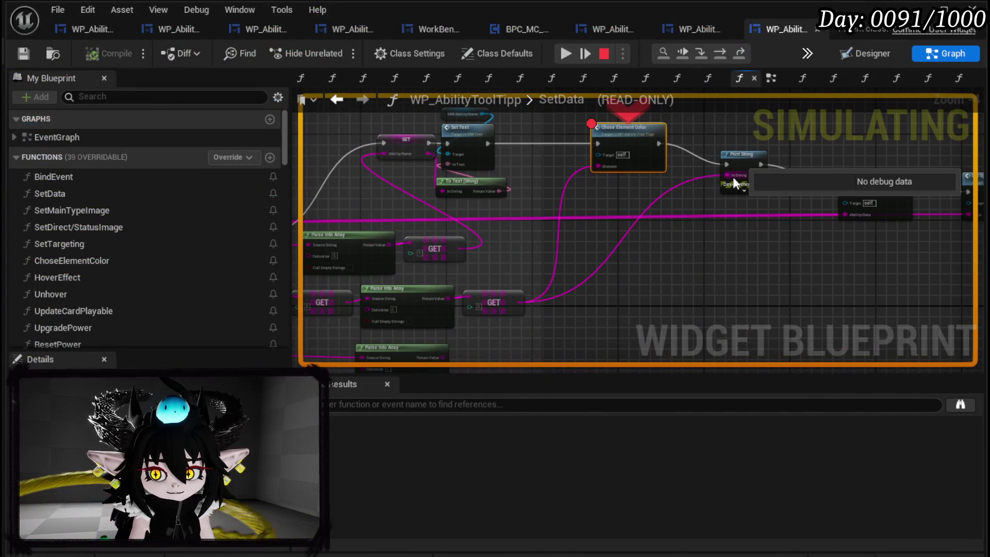
pyautogui.rightClick(624, 140)
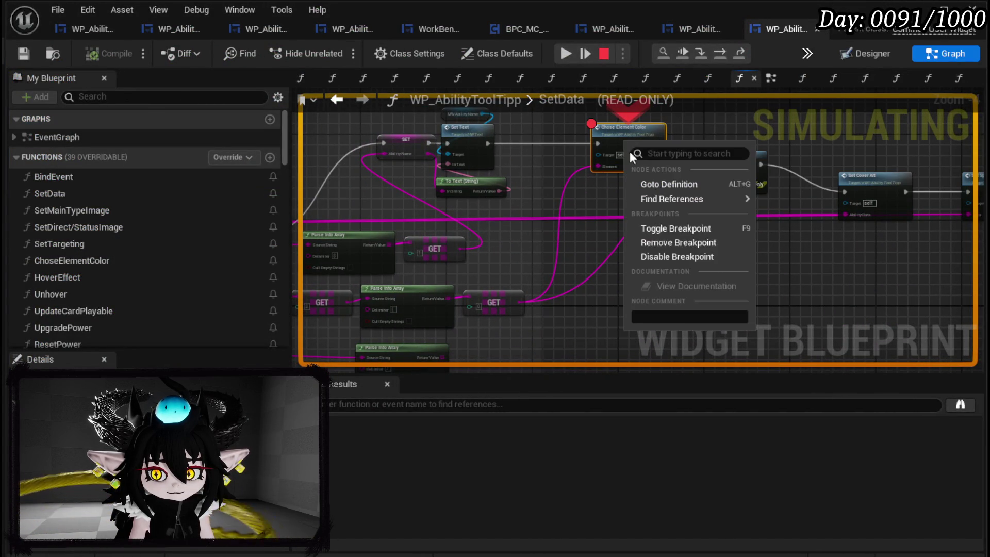
pyautogui.click(676, 229)
pyautogui.click(566, 53)
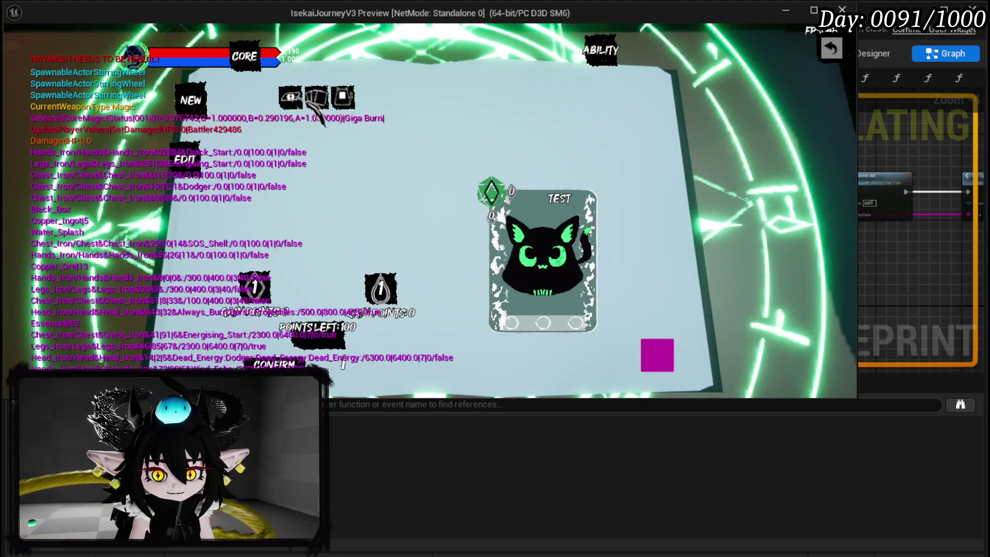
# Choose the red element option in game, stop play, and expand Print String's advanced pins.
pyautogui.click(316, 98)
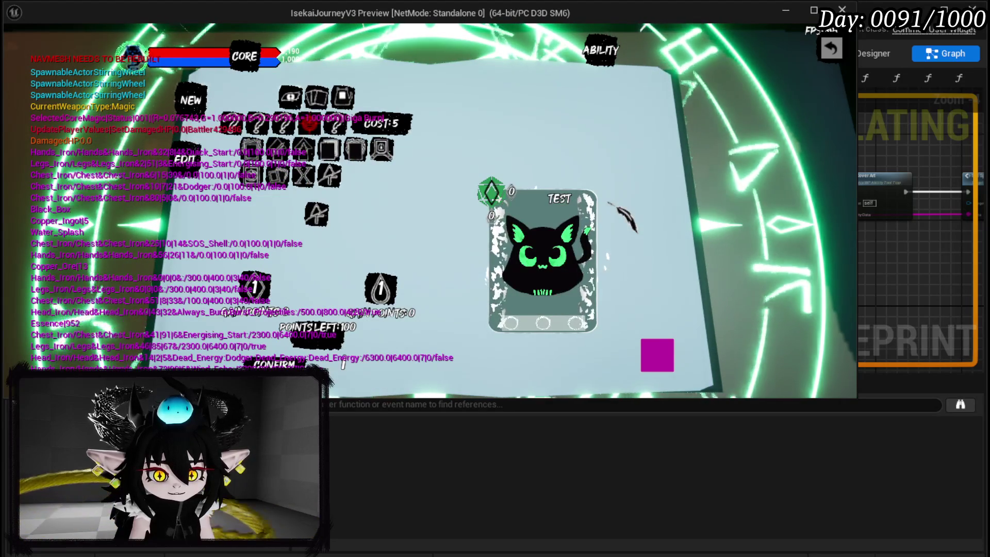
pyautogui.click(312, 125)
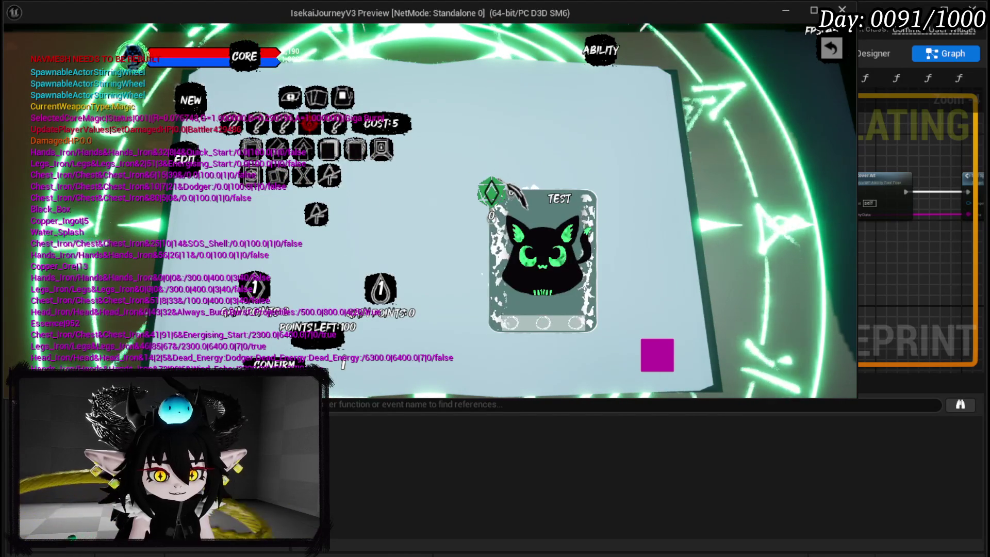
pyautogui.press('Escape')
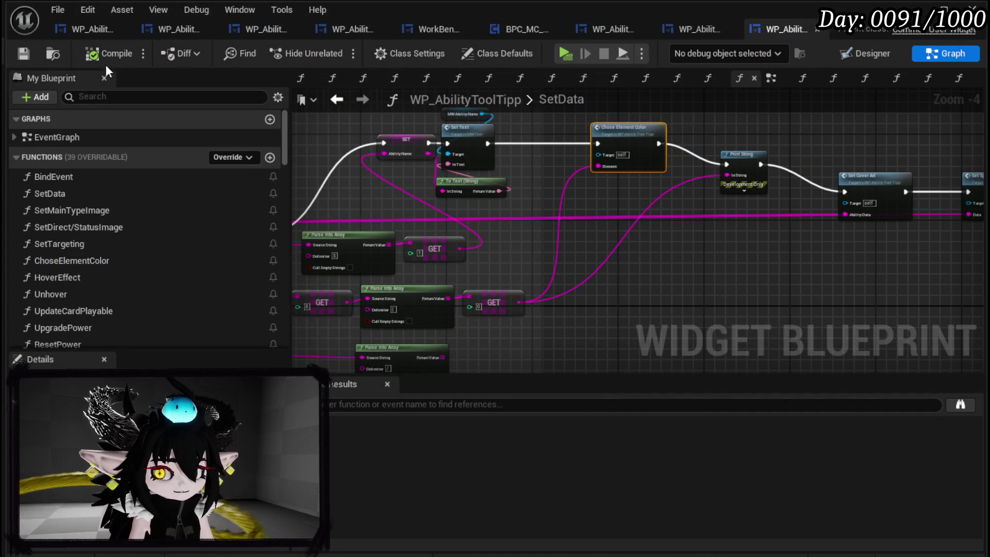
pyautogui.click(744, 190)
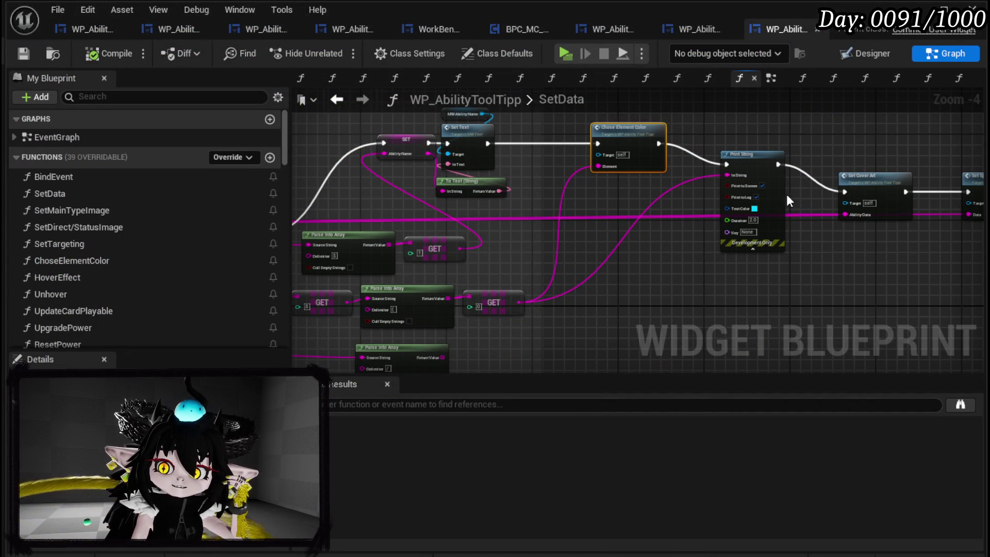
pyautogui.moveTo(770, 185); pyautogui.dragTo(748, 184)
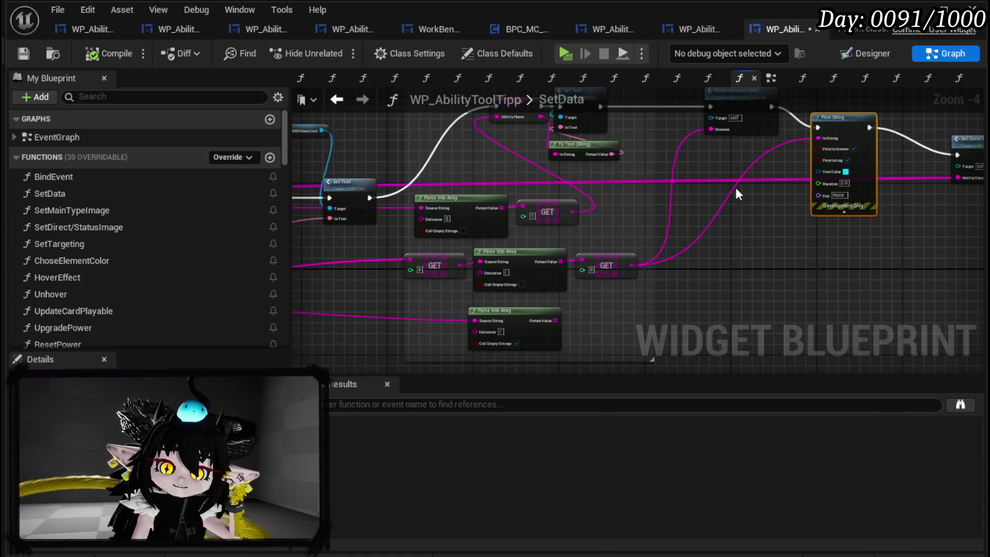
# Wire a different GET output into Print String, compile, and return to the level editor.
pyautogui.moveTo(465, 253)
pyautogui.mouseDown()
pyautogui.moveTo(334, 265)
pyautogui.moveTo(708, 156)
pyautogui.moveTo(697, 139)
pyautogui.mouseUp()
pyautogui.moveTo(307, 278)
pyautogui.mouseDown()
pyautogui.moveTo(336, 273)
pyautogui.moveTo(328, 283)
pyautogui.moveTo(741, 163)
pyautogui.moveTo(720, 149)
pyautogui.mouseUp()
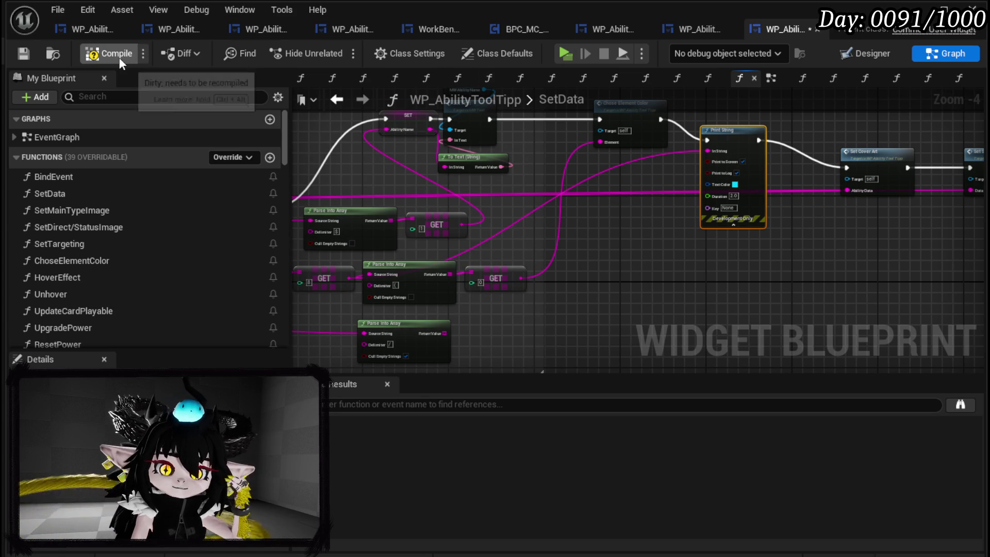
pyautogui.click(96, 58)
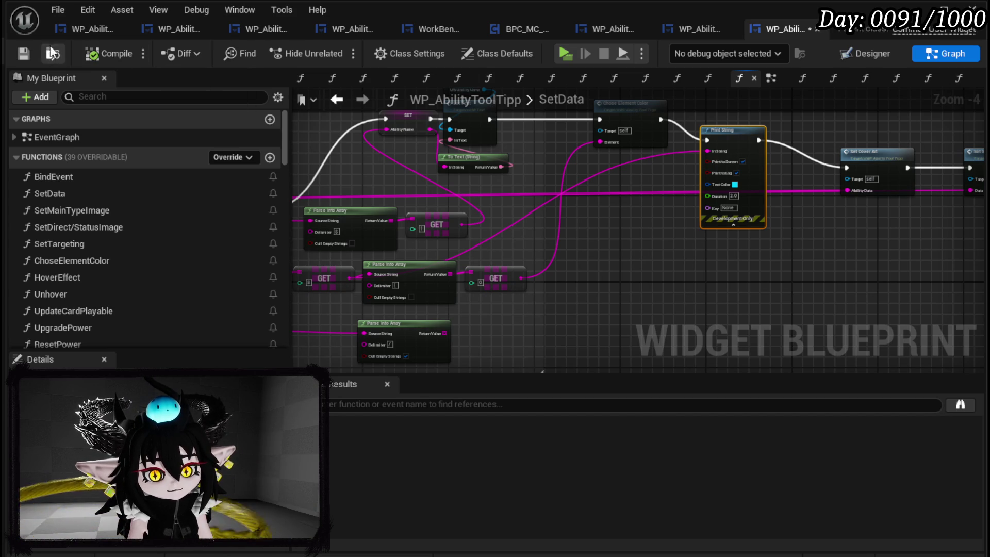
pyautogui.hotkey('alt', 'Tab')
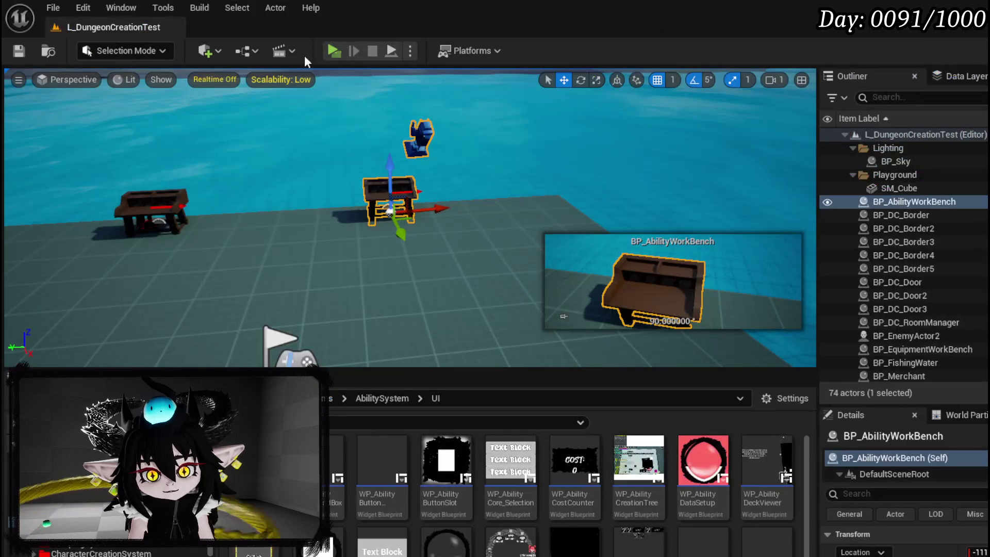
# Play with Alt+P, open the workbench, choose the fourth option slot (CASCADE), then stop play.
pyautogui.hotkey('alt', 'p')
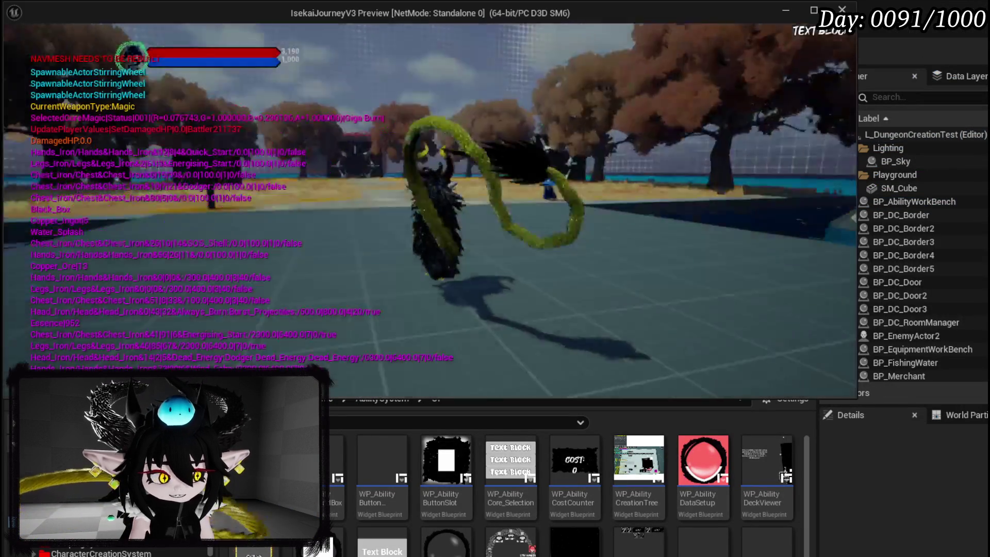
pyautogui.press('e')
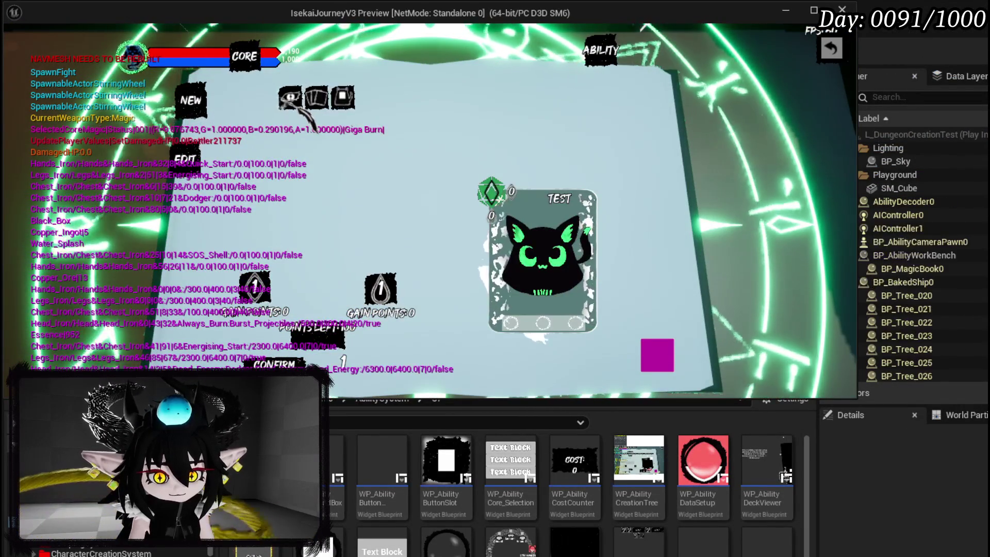
pyautogui.click(191, 101)
pyautogui.click(341, 124)
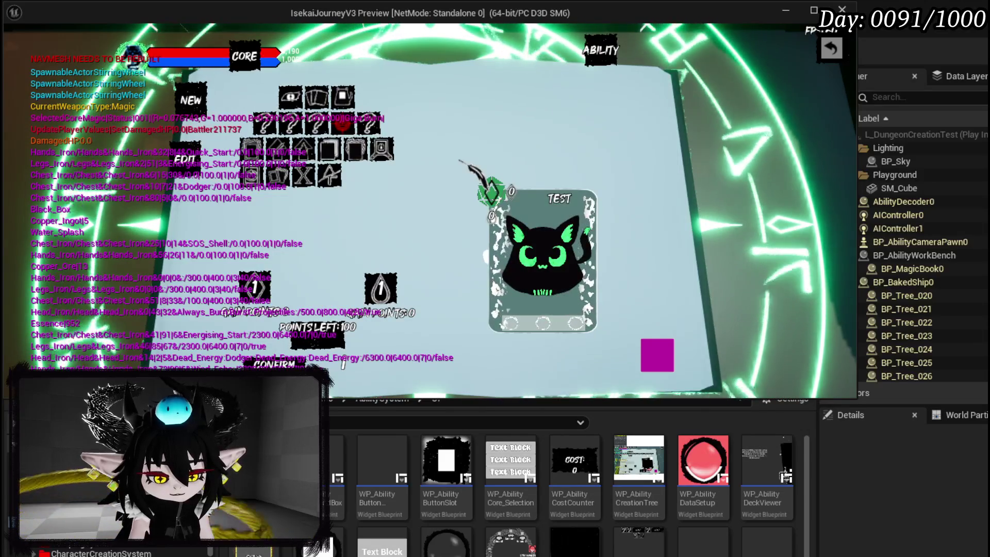
pyautogui.press('Escape')
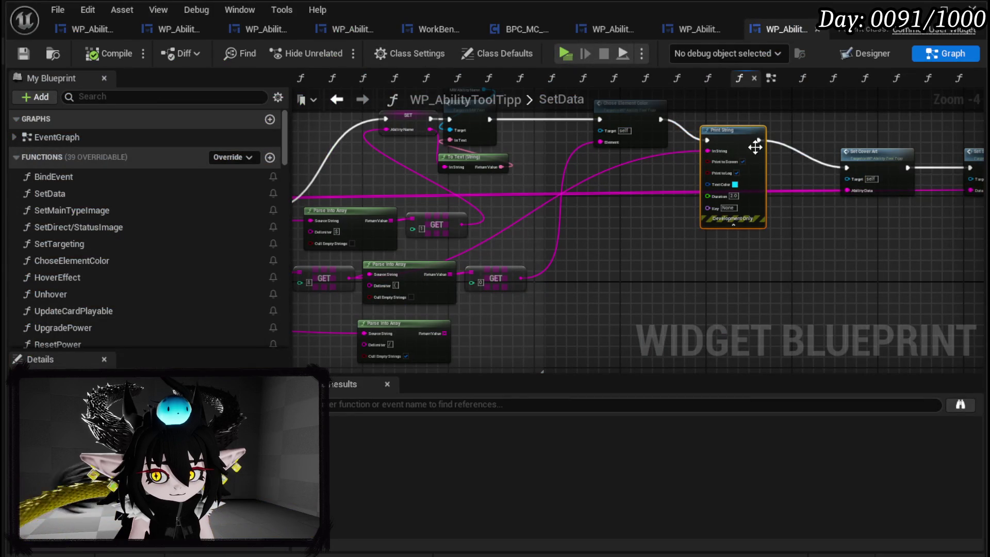
pyautogui.rightClick(739, 146)
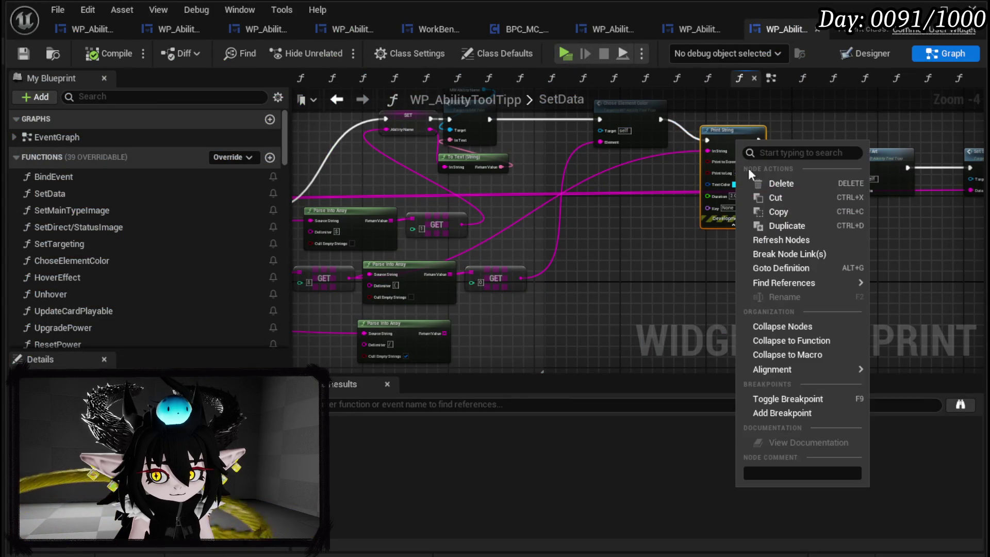
# Add a breakpoint on Print String, hit it in a brief play session, then stop and return to the graph.
pyautogui.click(775, 414)
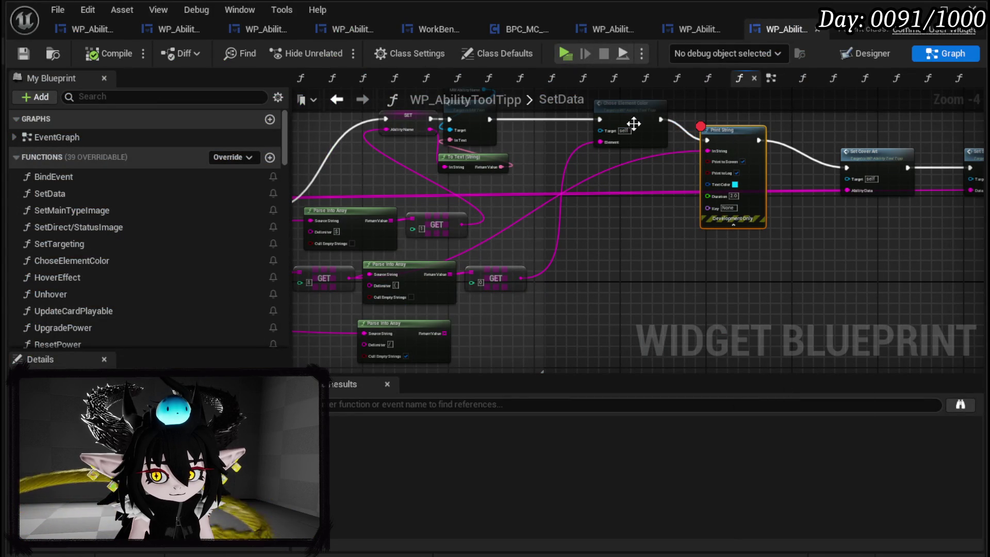
pyautogui.click(565, 53)
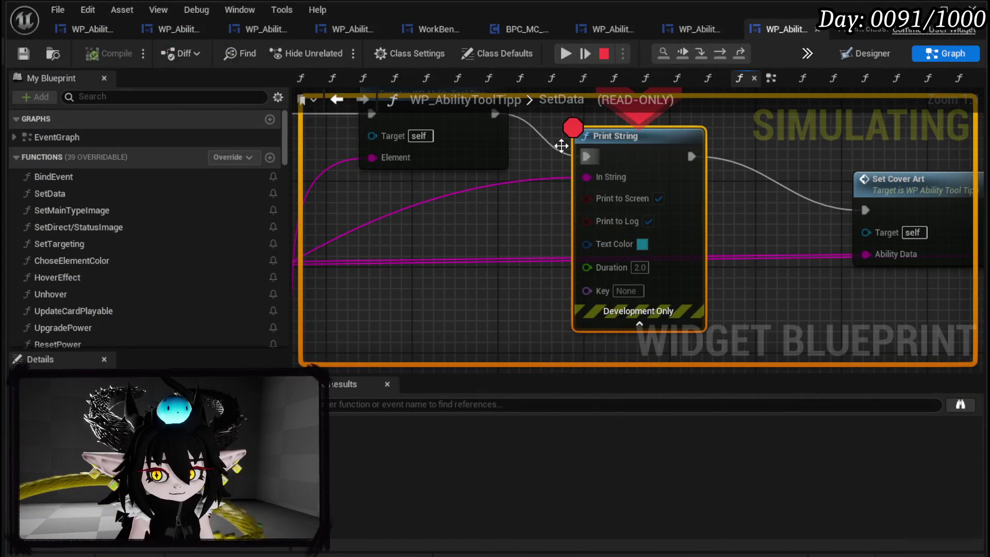
pyautogui.click(565, 53)
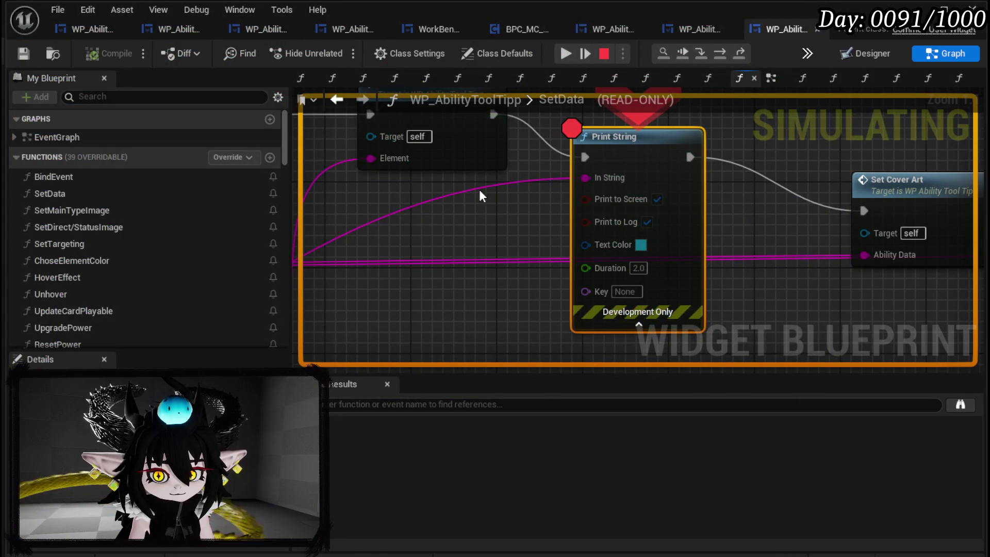
pyautogui.scroll(-3, 545, 181)
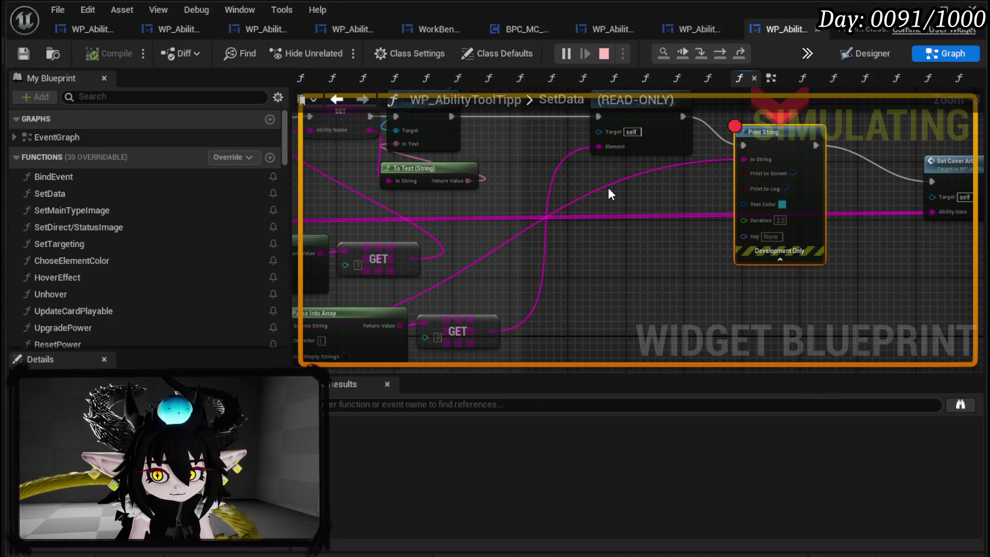
pyautogui.press('Escape')
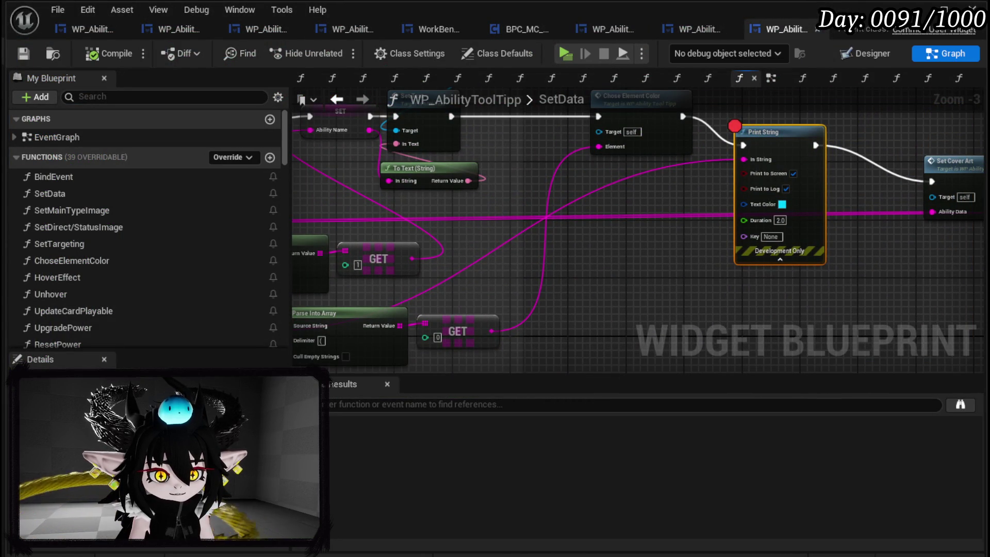
pyautogui.moveTo(817, 147); pyautogui.dragTo(516, 192)
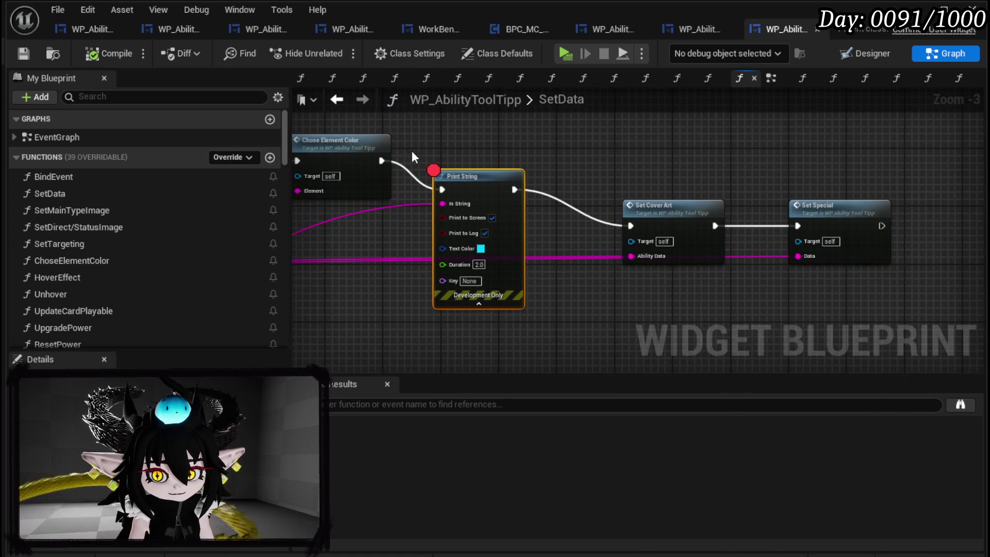
# Delete the debug Print String node and save and compile the widget blueprint.
pyautogui.moveTo(376, 159)
pyautogui.mouseDown()
pyautogui.moveTo(648, 221)
pyautogui.moveTo(631, 225)
pyautogui.mouseUp()
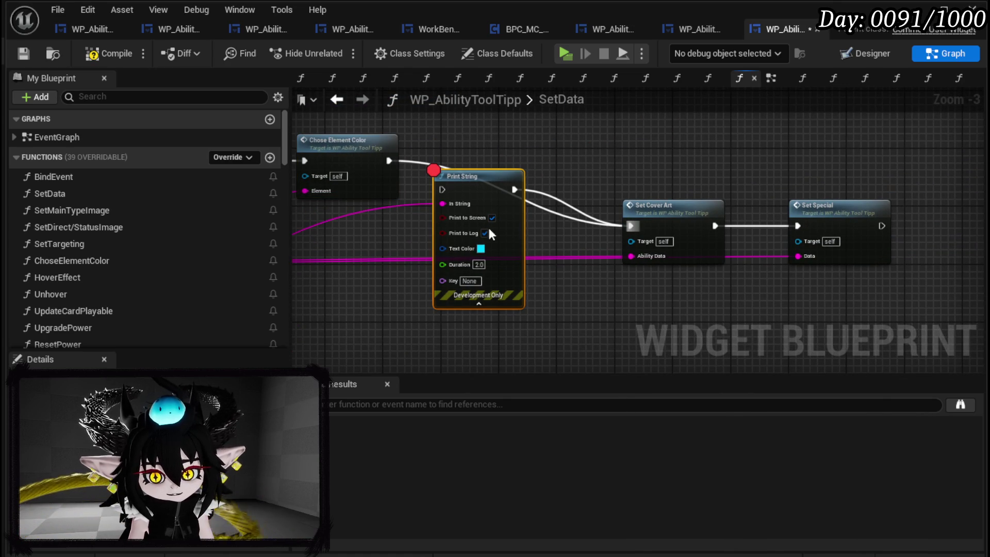
pyautogui.press('Delete')
pyautogui.scroll(-10, 182, 215)
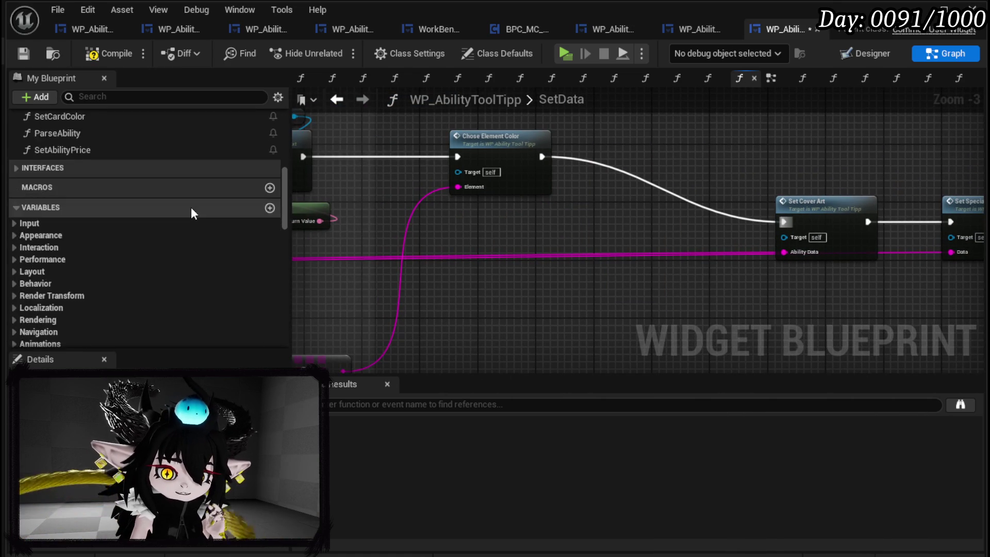
pyautogui.scroll(-15, 191, 206)
pyautogui.scroll(-5, 252, 213)
pyautogui.scroll(3, 254, 212)
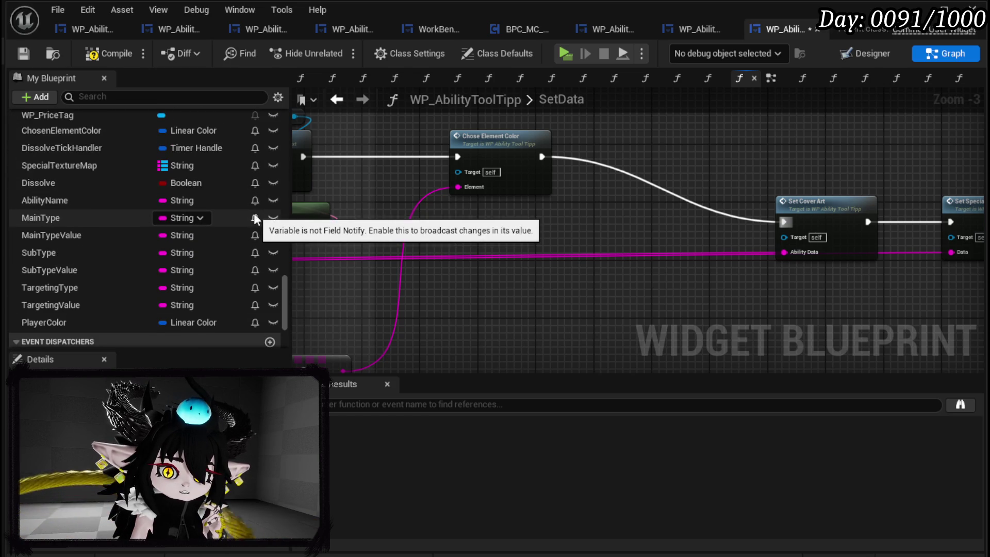
pyautogui.scroll(1, 254, 219)
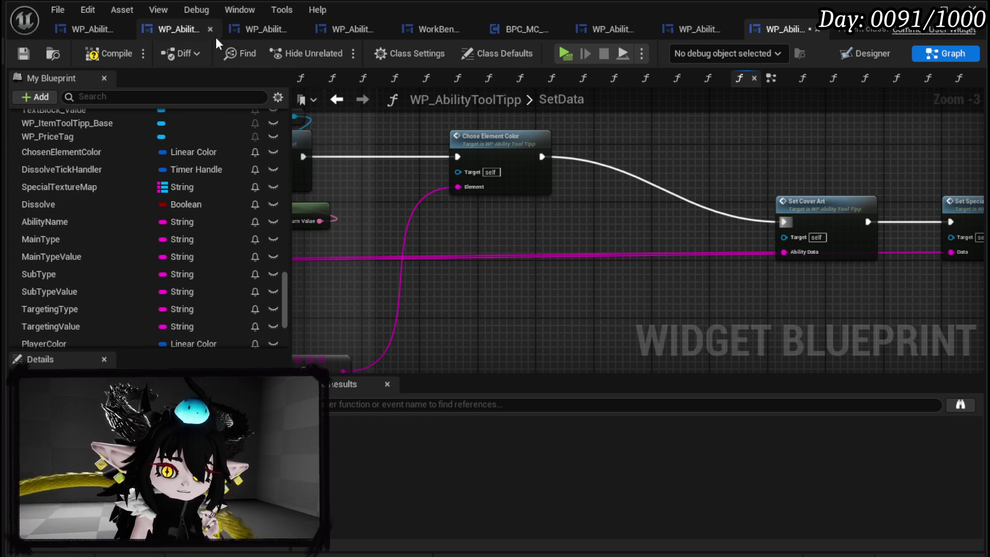
pyautogui.click(25, 55)
# Navigate the SetData graph and open the ChoseElementColor function graph.
pyautogui.moveTo(499, 250)
pyautogui.mouseDown()
pyautogui.moveTo(808, 156)
pyautogui.moveTo(642, 159)
pyautogui.moveTo(657, 153)
pyautogui.mouseUp()
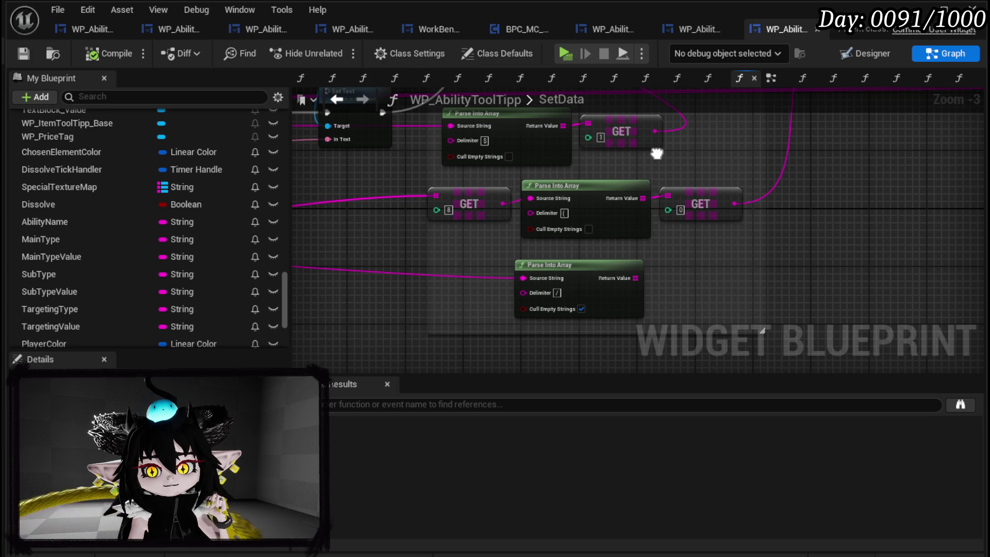
pyautogui.moveTo(656, 154)
pyautogui.mouseDown()
pyautogui.moveTo(527, 201)
pyautogui.moveTo(654, 220)
pyautogui.moveTo(954, 174)
pyautogui.mouseUp()
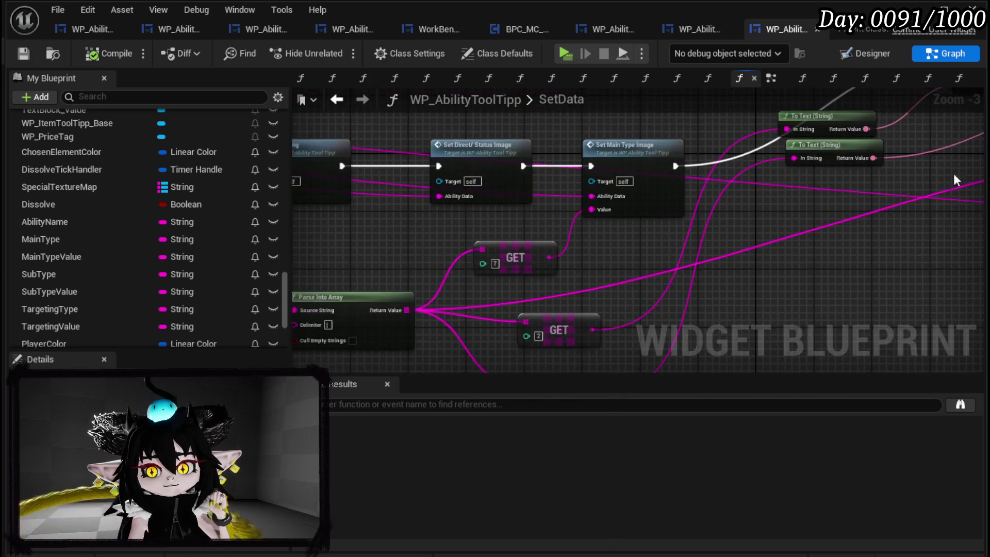
pyautogui.scroll(-2, 484, 265)
pyautogui.moveTo(600, 264); pyautogui.dragTo(837, 273)
pyautogui.scroll(4, 339, 216)
pyautogui.scroll(-6, 411, 195)
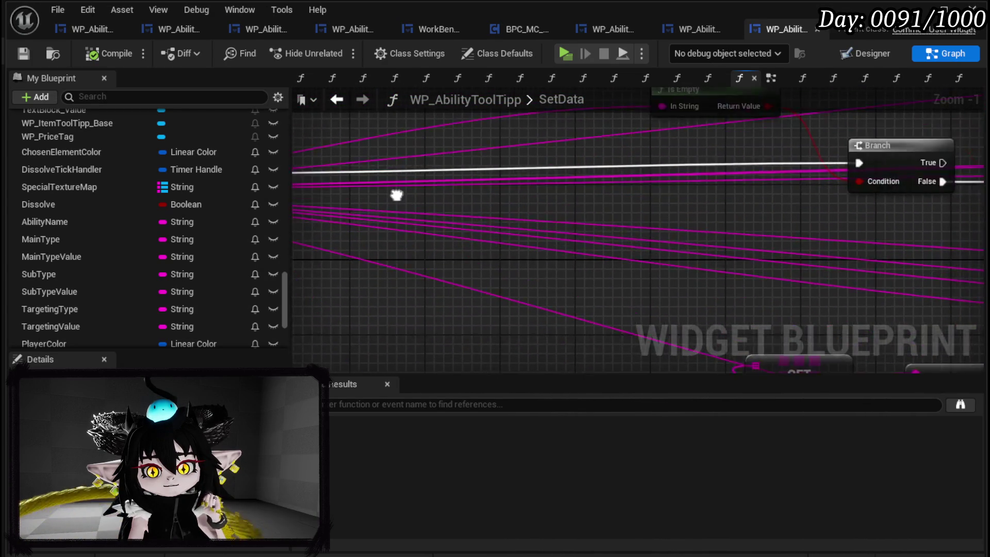
pyautogui.moveTo(822, 189); pyautogui.dragTo(501, 206)
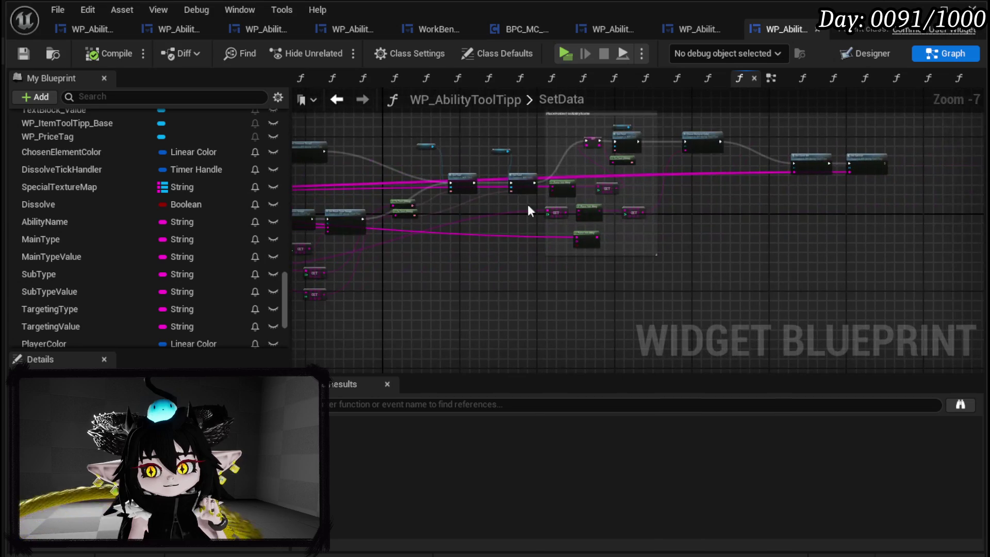
pyautogui.scroll(3, 664, 196)
pyautogui.moveTo(665, 196); pyautogui.dragTo(596, 243)
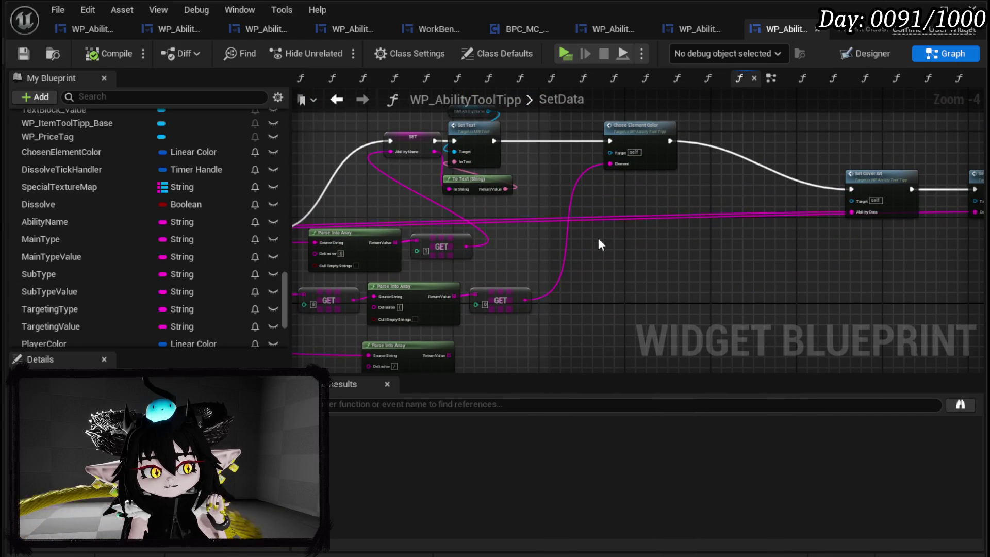
pyautogui.doubleClick(627, 125)
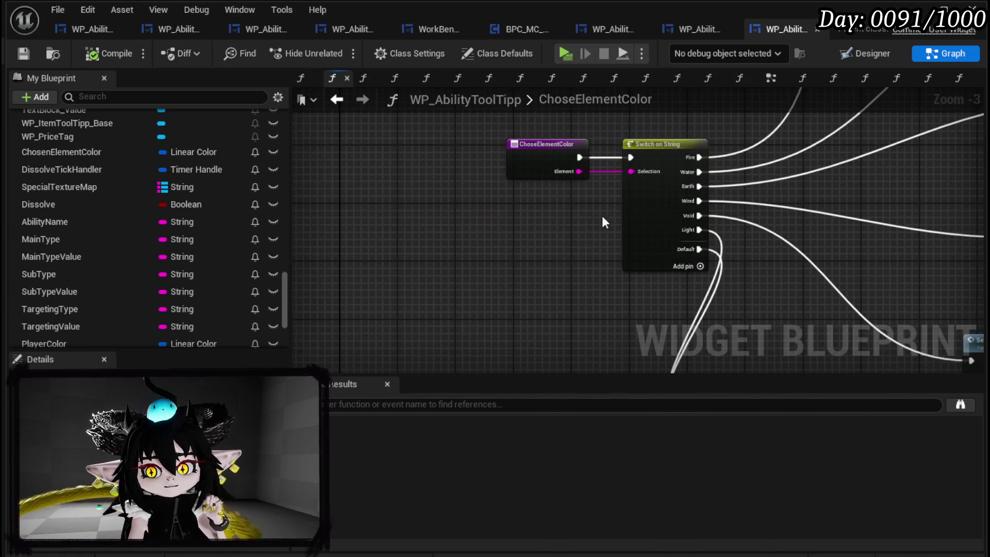
# Insert a Print String after the ChoseElementColor entry printing Element, with a 40-second duration.
pyautogui.moveTo(577, 231)
pyautogui.mouseDown()
pyautogui.moveTo(640, 238)
pyautogui.moveTo(516, 226)
pyautogui.mouseUp()
pyautogui.moveTo(501, 161)
pyautogui.mouseDown()
pyautogui.moveTo(432, 170)
pyautogui.moveTo(477, 150)
pyautogui.mouseUp()
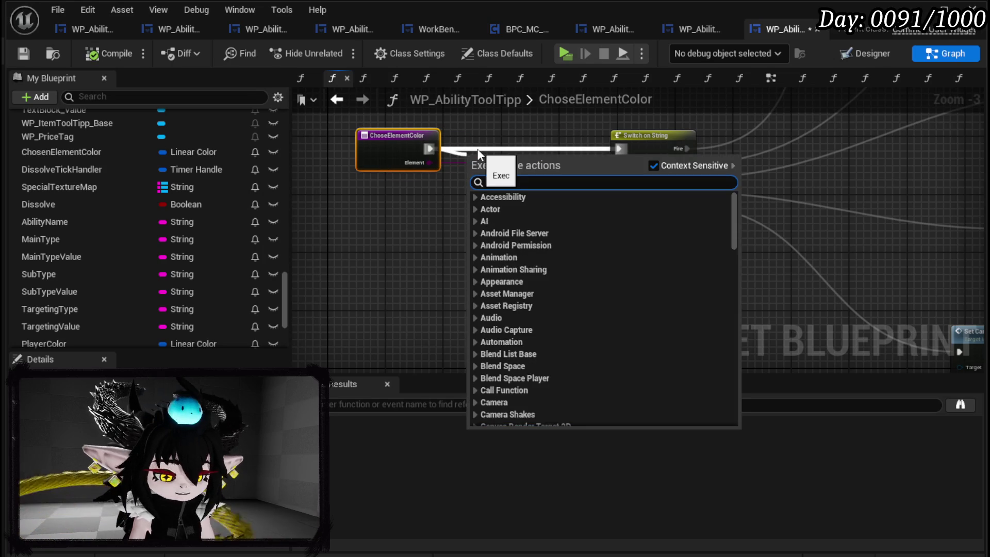
pyautogui.write('print string')
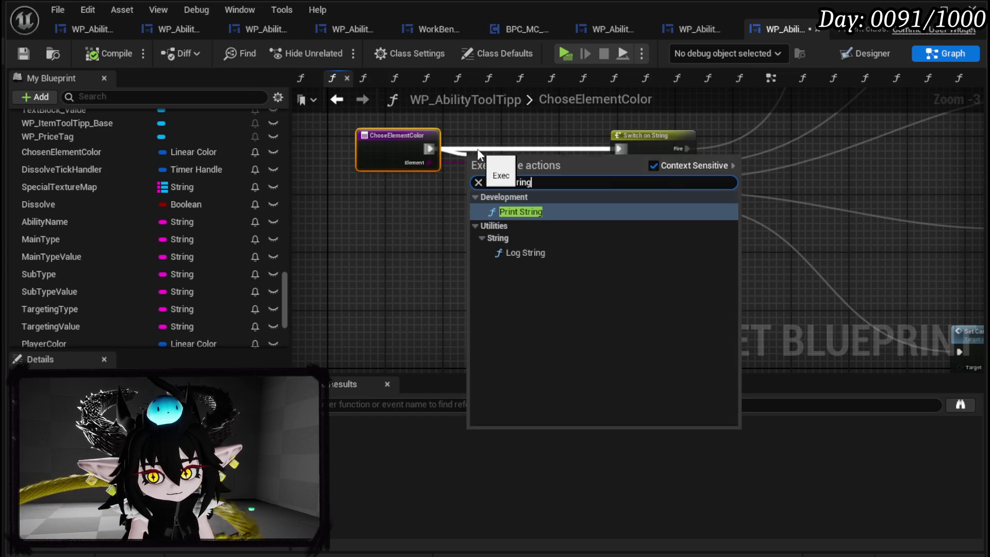
pyautogui.press('Return')
pyautogui.moveTo(512, 169); pyautogui.dragTo(549, 148)
pyautogui.moveTo(429, 162); pyautogui.dragTo(510, 163)
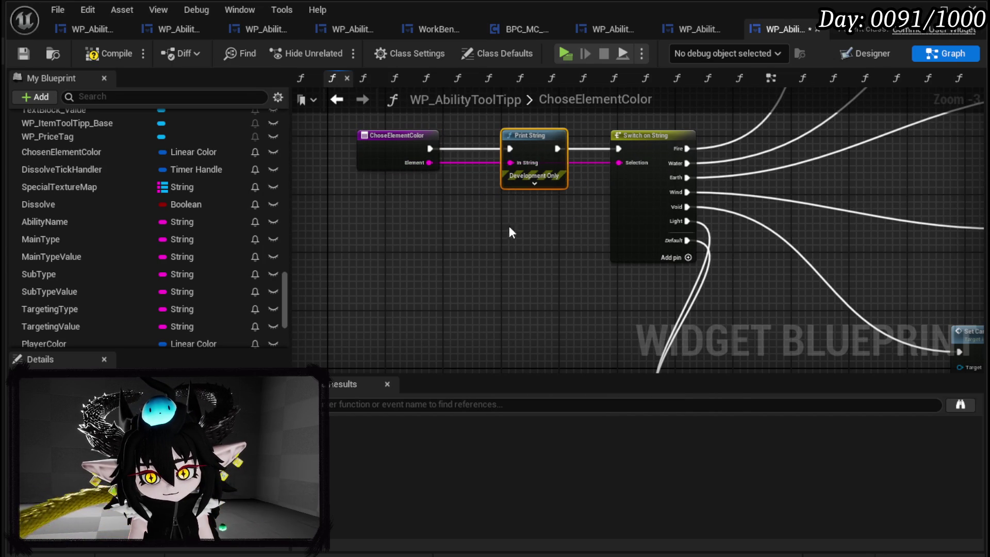
pyautogui.click(529, 179)
pyautogui.write('40')
pyautogui.press('Return')
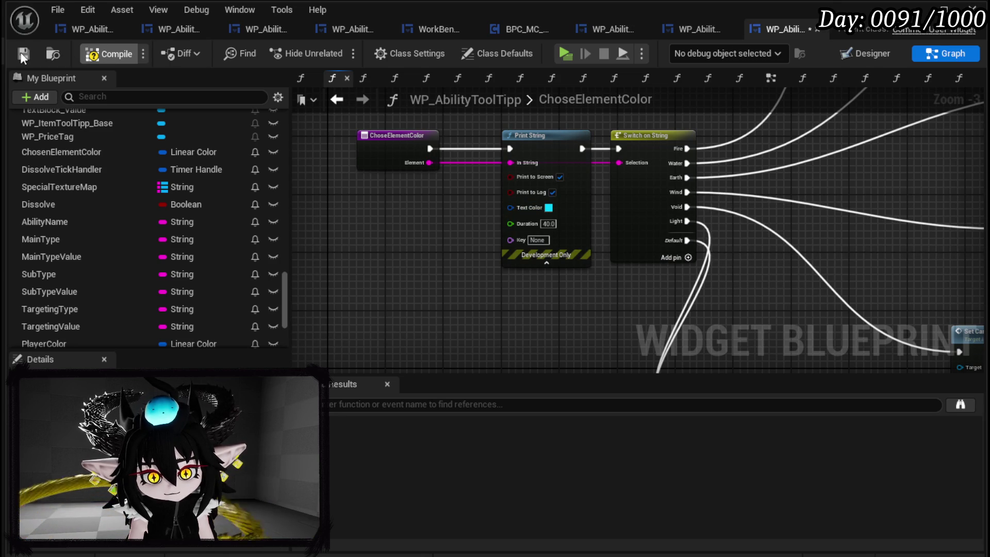
pyautogui.click(23, 54)
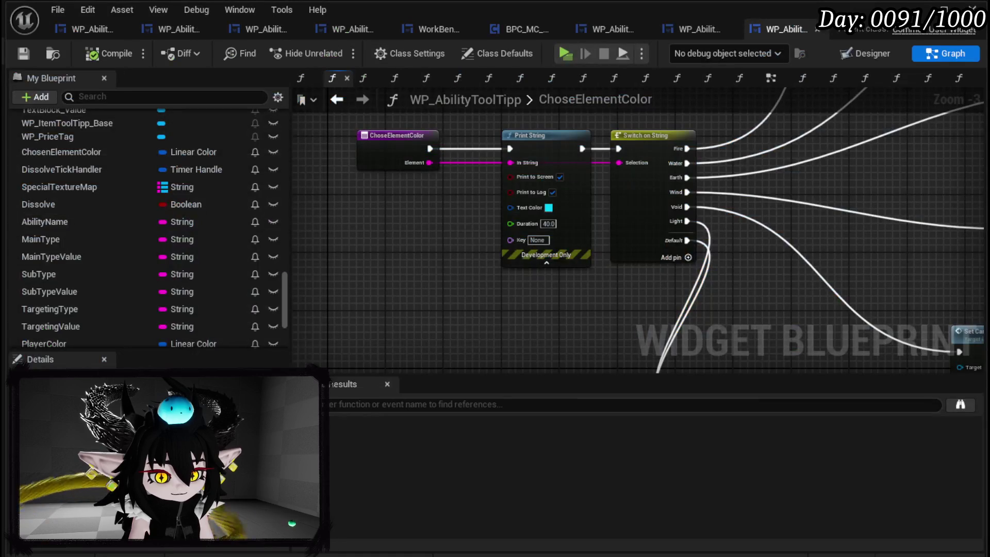
# Feed Print String through an Append joining "Element" with the element value, then compile and save.
pyautogui.moveTo(511, 163); pyautogui.dragTo(382, 227)
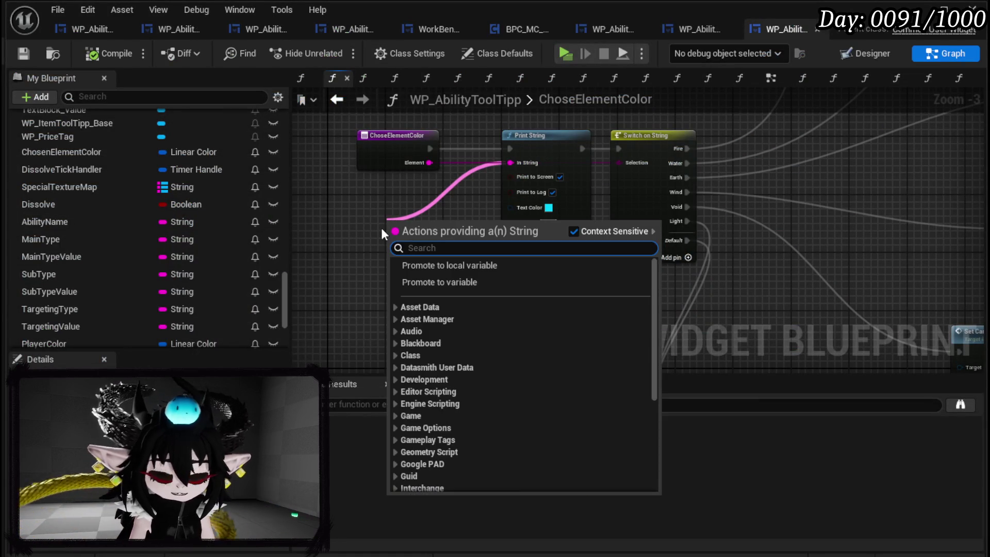
pyautogui.write('append')
pyautogui.press('Return')
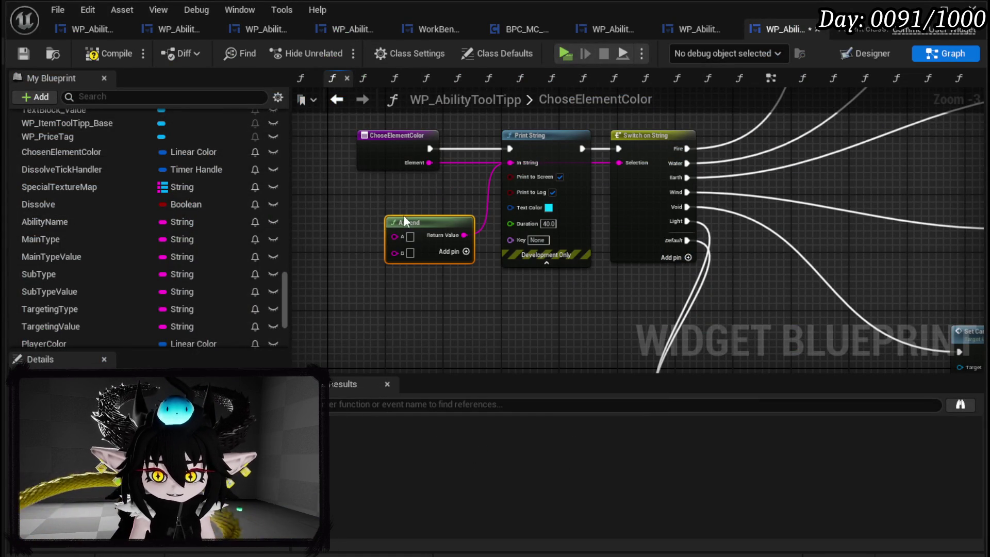
pyautogui.moveTo(425, 160)
pyautogui.mouseDown()
pyautogui.moveTo(389, 248)
pyautogui.moveTo(359, 160)
pyautogui.moveTo(388, 268)
pyautogui.moveTo(395, 252)
pyautogui.mouseUp()
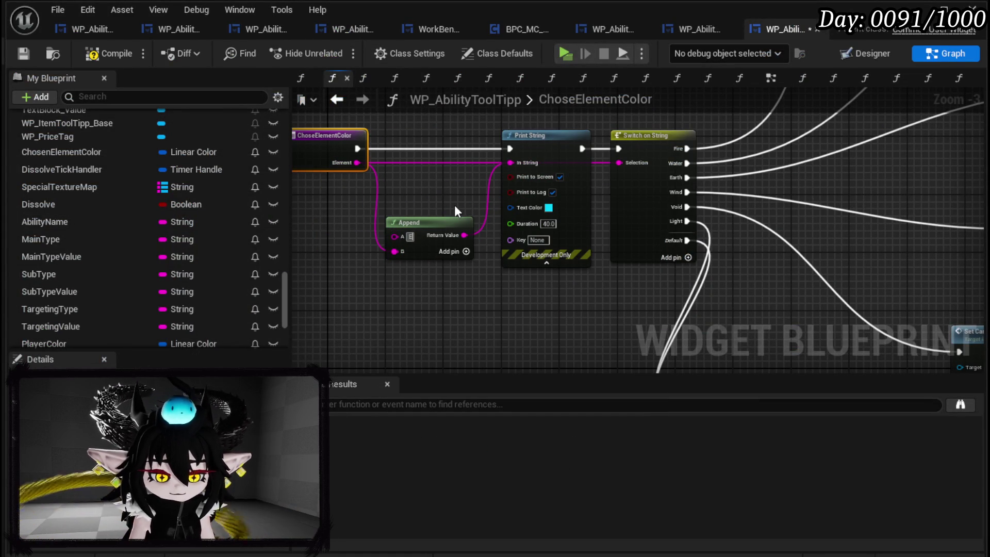
pyautogui.write('Element')
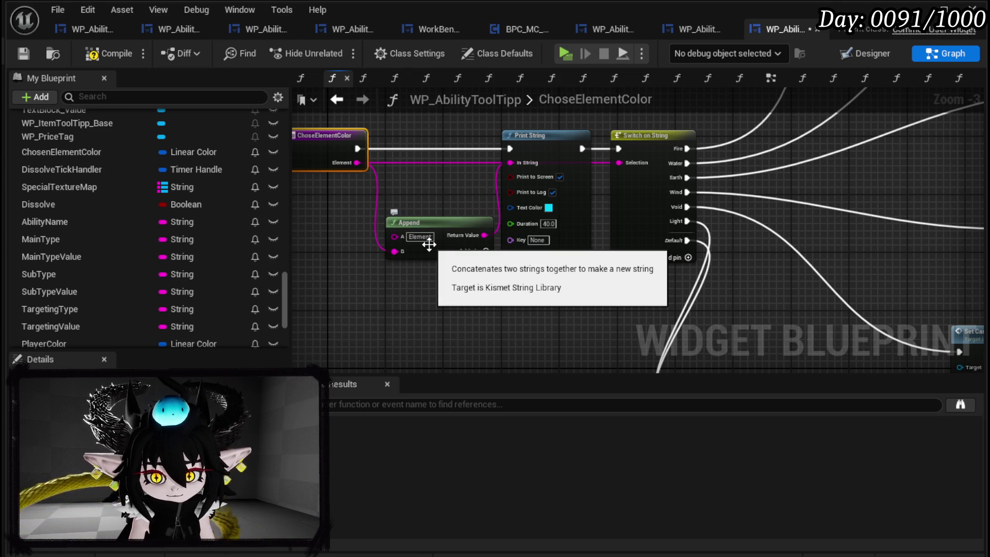
pyautogui.click(22, 54)
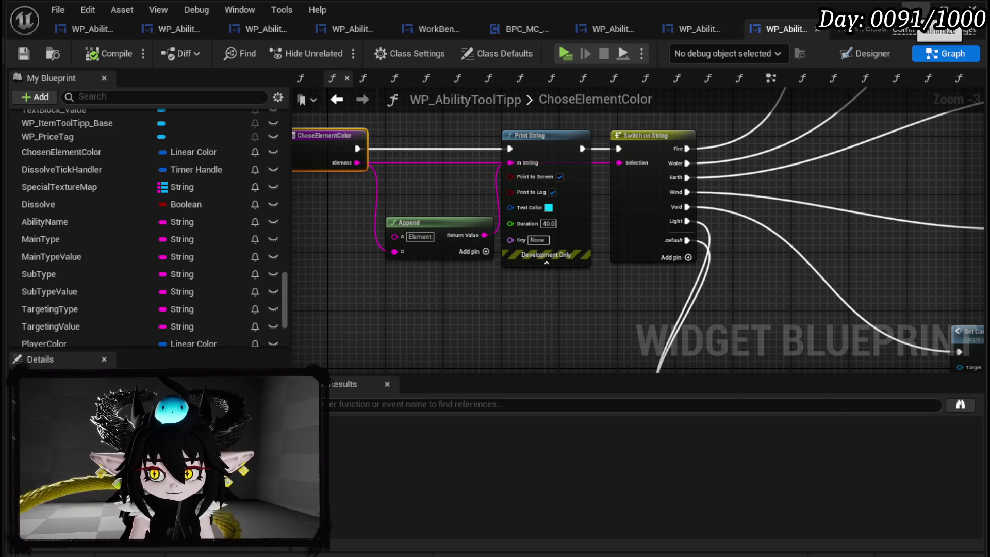
pyautogui.hotkey('alt', 'Tab')
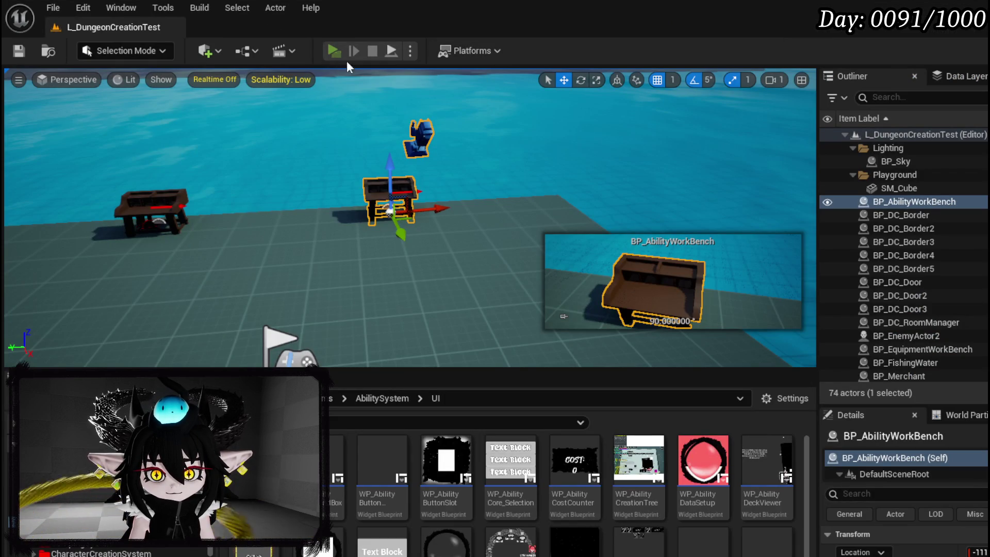
# Start a standalone play session and try the Earth, Fire, Void and Water elements in the ability creator.
pyautogui.hotkey('alt', 'p')
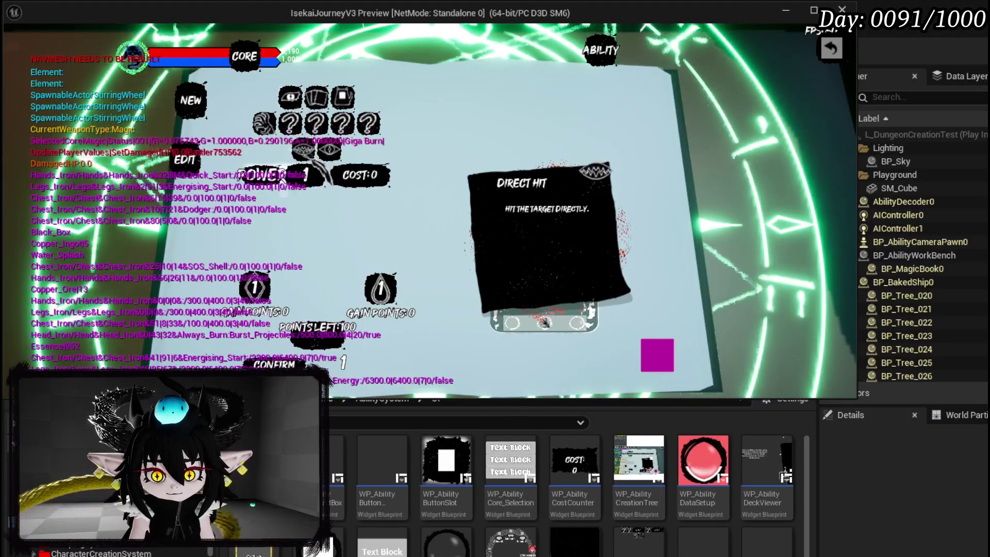
pyautogui.click(316, 124)
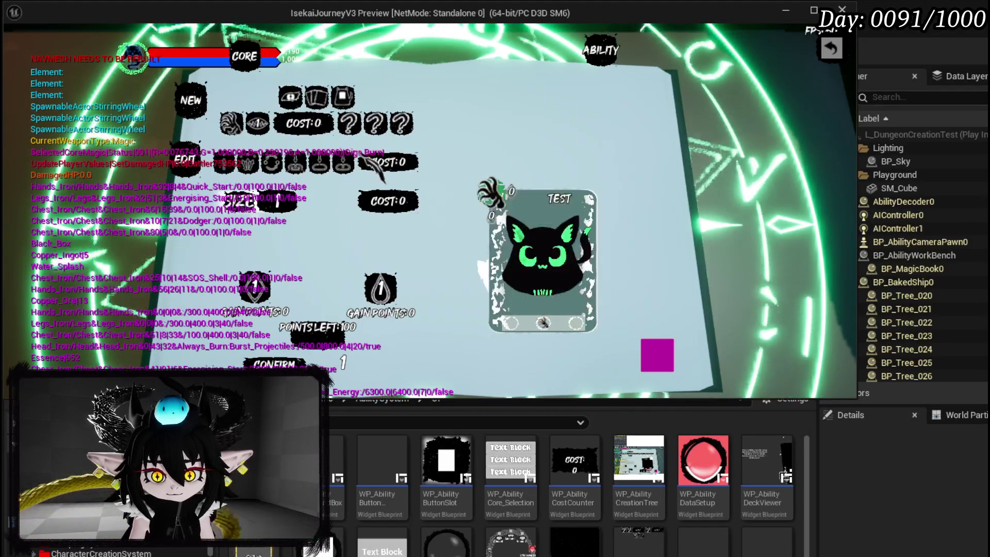
pyautogui.click(376, 124)
pyautogui.click(316, 164)
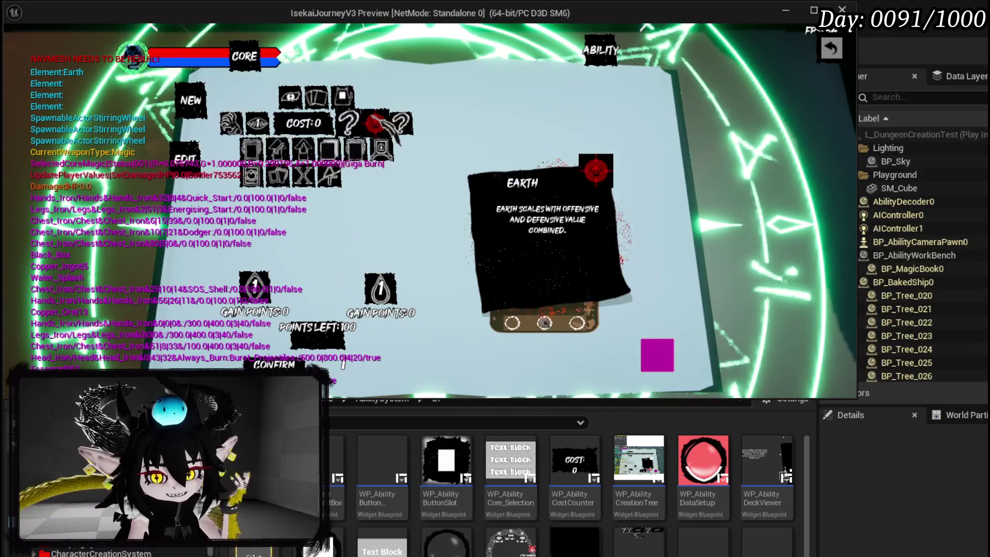
pyautogui.click(292, 169)
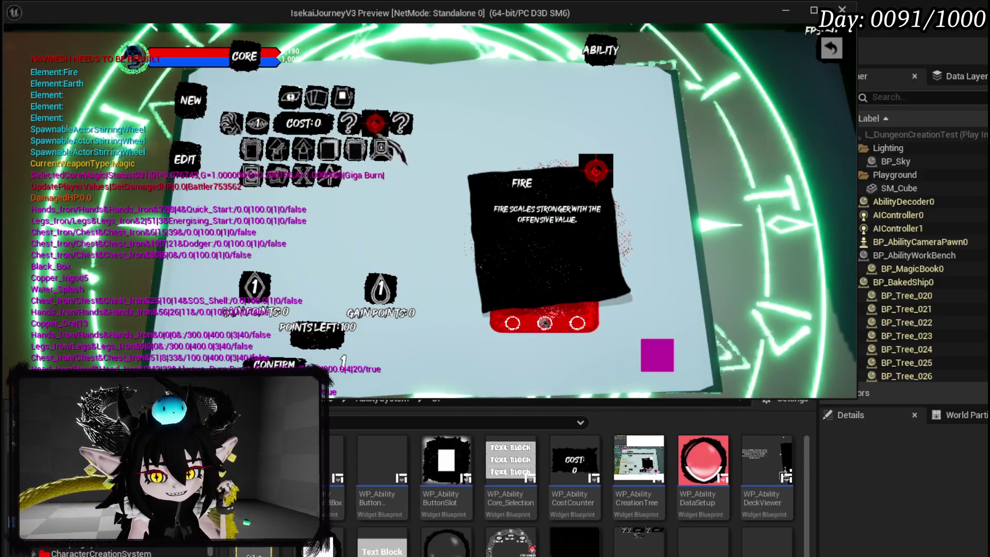
pyautogui.click(384, 154)
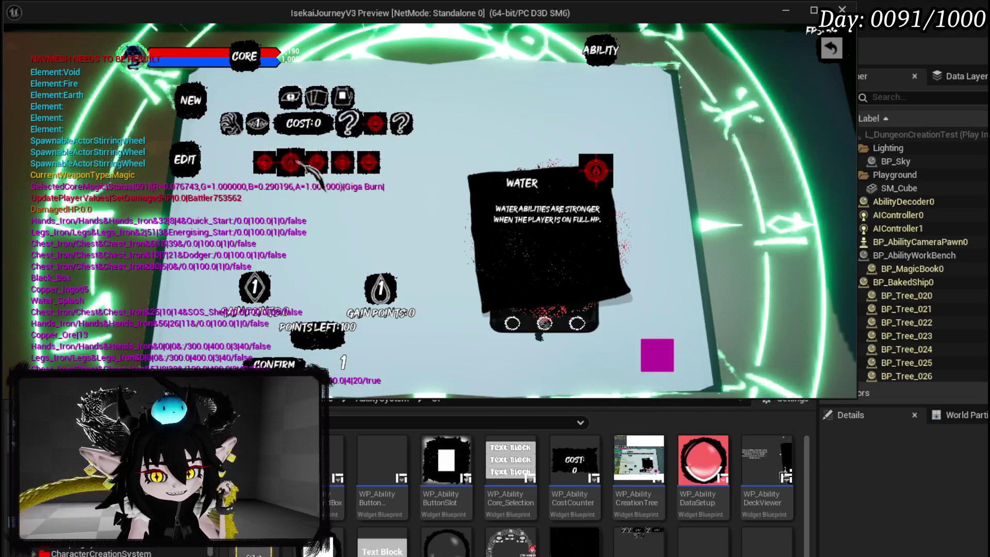
pyautogui.click(290, 163)
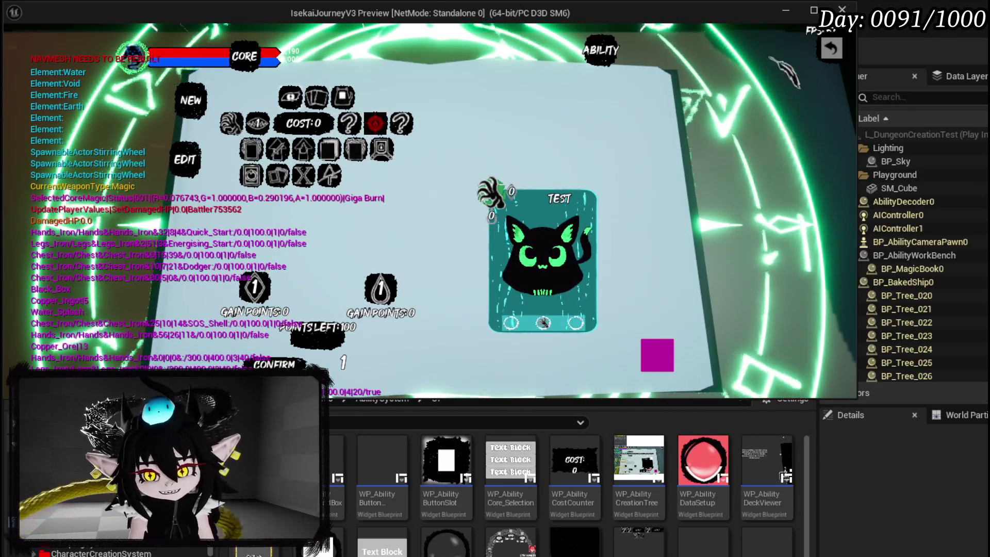
# Restart the play session and begin a NEW ability at the workbench.
pyautogui.press('Escape')
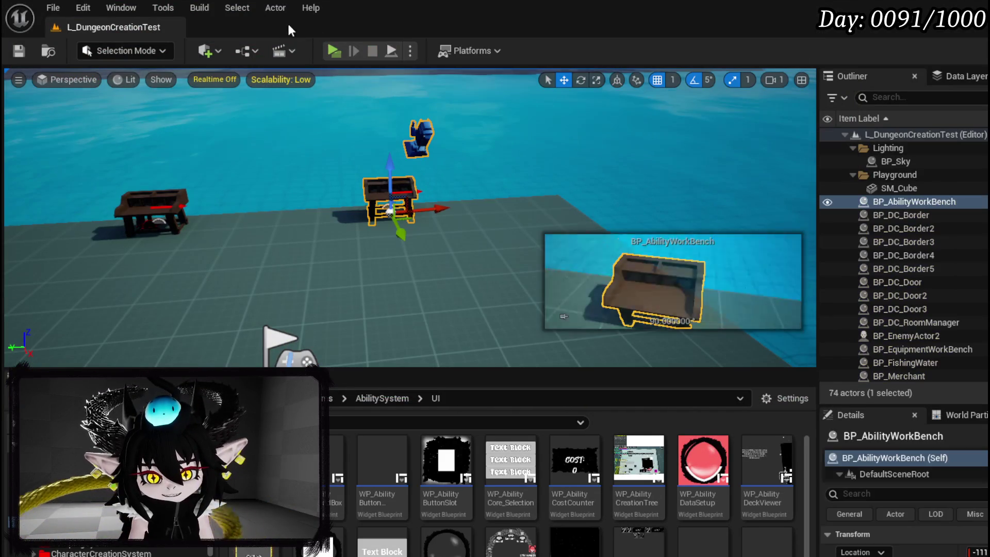
pyautogui.click(334, 51)
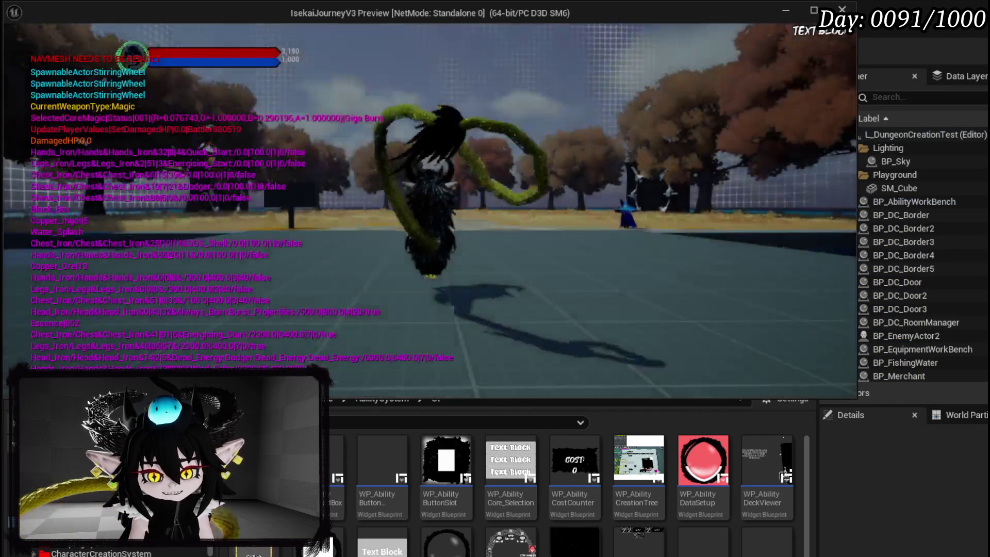
pyautogui.press('e')
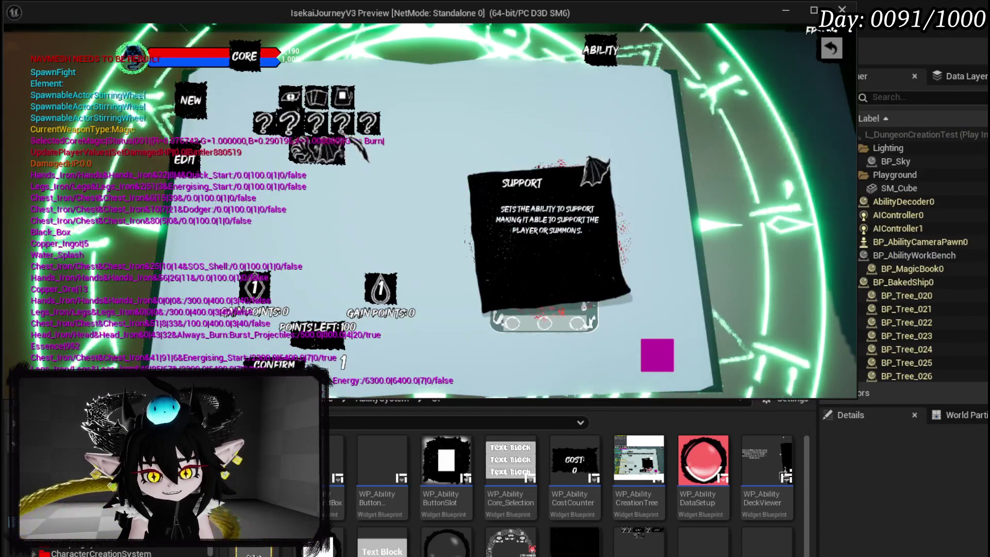
pyautogui.click(353, 150)
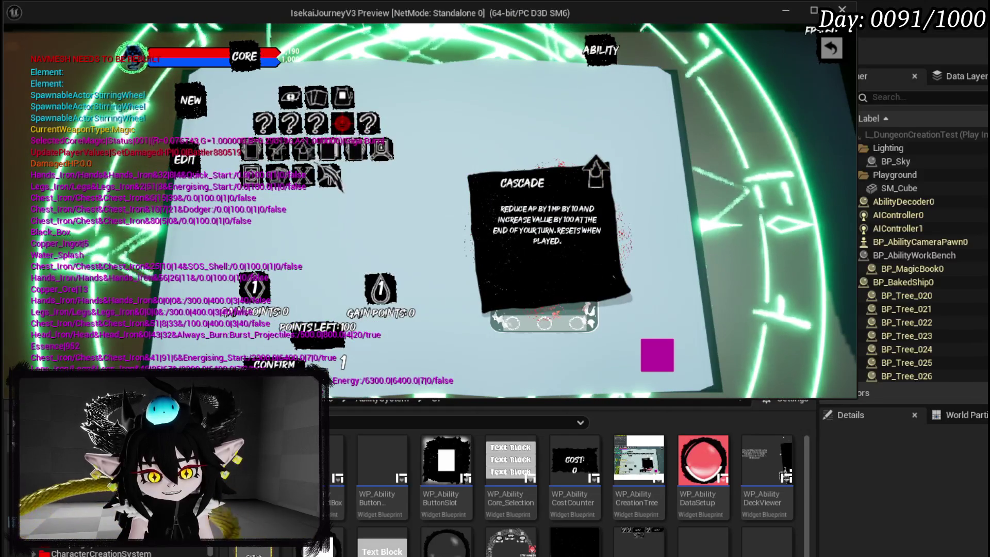
# Give the new ability the Fire element, Offensive type and Direct Hit targeting.
pyautogui.click(327, 123)
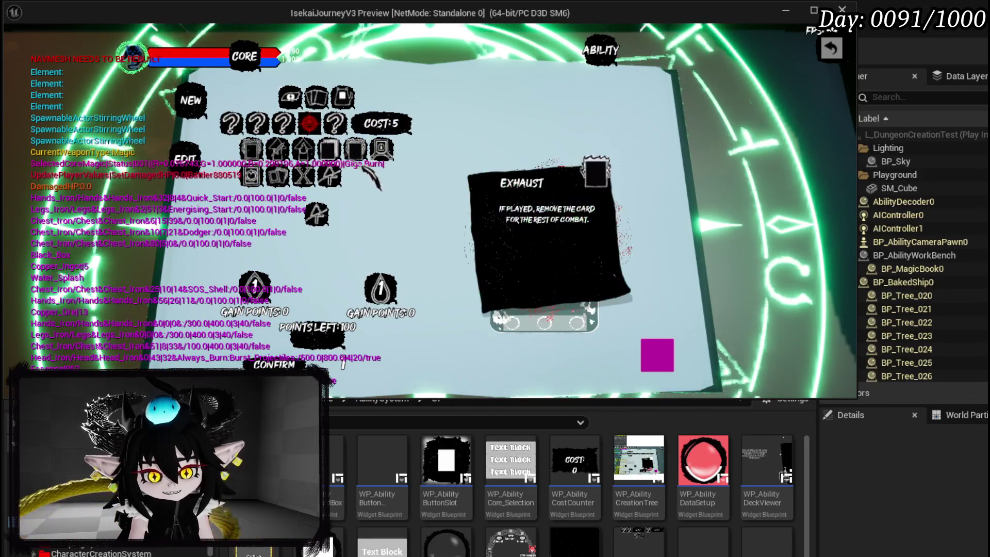
pyautogui.click(325, 120)
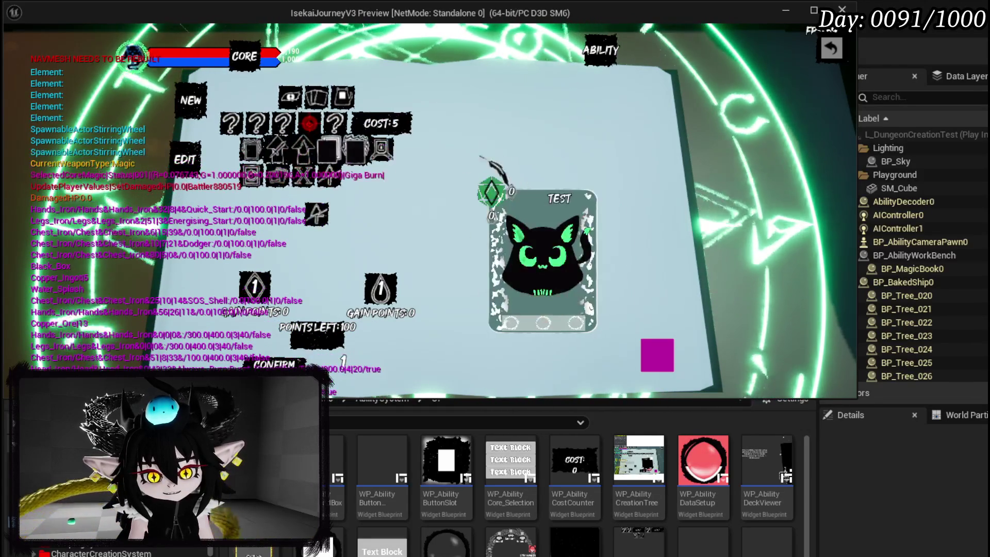
pyautogui.click(231, 123)
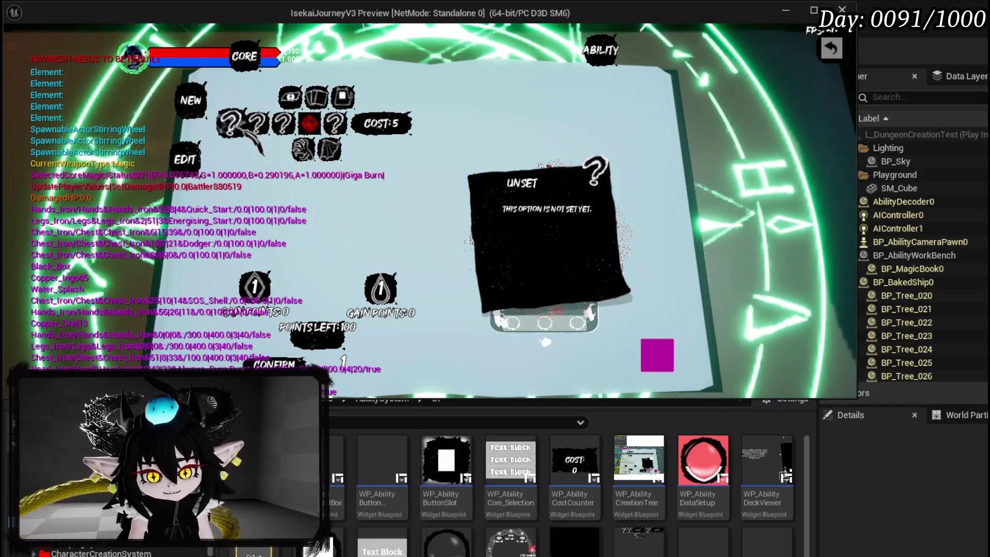
pyautogui.click(309, 150)
pyautogui.click(310, 151)
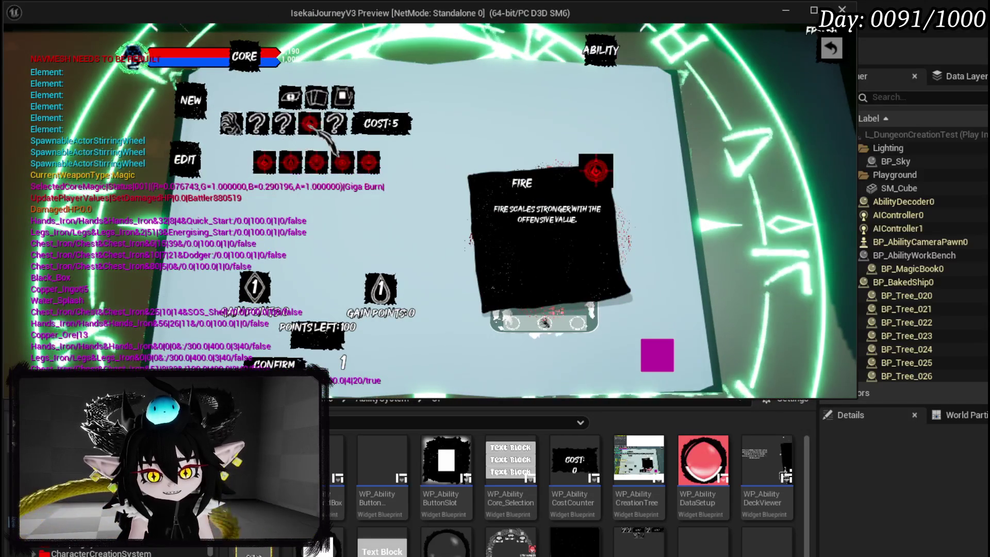
pyautogui.click(310, 150)
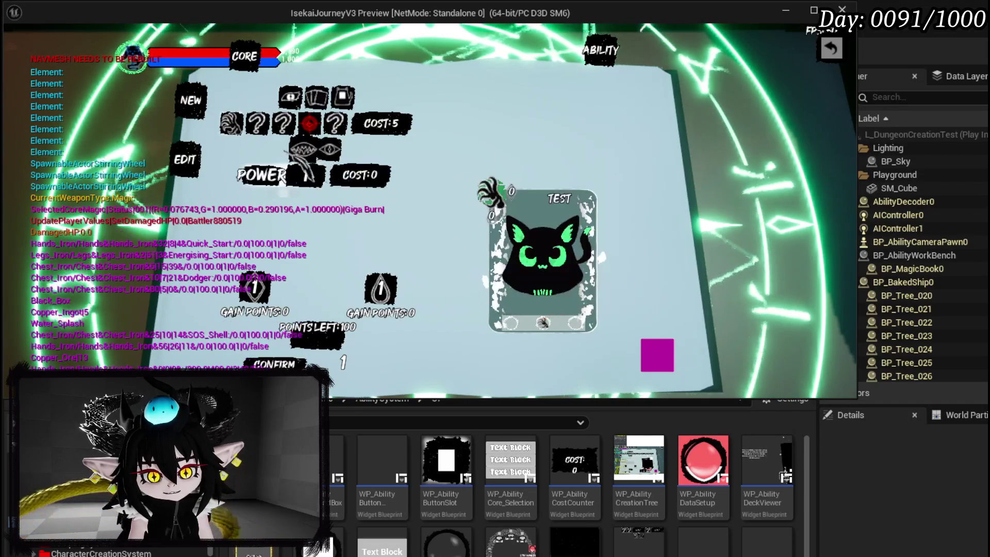
pyautogui.click(257, 121)
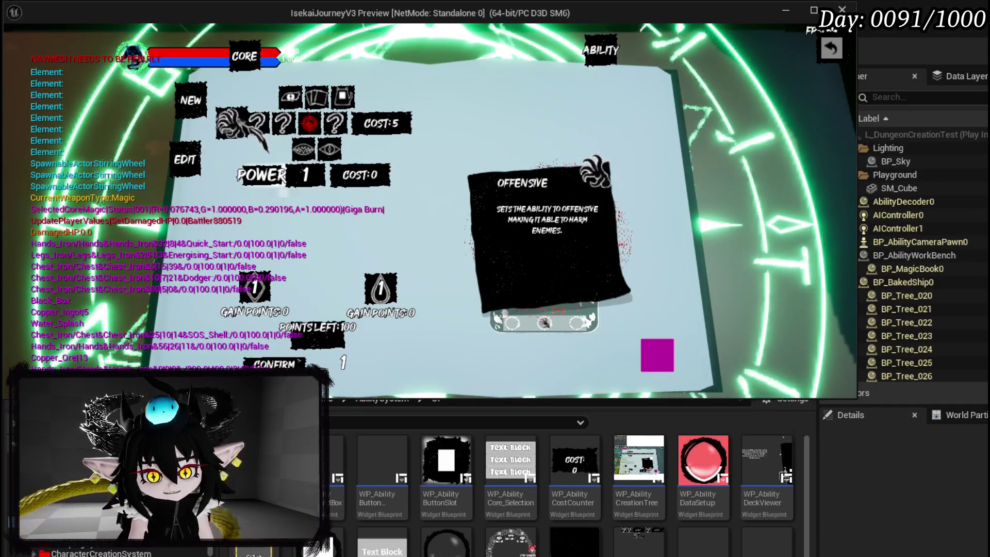
pyautogui.click(256, 123)
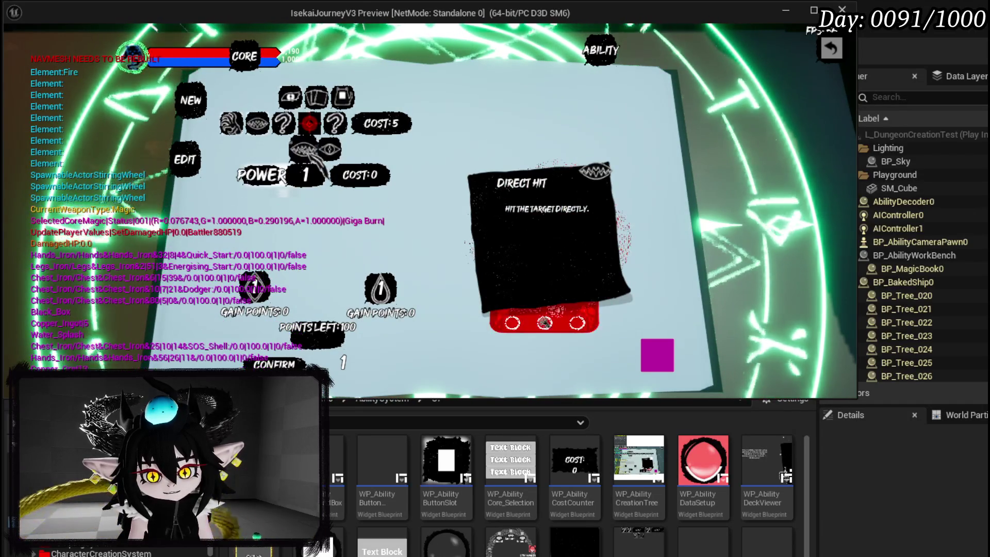
pyautogui.moveTo(303, 150)
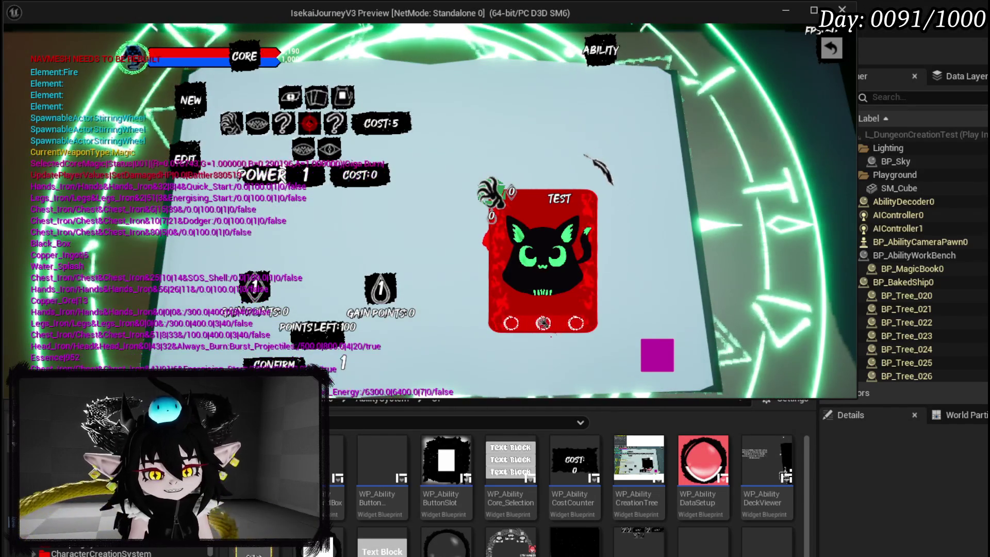
# Enter Power 40 and Duration 5, check the 42 and 26 costs, and close the preview.
pyautogui.click(662, 347)
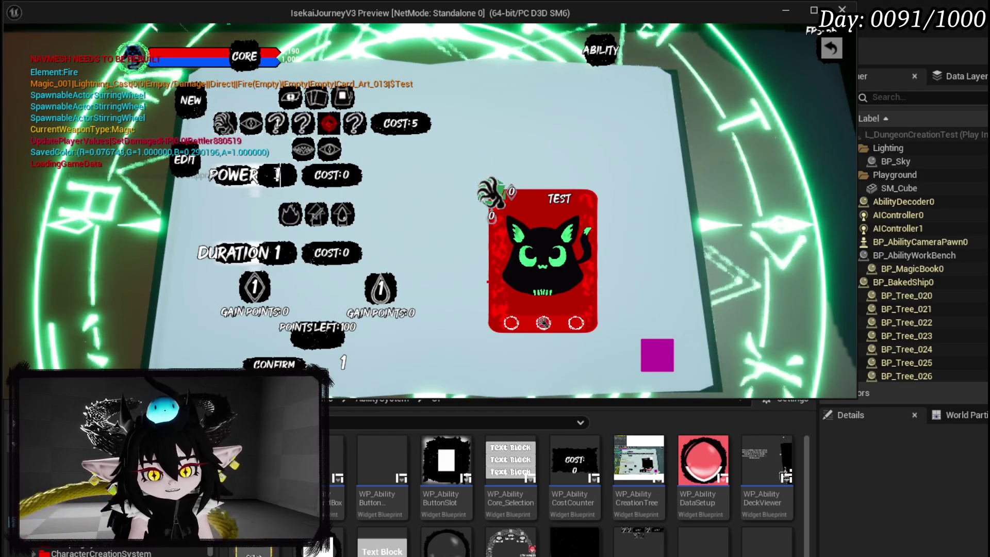
pyautogui.write('40')
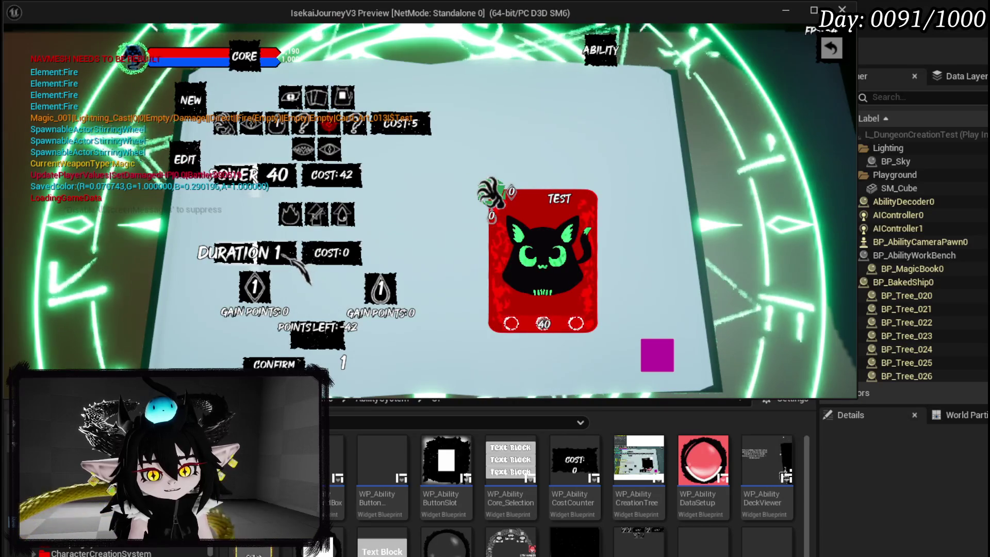
pyautogui.write('5')
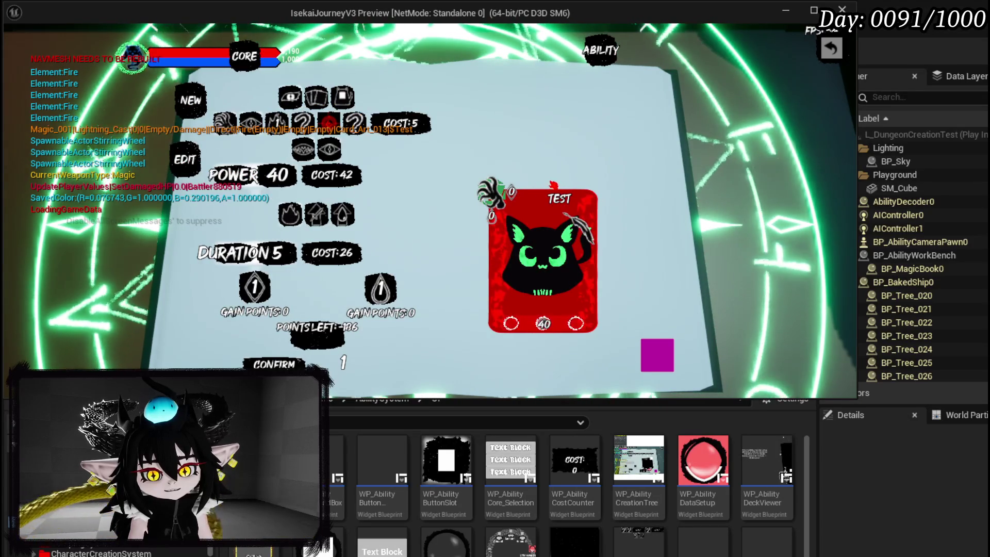
pyautogui.press('Return')
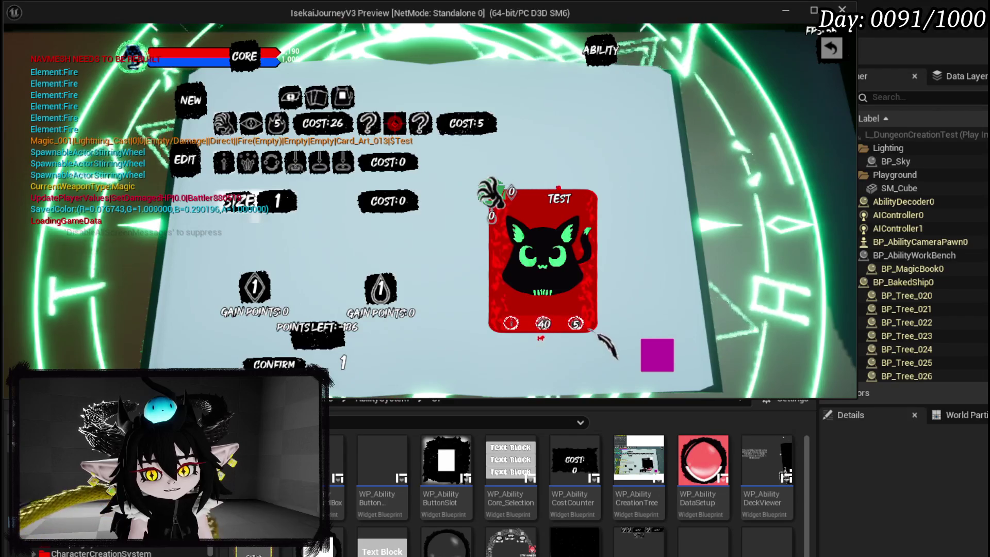
pyautogui.moveTo(594, 332)
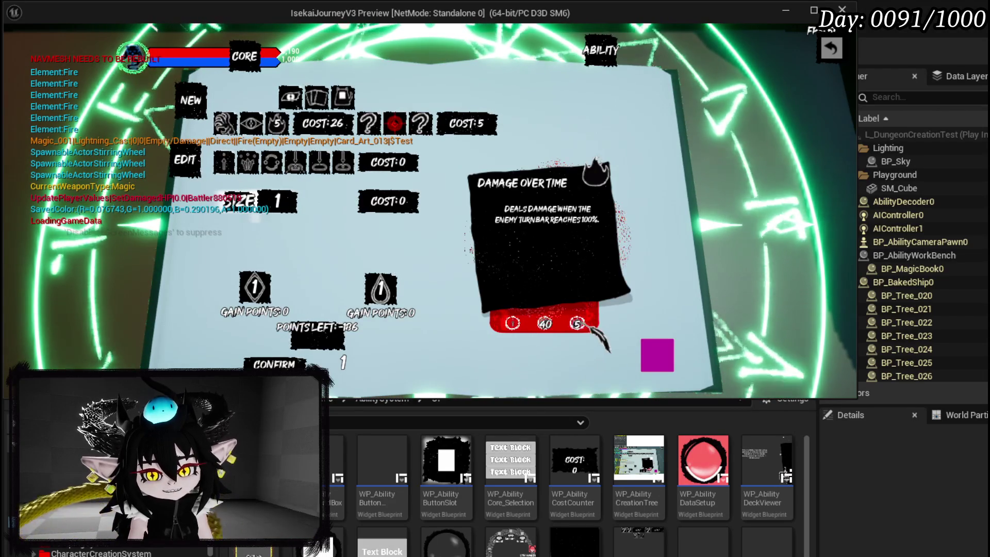
pyautogui.moveTo(517, 333)
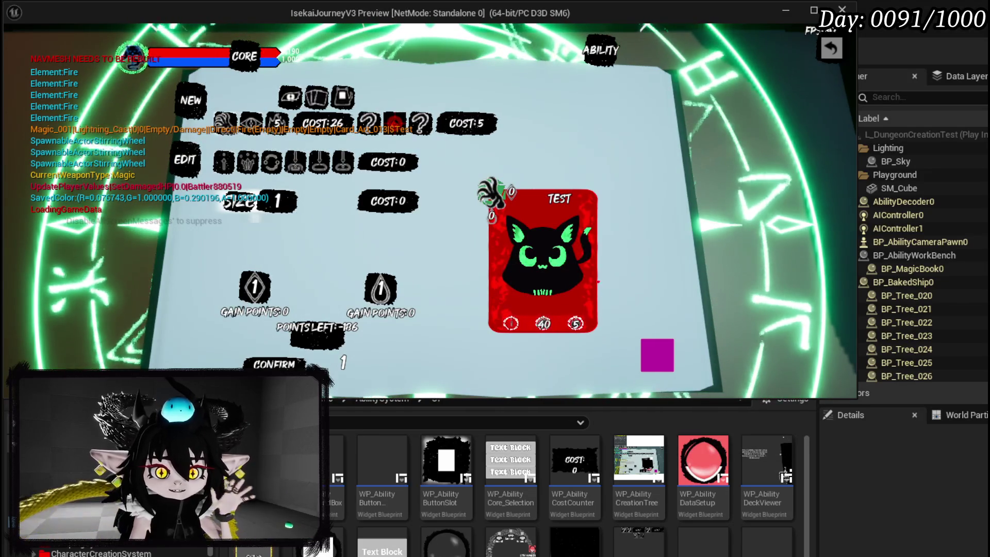
pyautogui.press('Escape')
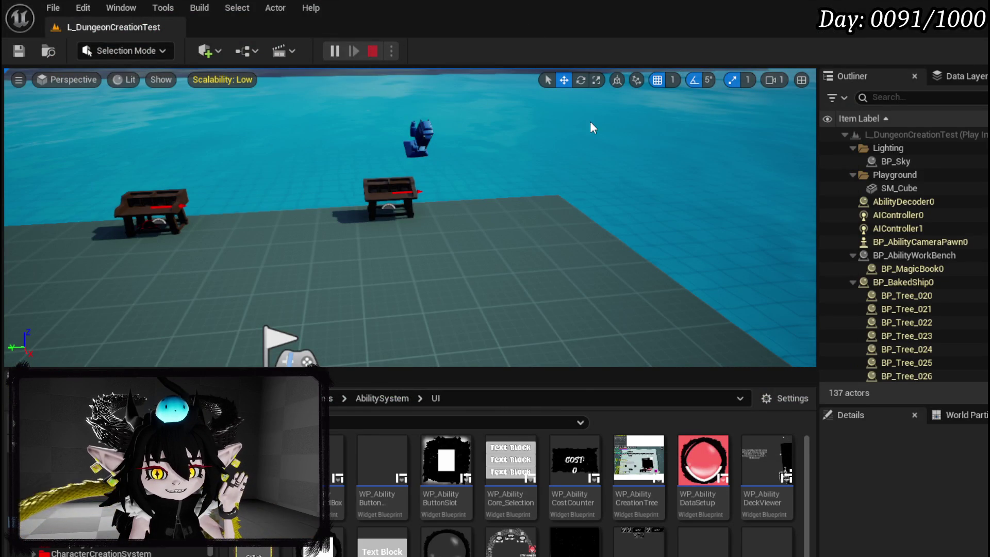
# Stop the play session and save the level.
pyautogui.press('Escape')
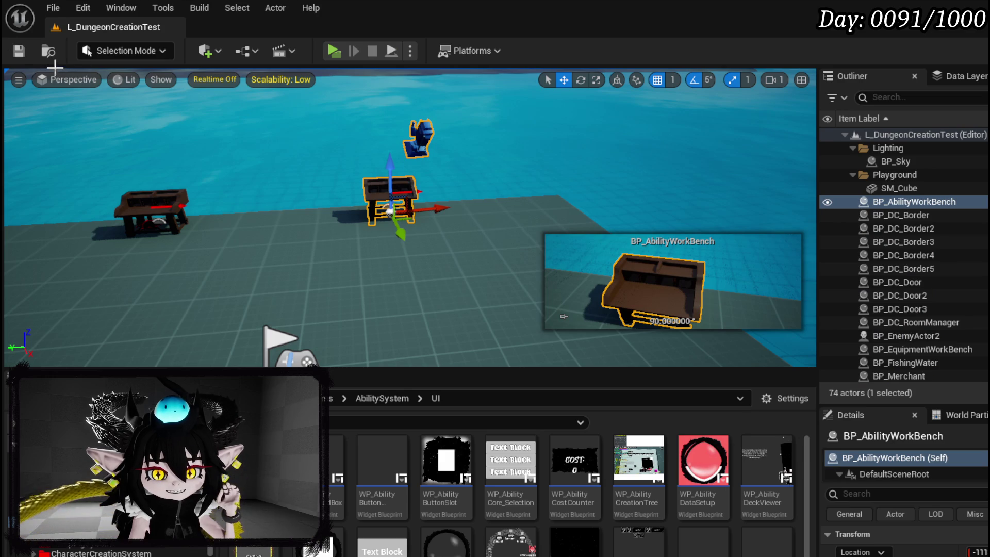
pyautogui.click(19, 50)
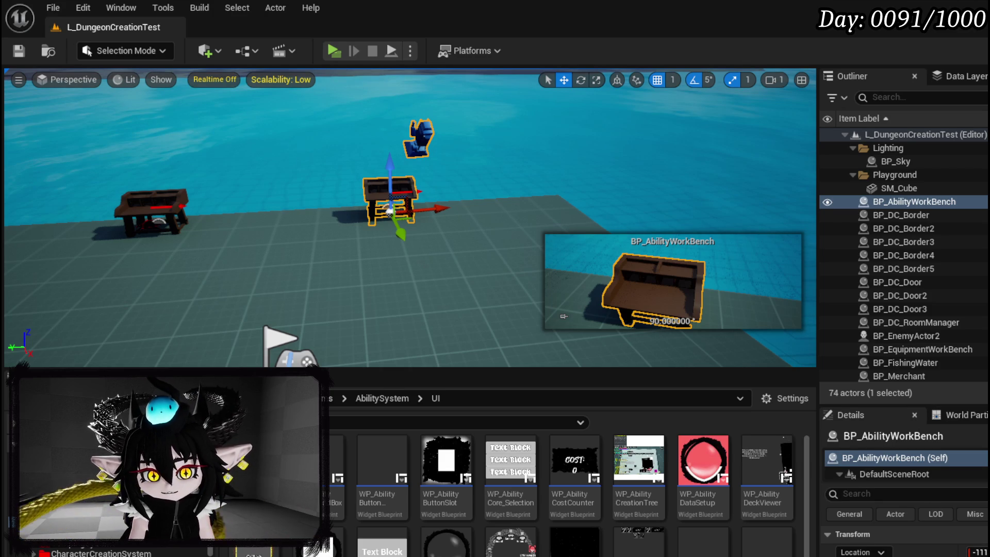
pyautogui.click(11, 54)
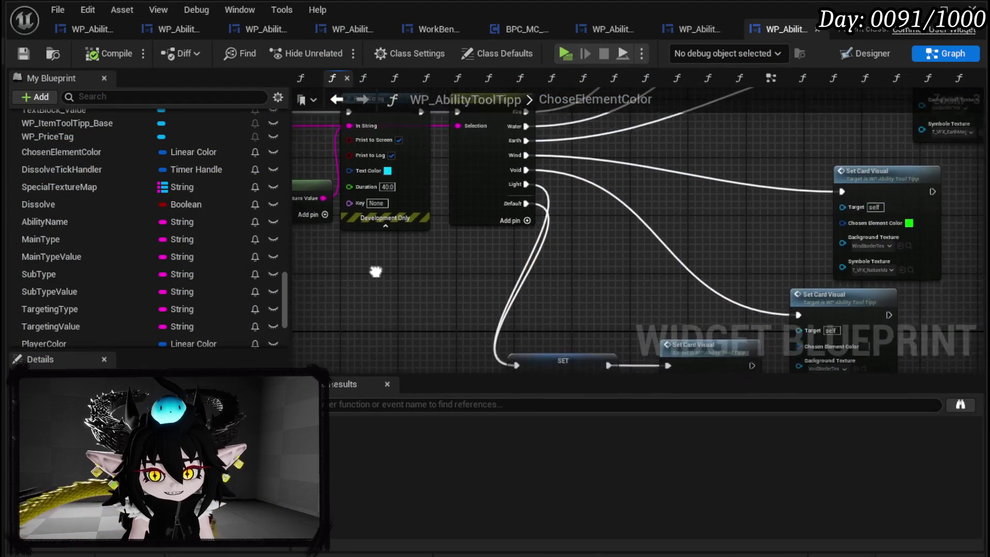
# Delete ChoseElementColor's Print String and Append, wire exec to Switch on String, compile, then show WP_AbilityCreationTree.
pyautogui.scroll(-1, 611, 240)
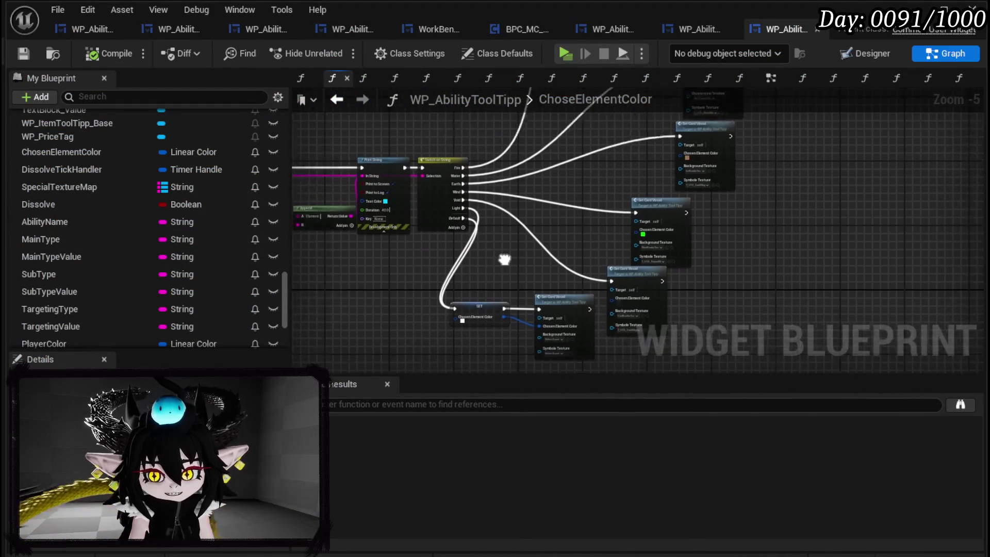
pyautogui.moveTo(292, 134)
pyautogui.mouseDown()
pyautogui.moveTo(412, 187)
pyautogui.moveTo(448, 178)
pyautogui.moveTo(428, 190)
pyautogui.moveTo(453, 196)
pyautogui.mouseUp()
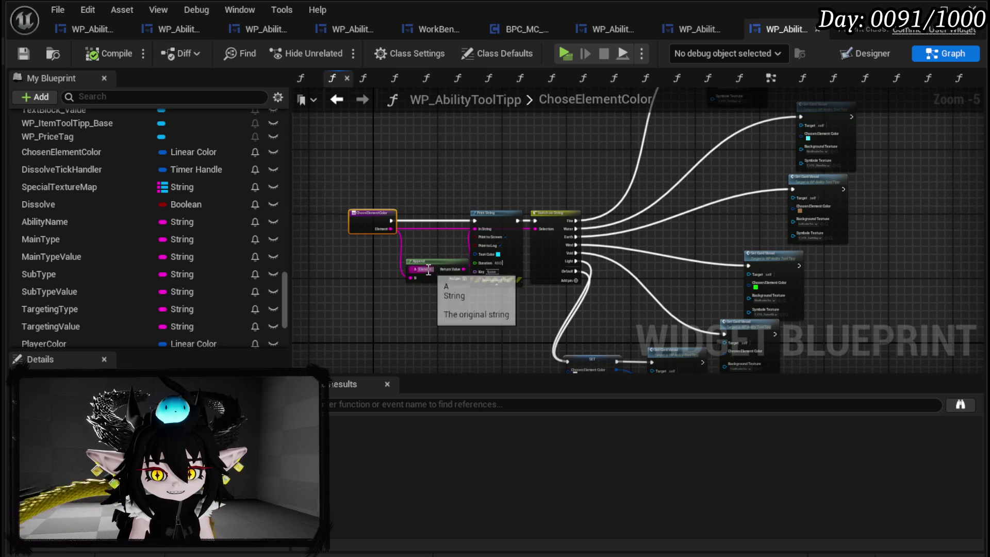
pyautogui.scroll(3, 425, 244)
pyautogui.moveTo(371, 201); pyautogui.dragTo(639, 194)
pyautogui.moveTo(356, 196)
pyautogui.mouseDown()
pyautogui.moveTo(661, 199)
pyautogui.moveTo(429, 185)
pyautogui.mouseUp()
pyautogui.click(565, 181)
pyautogui.press('Delete')
pyautogui.click(446, 278)
pyautogui.press('Delete')
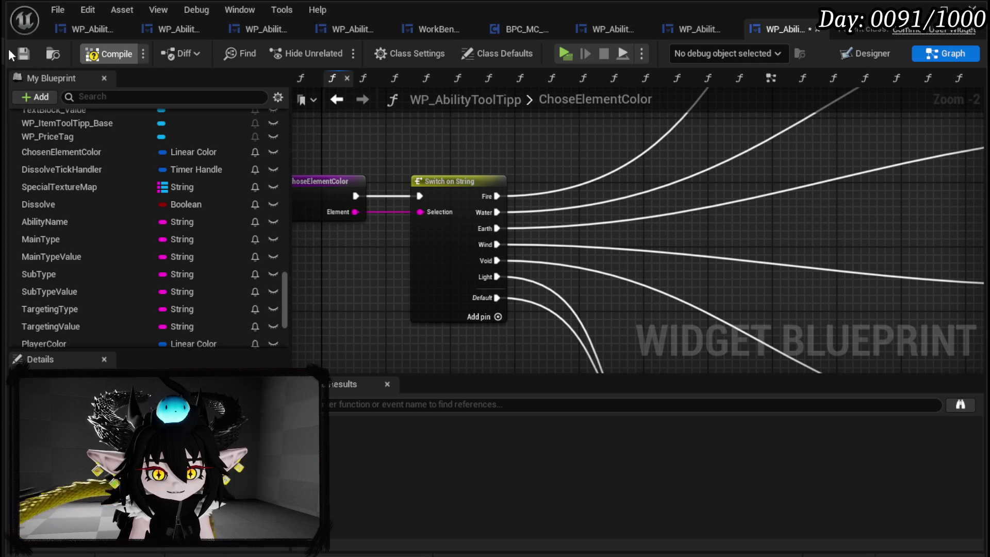
pyautogui.click(20, 52)
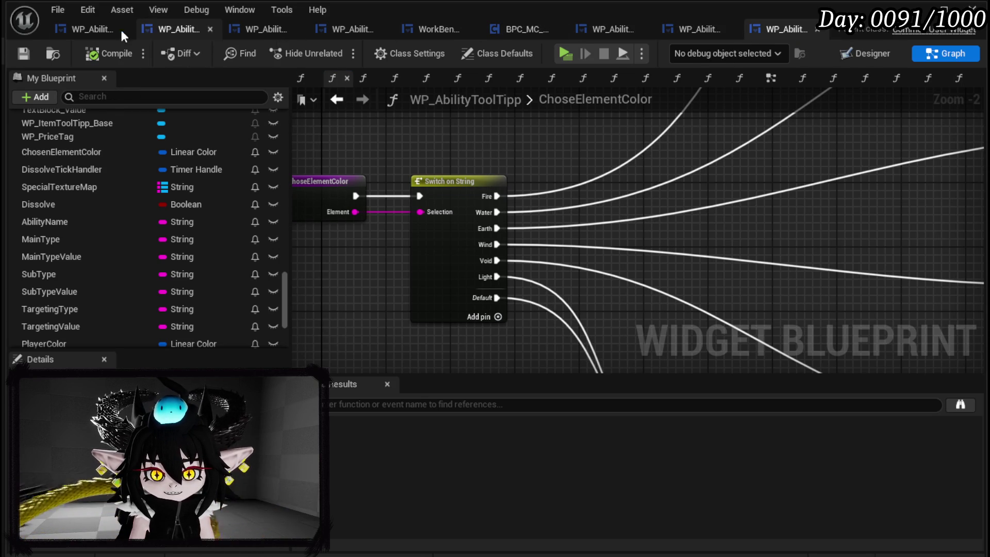
pyautogui.click(82, 31)
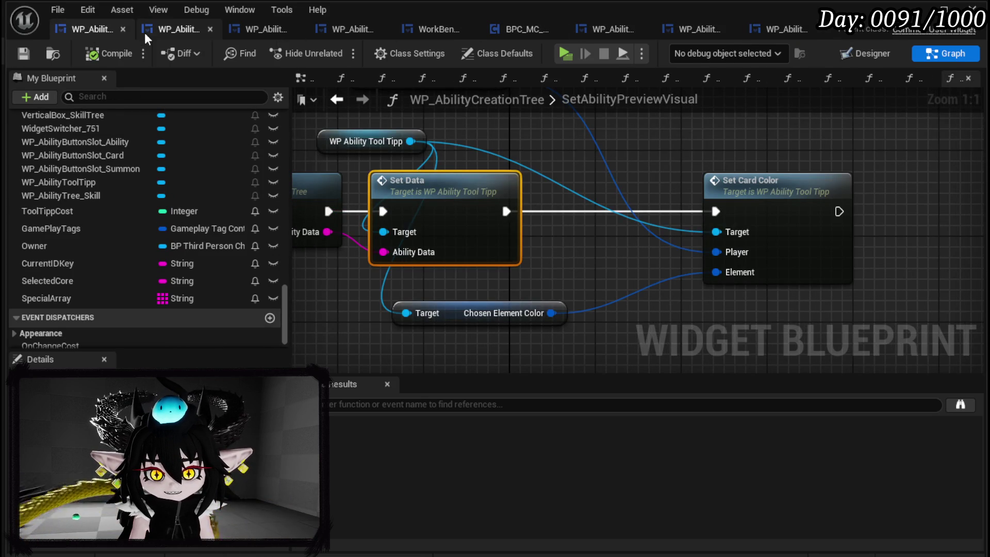
pyautogui.click(152, 29)
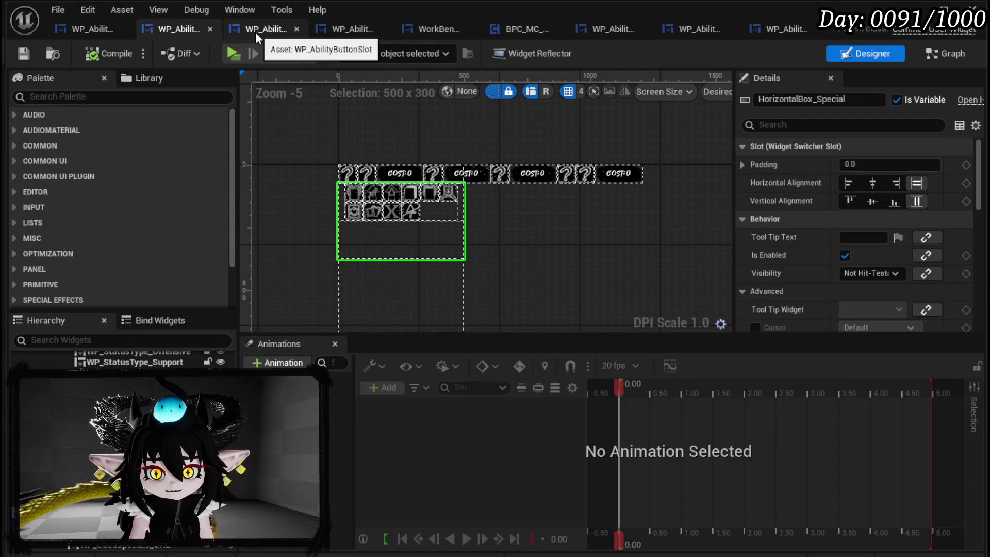
pyautogui.click(91, 29)
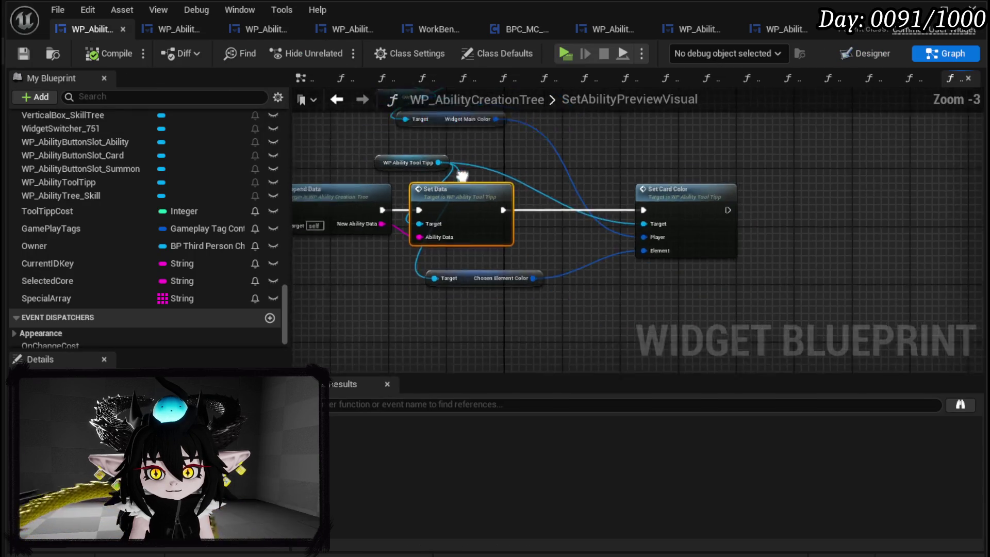
pyautogui.scroll(10, 144, 147)
pyautogui.scroll(15, 146, 149)
pyautogui.scroll(5, 149, 150)
pyautogui.scroll(-3, 149, 150)
pyautogui.scroll(-2, 144, 144)
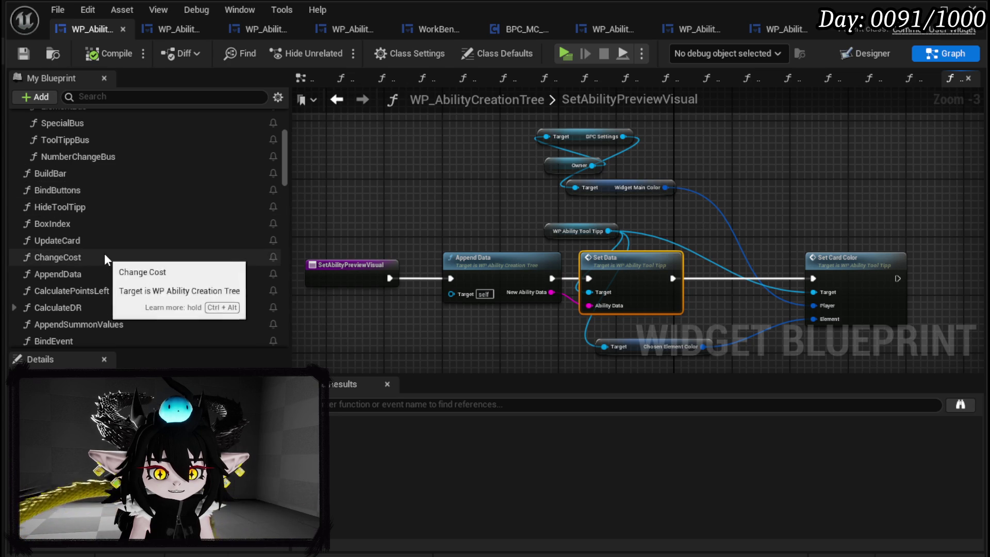
pyautogui.click(150, 33)
pyautogui.click(923, 51)
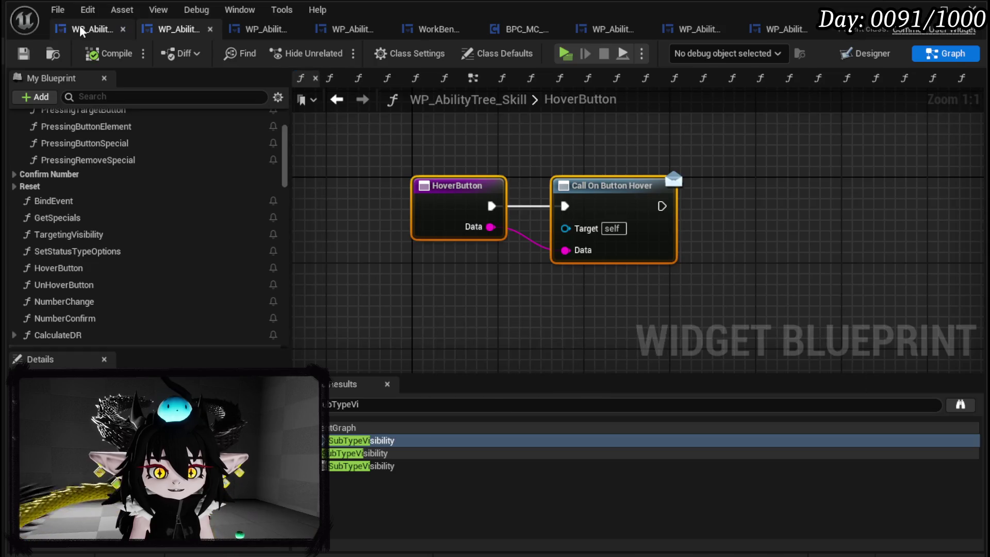
pyautogui.click(81, 31)
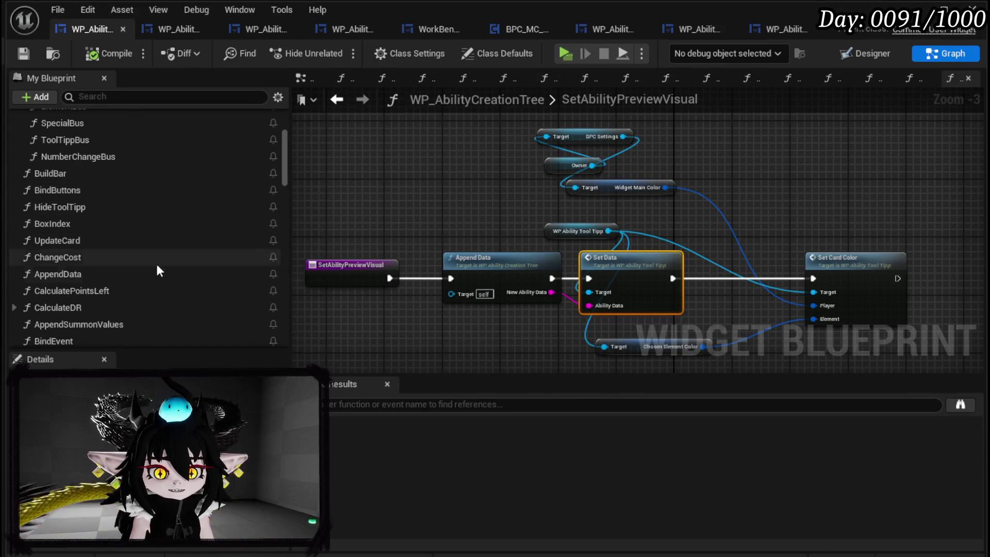
pyautogui.scroll(3, 148, 258)
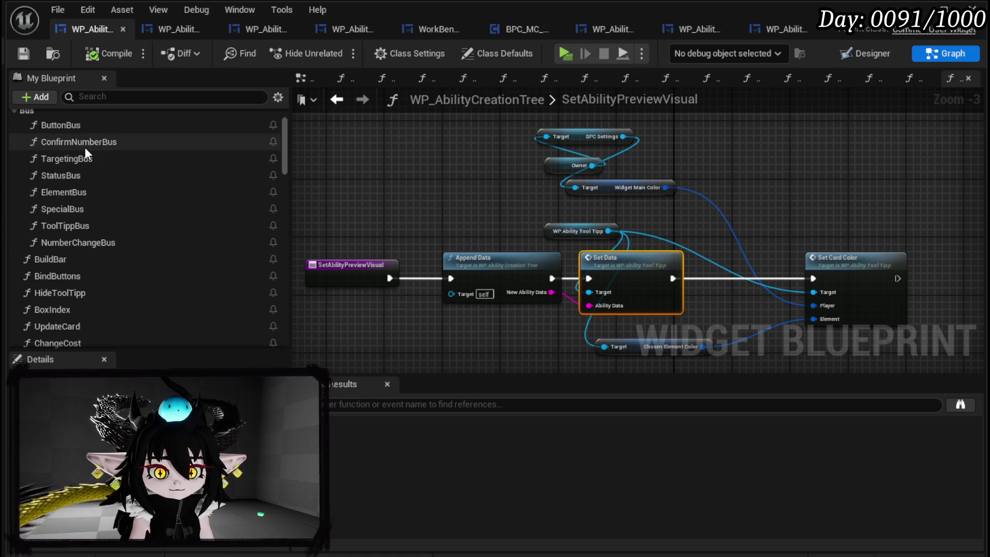
pyautogui.doubleClick(76, 227)
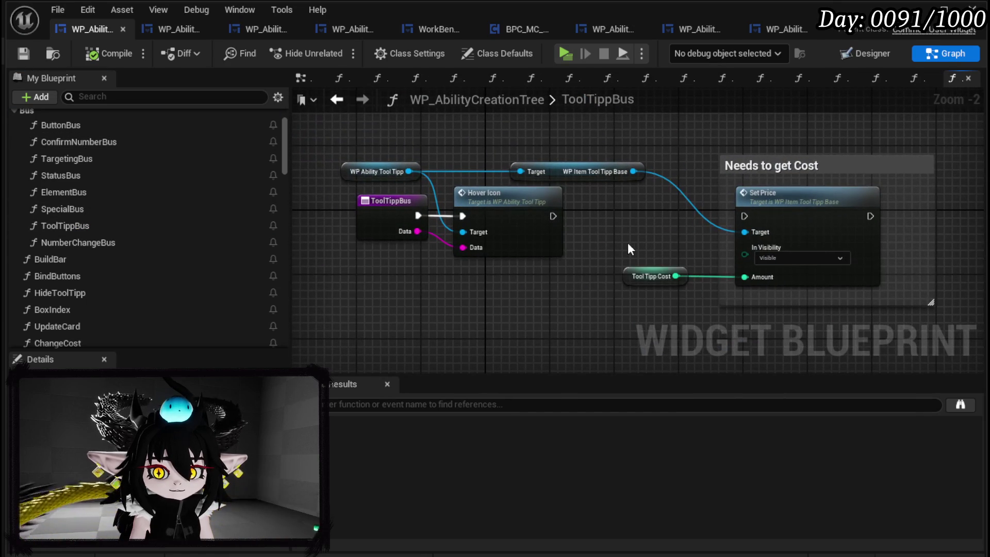
# Rearrange the ToolTippBus nodes and connect Hover Icon's execution output to Set Price.
pyautogui.moveTo(365, 283)
pyautogui.mouseDown()
pyautogui.moveTo(398, 250)
pyautogui.moveTo(464, 227)
pyautogui.mouseUp()
pyautogui.moveTo(492, 209); pyautogui.dragTo(420, 258)
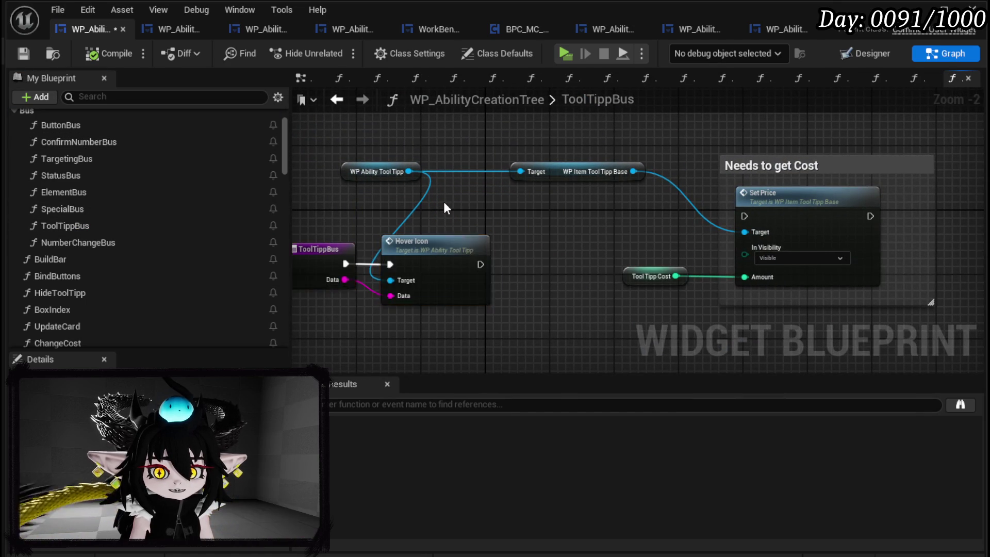
pyautogui.moveTo(413, 168); pyautogui.dragTo(338, 207)
pyautogui.moveTo(316, 163)
pyautogui.mouseDown()
pyautogui.moveTo(383, 220)
pyautogui.moveTo(419, 231)
pyautogui.moveTo(326, 221)
pyautogui.moveTo(445, 175)
pyautogui.moveTo(263, 162)
pyautogui.mouseUp()
pyautogui.moveTo(487, 255); pyautogui.dragTo(786, 112)
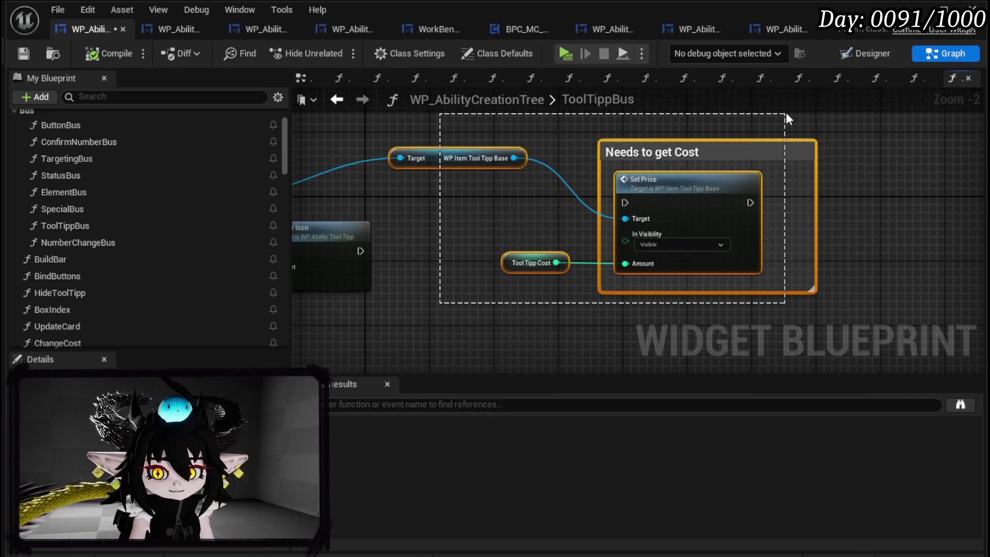
pyautogui.moveTo(442, 278)
pyautogui.mouseDown()
pyautogui.moveTo(710, 110)
pyautogui.moveTo(454, 243)
pyautogui.mouseUp()
pyautogui.moveTo(360, 251)
pyautogui.mouseDown()
pyautogui.moveTo(634, 204)
pyautogui.moveTo(626, 202)
pyautogui.mouseUp()
pyautogui.moveTo(434, 312)
pyautogui.mouseDown()
pyautogui.moveTo(724, 142)
pyautogui.moveTo(690, 214)
pyautogui.moveTo(642, 196)
pyautogui.moveTo(639, 205)
pyautogui.mouseUp()
# Set Set Price's visibility to Not Hit-Testable (Self & All Children) and compile and save.
pyautogui.click(510, 170)
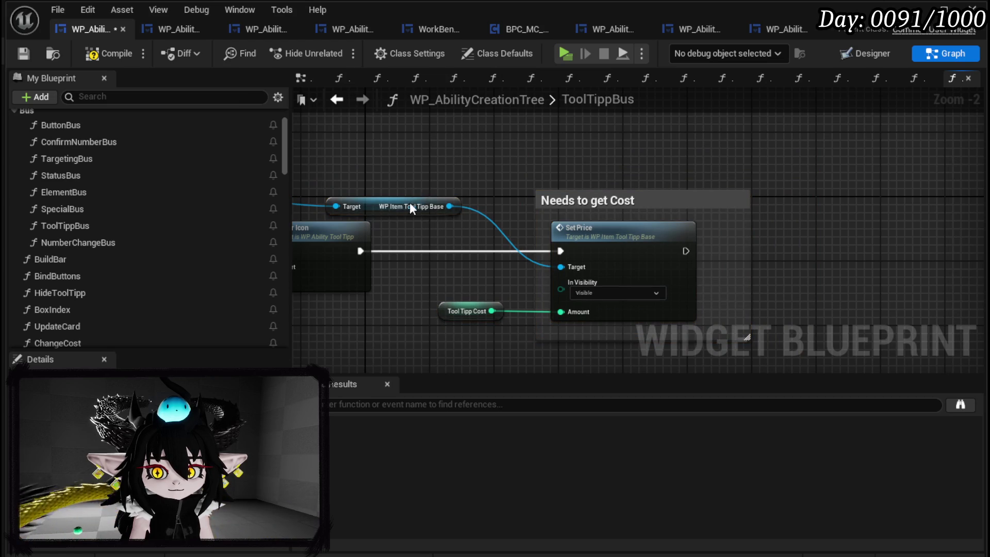
pyautogui.moveTo(398, 206); pyautogui.dragTo(414, 166)
pyautogui.moveTo(618, 306); pyautogui.dragTo(656, 267)
pyautogui.click(648, 255)
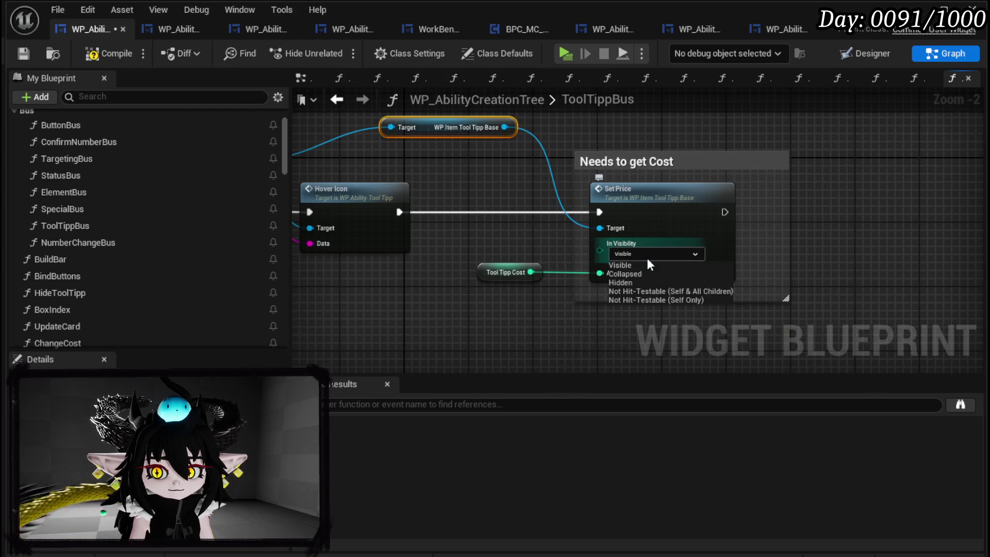
pyautogui.click(648, 291)
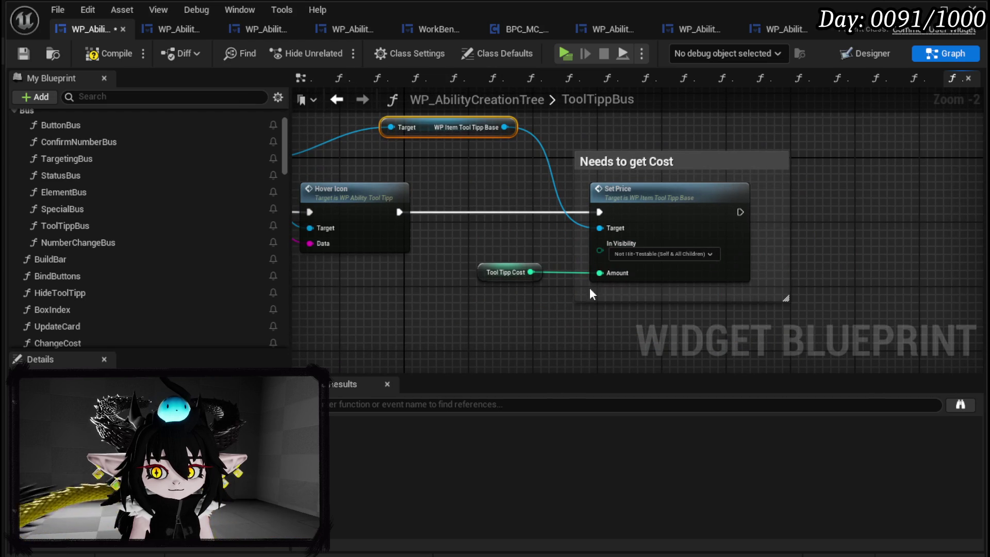
pyautogui.click(30, 52)
pyautogui.moveTo(519, 253); pyautogui.dragTo(664, 262)
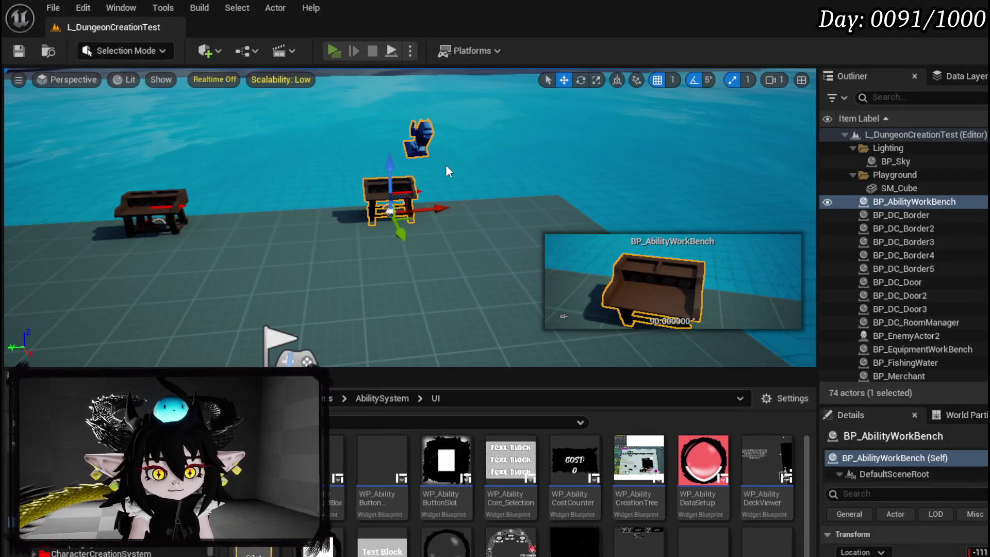
# Play the level, open the card editor, slot the swirl ability and enter Power 40.
pyautogui.hotkey('alt', 'p')
pyautogui.press('e')
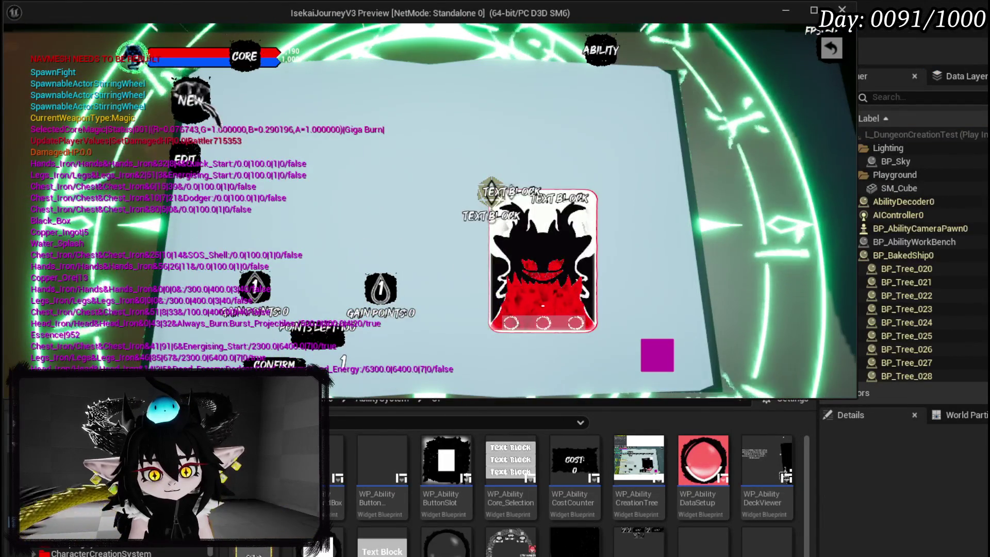
pyautogui.moveTo(304, 150)
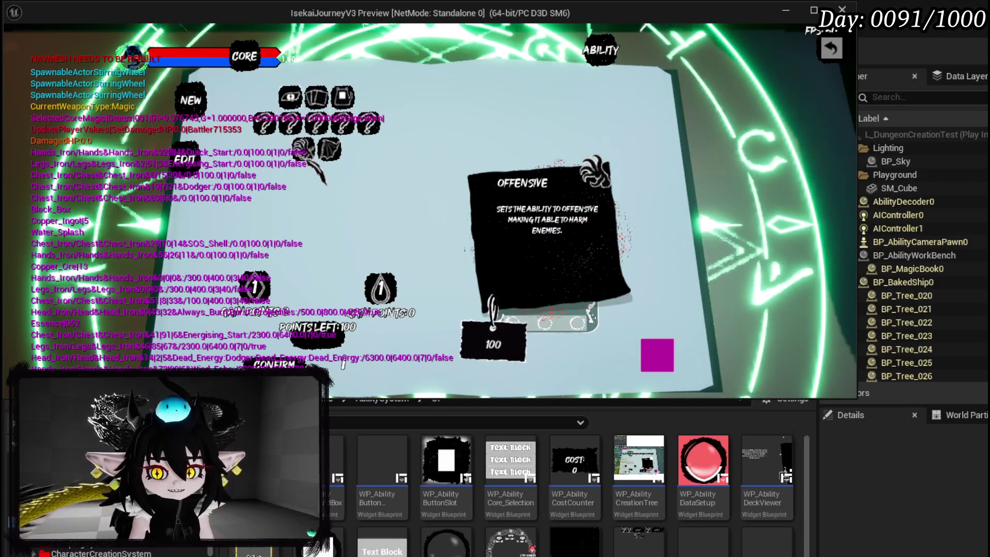
pyautogui.click(307, 150)
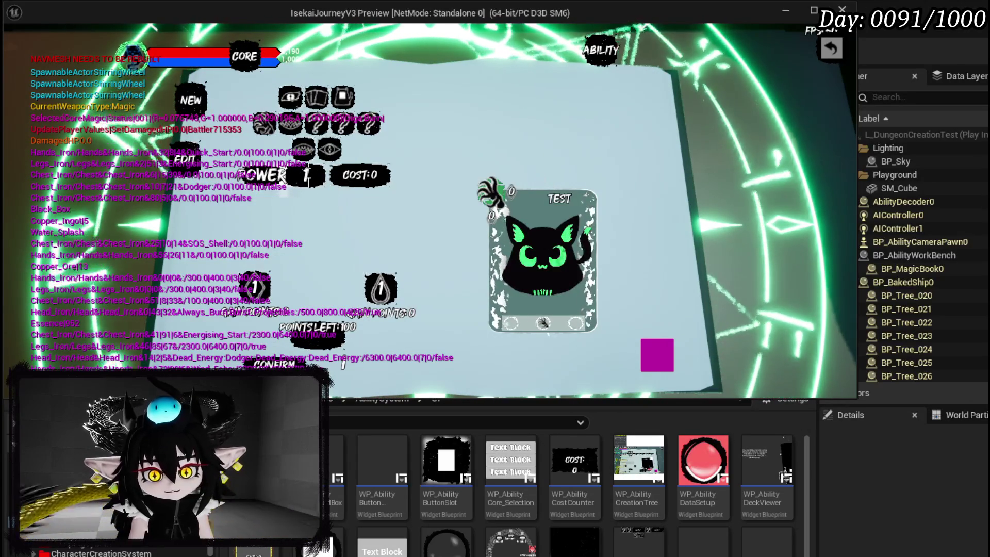
pyautogui.write('40')
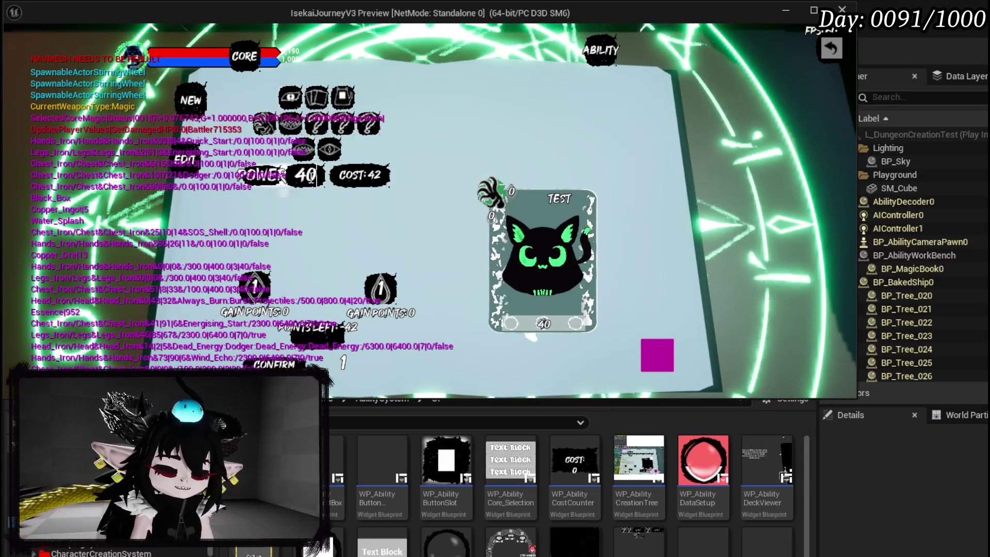
# Check the Direct Hit and other option tooltips for their 100 cost tag.
pyautogui.click(493, 309)
pyautogui.click(494, 309)
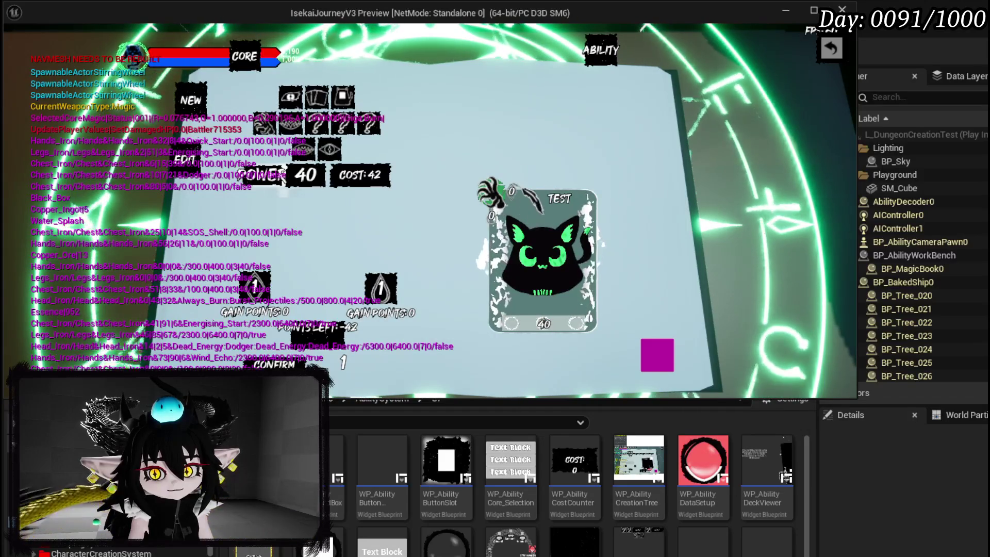
pyautogui.moveTo(312, 127)
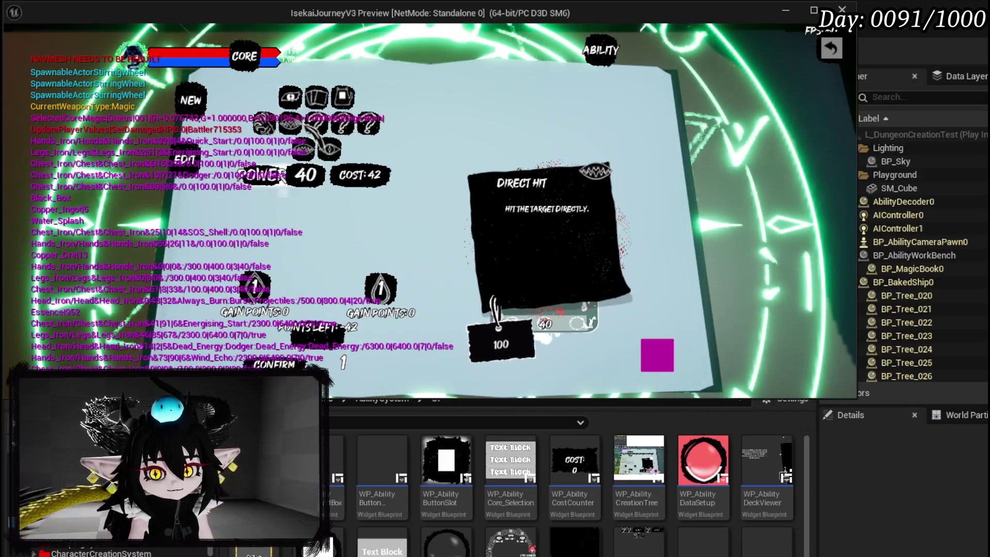
pyautogui.moveTo(343, 123)
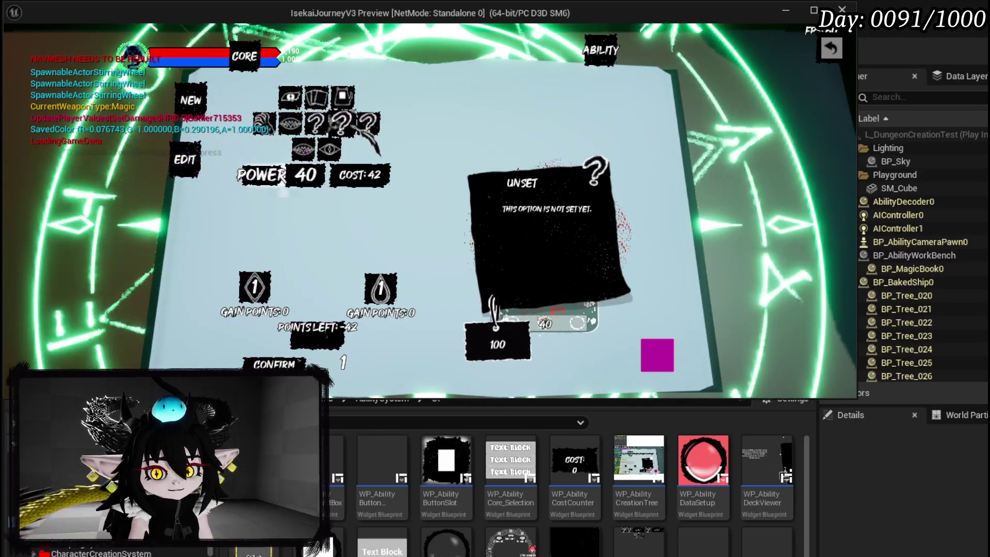
pyautogui.moveTo(306, 145)
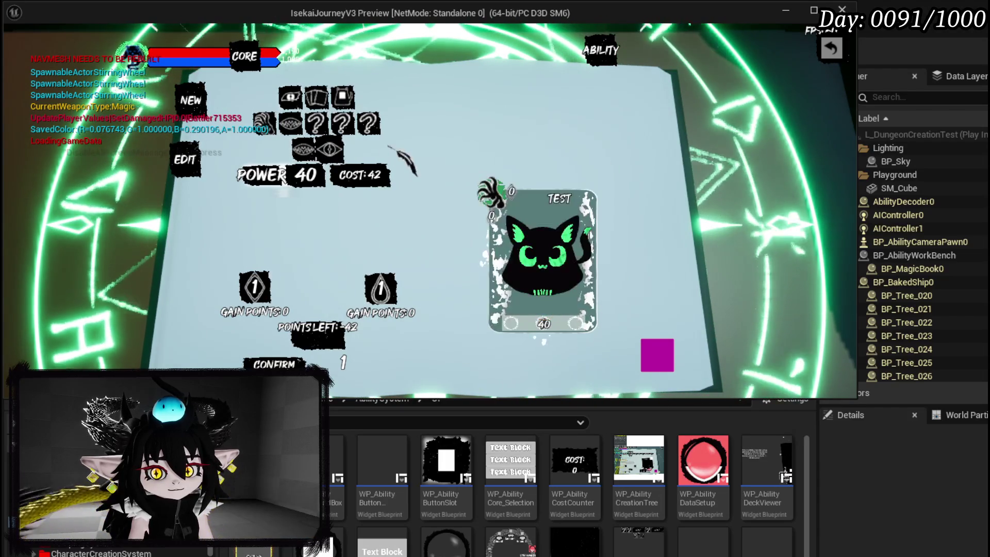
pyautogui.click(342, 123)
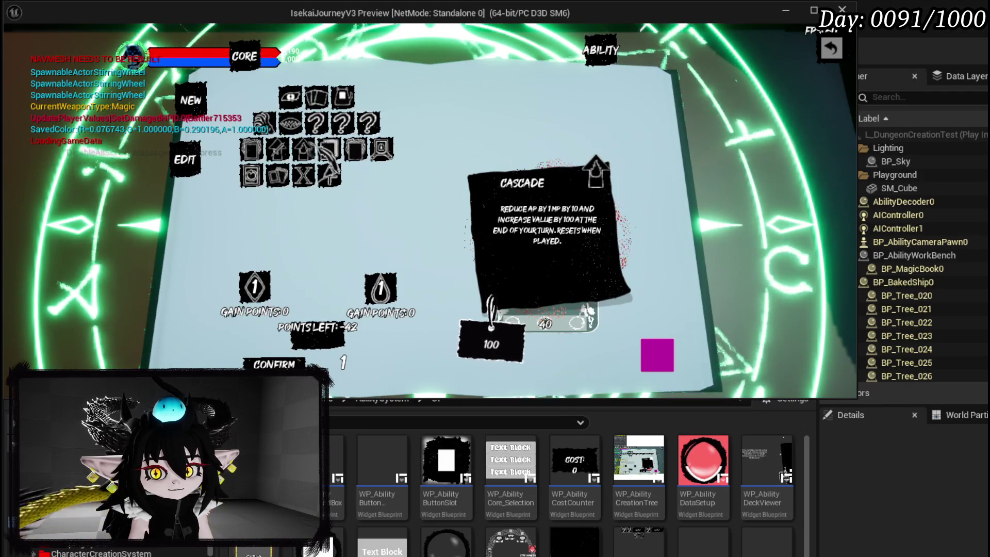
# Stop the play session, save the level and return to the blueprint graph.
pyautogui.press('Escape')
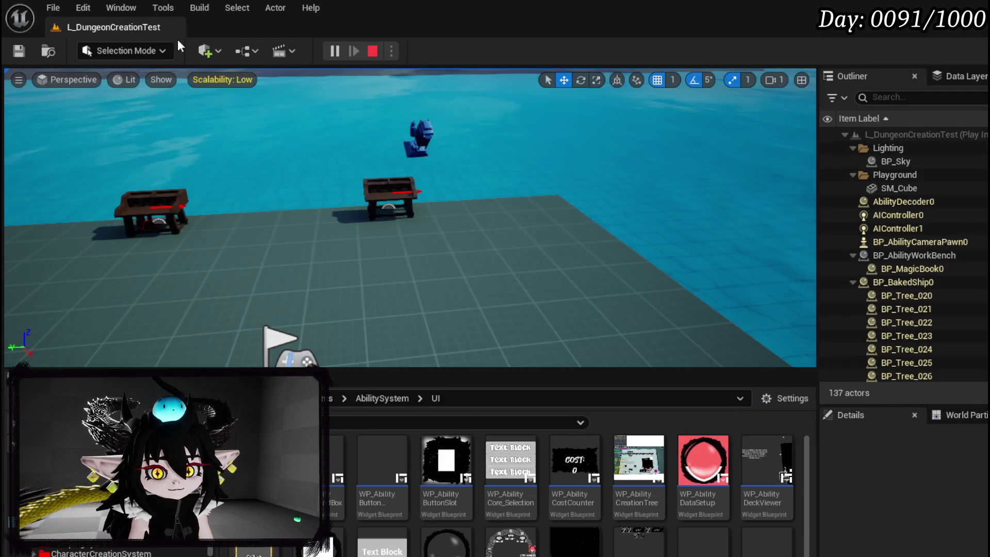
pyautogui.click(18, 50)
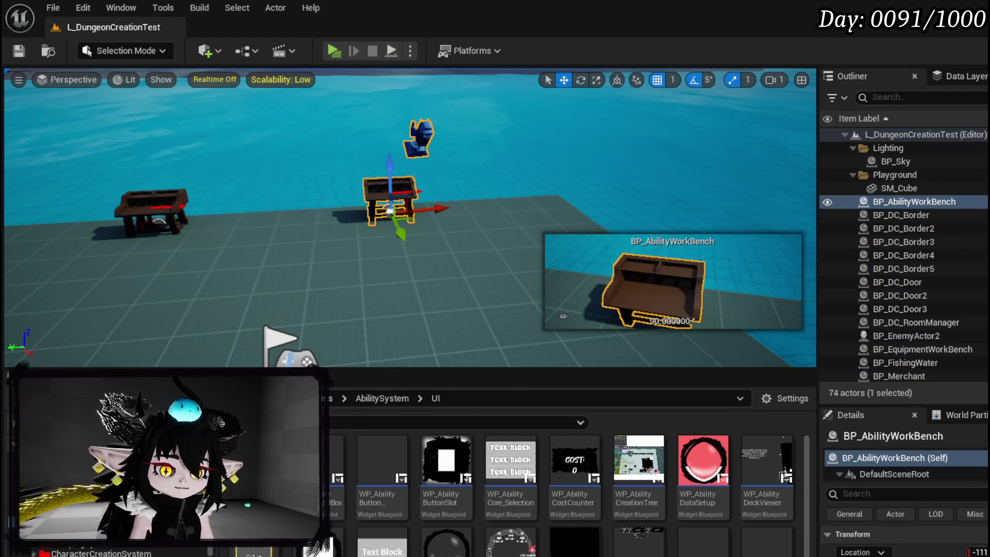
pyautogui.hotkey('alt', 'Tab')
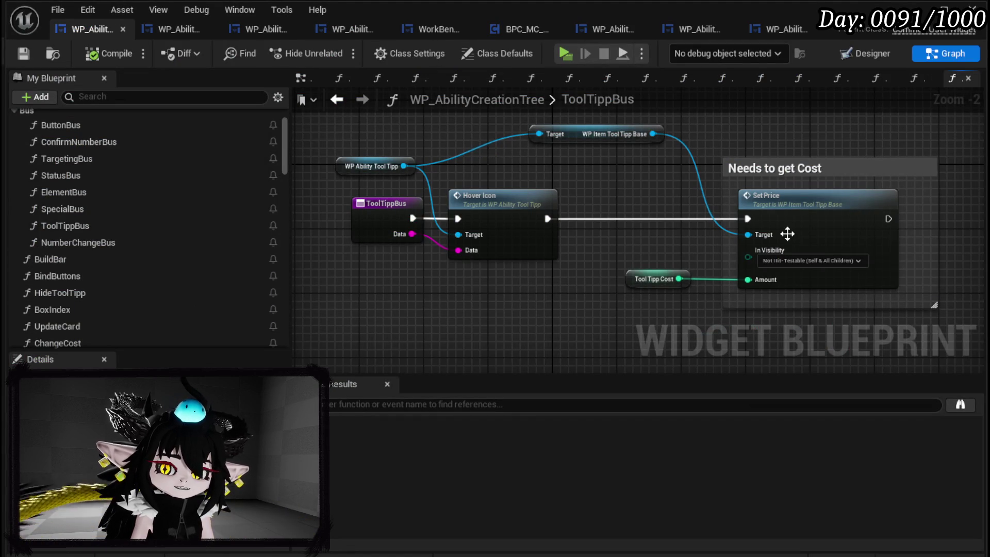
# Tidy the ToolTippBus graph, shifting Set Price and moving the Tool Tipp Cost node left.
pyautogui.moveTo(796, 234); pyautogui.dragTo(503, 222)
pyautogui.moveTo(439, 320); pyautogui.dragTo(741, 137)
pyautogui.click(552, 178)
pyautogui.moveTo(440, 133); pyautogui.dragTo(688, 311)
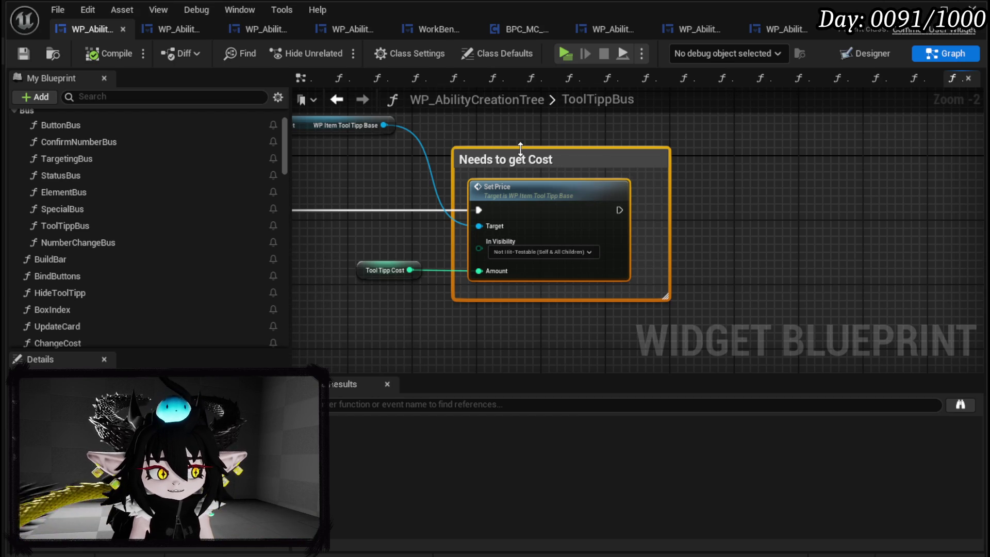
pyautogui.click(462, 130)
pyautogui.moveTo(423, 121)
pyautogui.mouseDown()
pyautogui.moveTo(544, 249)
pyautogui.moveTo(728, 327)
pyautogui.moveTo(724, 311)
pyautogui.mouseUp()
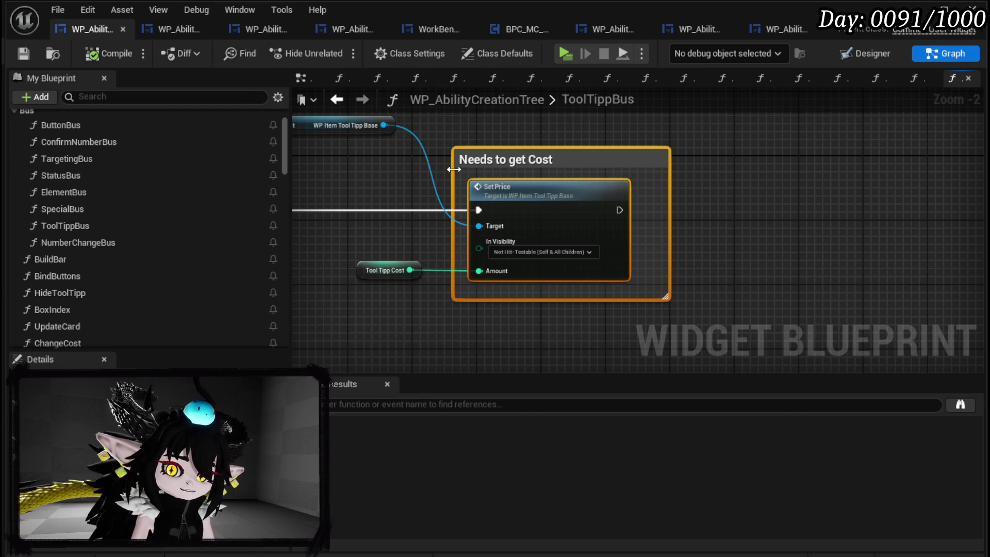
pyautogui.moveTo(418, 199)
pyautogui.mouseDown()
pyautogui.moveTo(479, 235)
pyautogui.moveTo(497, 196)
pyautogui.mouseUp()
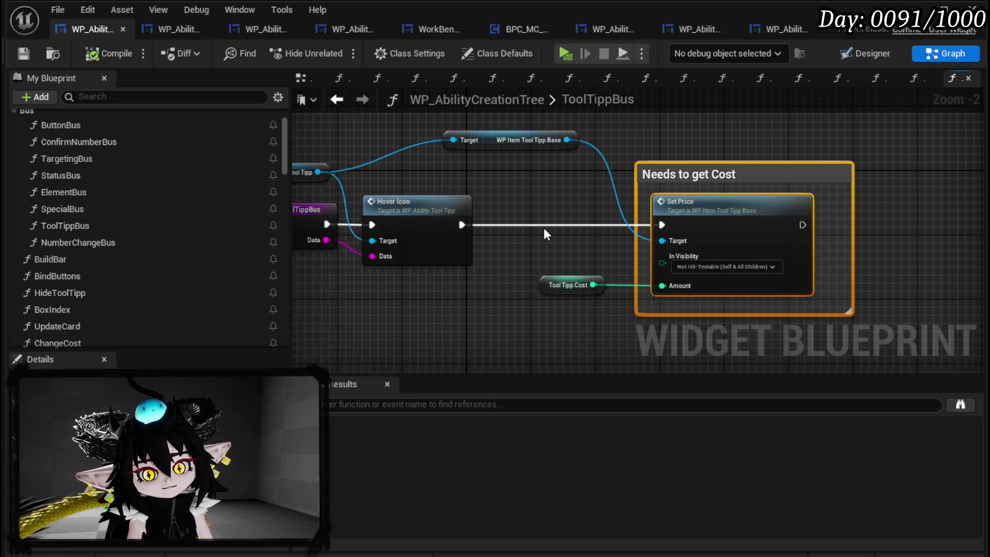
pyautogui.moveTo(546, 233); pyautogui.dragTo(432, 217)
pyautogui.moveTo(440, 269)
pyautogui.mouseDown()
pyautogui.moveTo(376, 253)
pyautogui.moveTo(375, 269)
pyautogui.mouseUp()
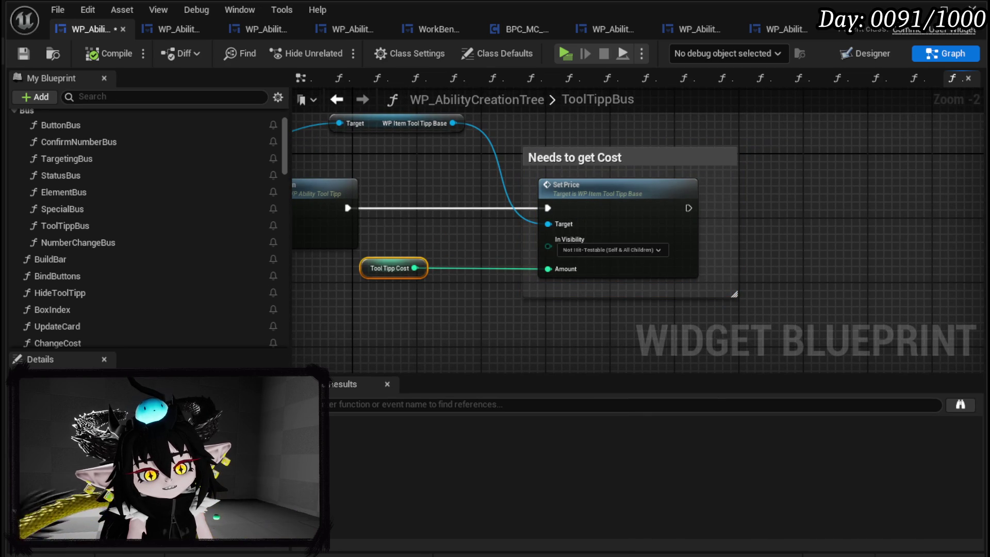
pyautogui.click(419, 315)
pyautogui.moveTo(419, 315)
pyautogui.mouseDown()
pyautogui.moveTo(423, 299)
pyautogui.moveTo(591, 318)
pyautogui.mouseUp()
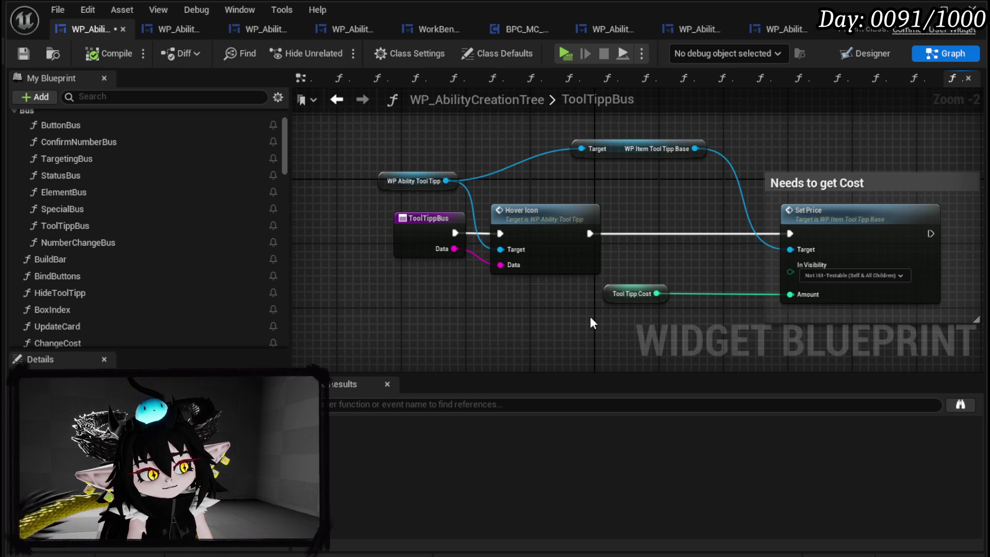
# Place Tool Tipp Cost below Set Price and move ToolTippBus, Hover Icon and WP Ability Tool Tipp left.
pyautogui.moveTo(623, 293)
pyautogui.mouseDown()
pyautogui.moveTo(815, 317)
pyautogui.moveTo(805, 317)
pyautogui.mouseUp()
pyautogui.moveTo(432, 302)
pyautogui.mouseDown()
pyautogui.moveTo(566, 219)
pyautogui.moveTo(449, 225)
pyautogui.mouseUp()
pyautogui.rightClick(807, 287)
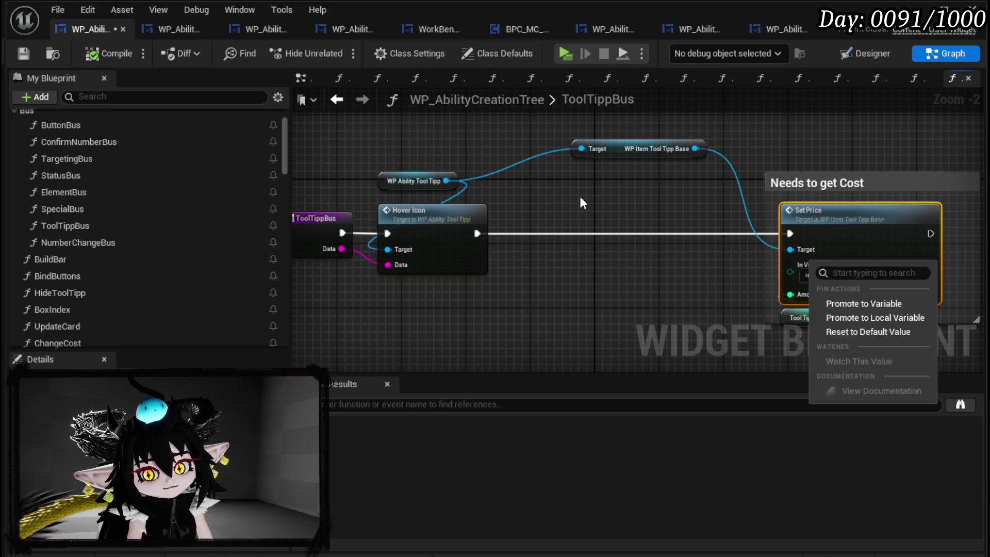
pyautogui.moveTo(545, 221)
pyautogui.mouseDown()
pyautogui.moveTo(422, 180)
pyautogui.moveTo(422, 188)
pyautogui.mouseUp()
pyautogui.click(486, 157)
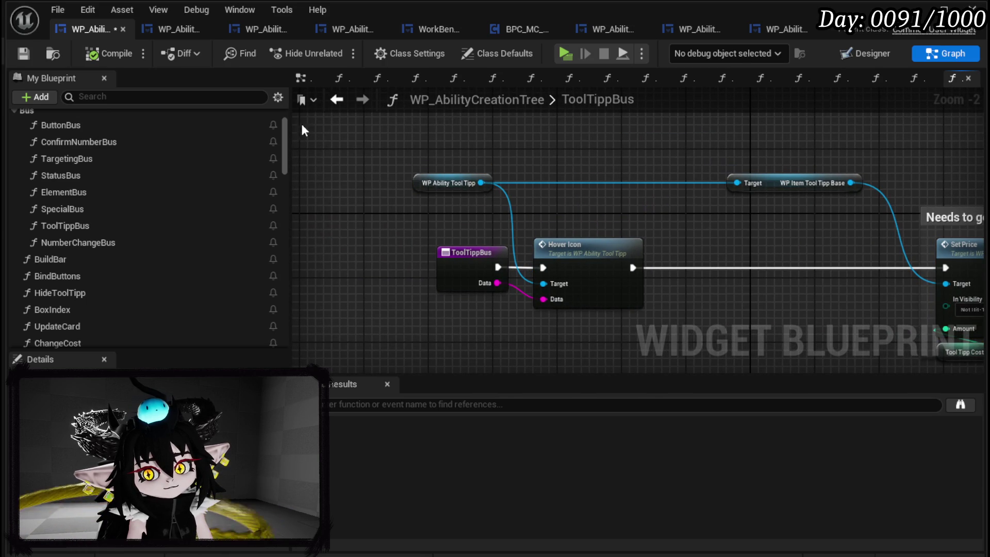
# Copy ButtonBus's Switch on String into ToolTippBus and wire the tooltip Data into its Selection.
pyautogui.doubleClick(112, 128)
pyautogui.scroll(-5, 561, 265)
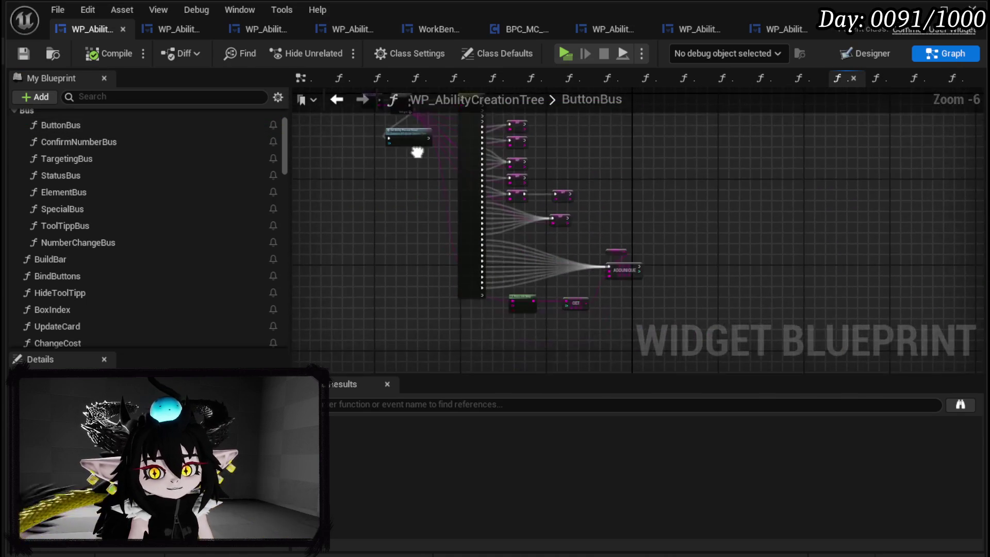
pyautogui.moveTo(454, 143); pyautogui.dragTo(468, 178)
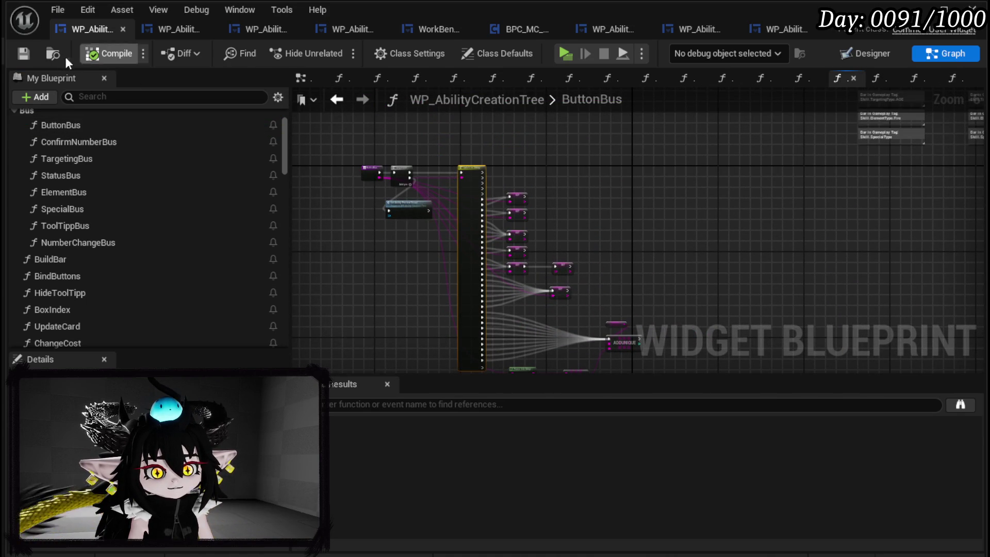
pyautogui.doubleClick(88, 227)
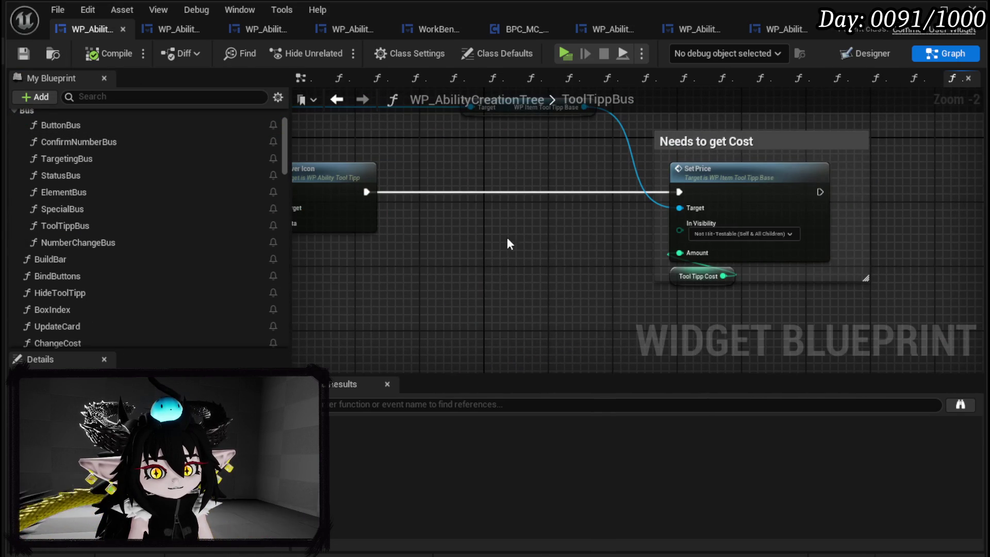
pyautogui.hotkey('ctrl', 'v')
pyautogui.moveTo(536, 236)
pyautogui.mouseDown()
pyautogui.moveTo(467, 157)
pyautogui.moveTo(457, 172)
pyautogui.moveTo(384, 188)
pyautogui.moveTo(589, 210)
pyautogui.mouseUp()
pyautogui.moveTo(799, 262); pyautogui.dragTo(468, 240)
pyautogui.scroll(2, 441, 216)
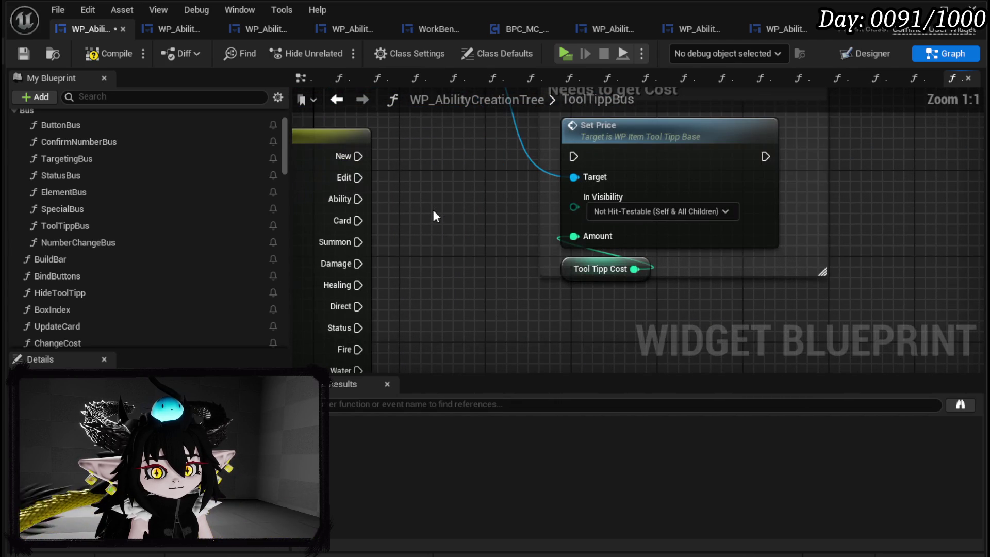
# Set Set Price's In Visibility to Collapsed.
pyautogui.moveTo(404, 323); pyautogui.dragTo(717, 161)
pyautogui.click(543, 270)
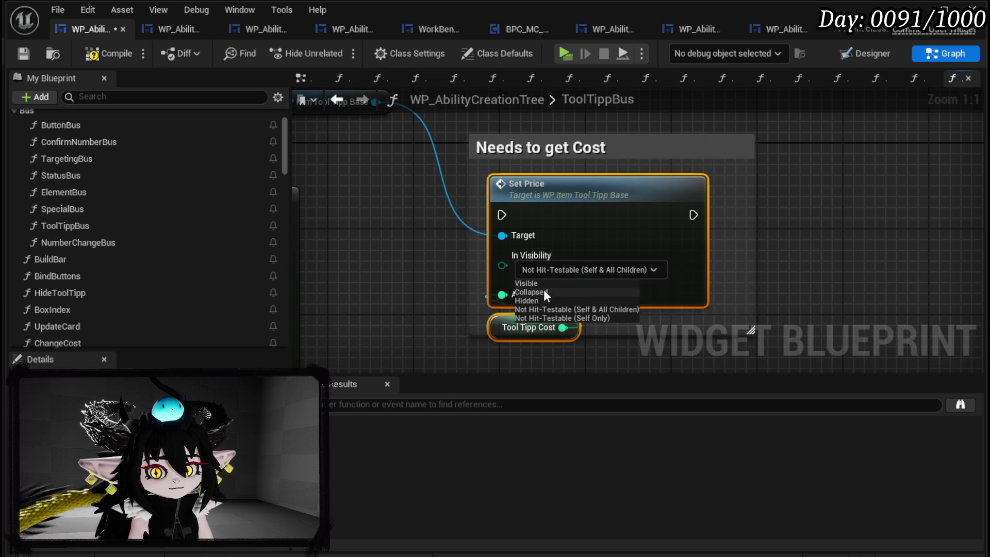
pyautogui.click(544, 292)
pyautogui.moveTo(470, 294); pyautogui.dragTo(451, 230)
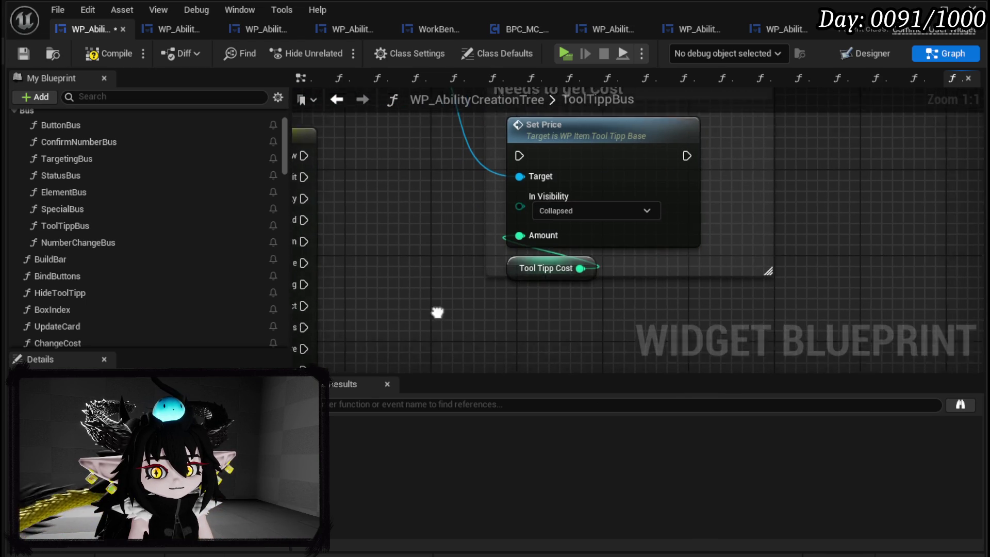
# Connect the switch's New, Edit, Ability, Card, Summon, Damage and Healing outputs to Set Price.
pyautogui.moveTo(462, 168)
pyautogui.mouseDown()
pyautogui.moveTo(604, 190)
pyautogui.moveTo(676, 168)
pyautogui.mouseUp()
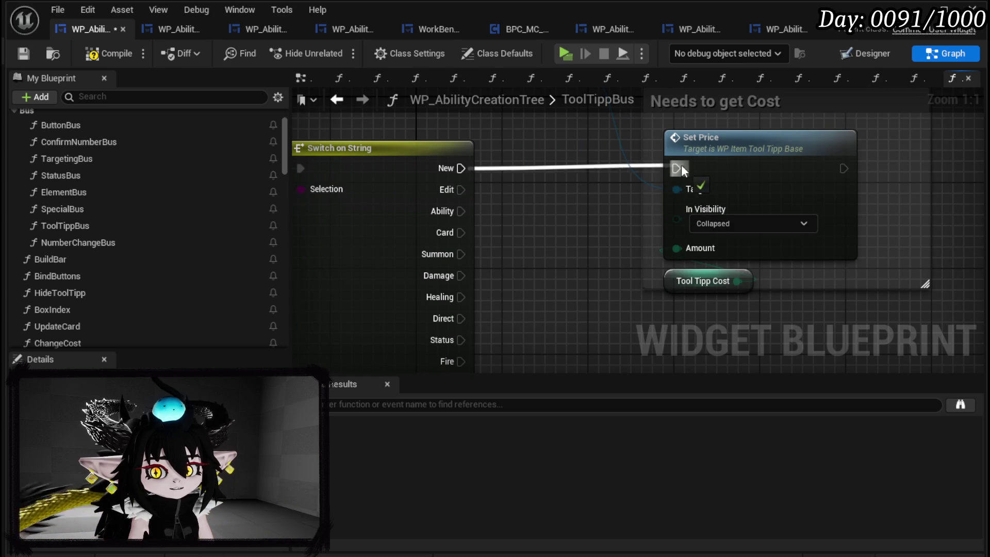
pyautogui.moveTo(461, 189); pyautogui.dragTo(676, 168)
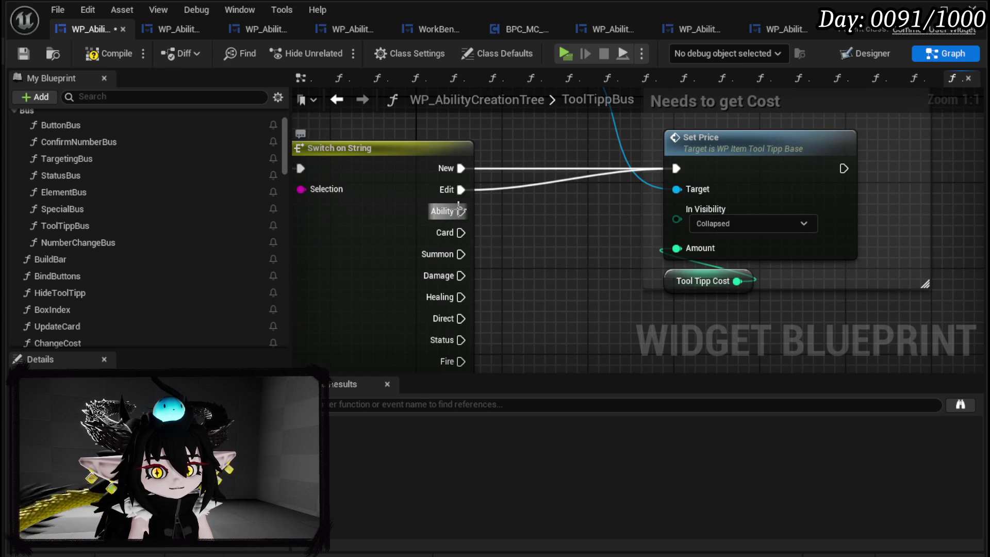
pyautogui.moveTo(461, 210); pyautogui.dragTo(683, 170)
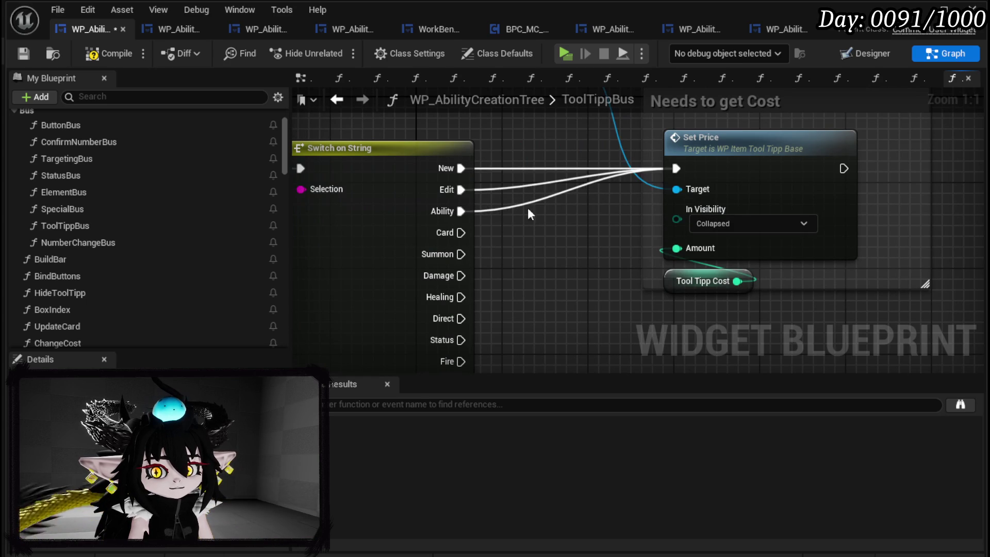
pyautogui.moveTo(461, 232); pyautogui.dragTo(676, 168)
pyautogui.moveTo(461, 254)
pyautogui.mouseDown()
pyautogui.moveTo(686, 169)
pyautogui.moveTo(677, 169)
pyautogui.mouseUp()
pyautogui.moveTo(461, 275); pyautogui.dragTo(676, 168)
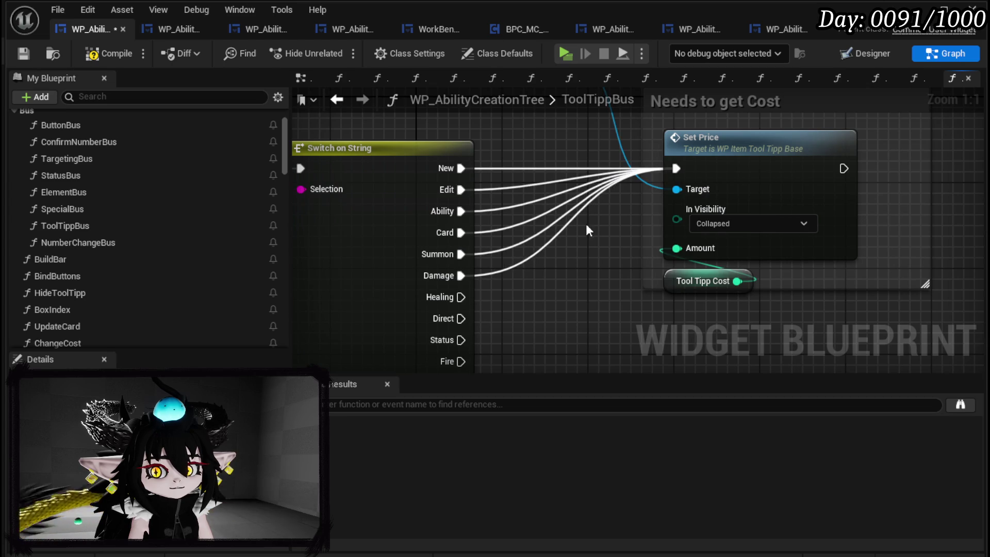
pyautogui.moveTo(461, 297)
pyautogui.mouseDown()
pyautogui.moveTo(679, 177)
pyautogui.moveTo(676, 168)
pyautogui.mouseUp()
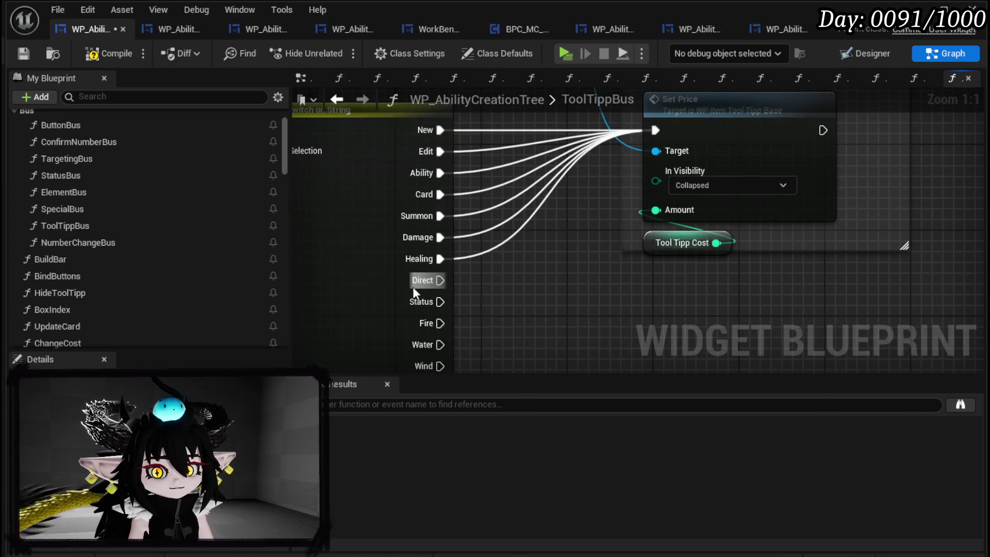
# Connect the Direct, Status, Fire, Water, Wind, Earth, Void and Single outputs to Set Price.
pyautogui.moveTo(429, 287); pyautogui.dragTo(661, 135)
pyautogui.moveTo(428, 302); pyautogui.dragTo(661, 132)
pyautogui.moveTo(430, 257)
pyautogui.mouseDown()
pyautogui.moveTo(621, 106)
pyautogui.moveTo(642, 200)
pyautogui.moveTo(626, 172)
pyautogui.mouseUp()
pyautogui.moveTo(441, 289)
pyautogui.mouseDown()
pyautogui.moveTo(617, 116)
pyautogui.moveTo(617, 196)
pyautogui.moveTo(642, 186)
pyautogui.mouseUp()
pyautogui.scroll(-2, 616, 117)
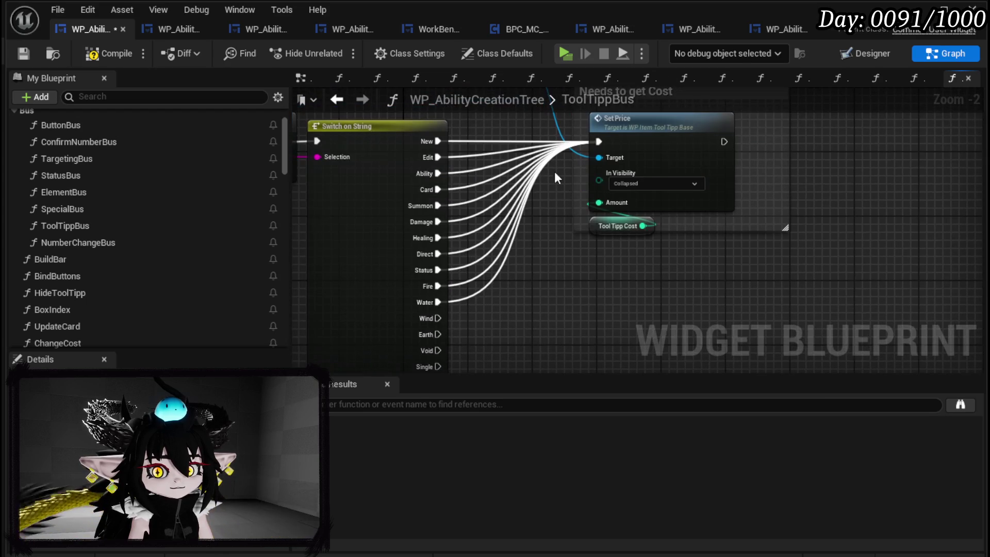
pyautogui.moveTo(437, 318); pyautogui.dragTo(598, 142)
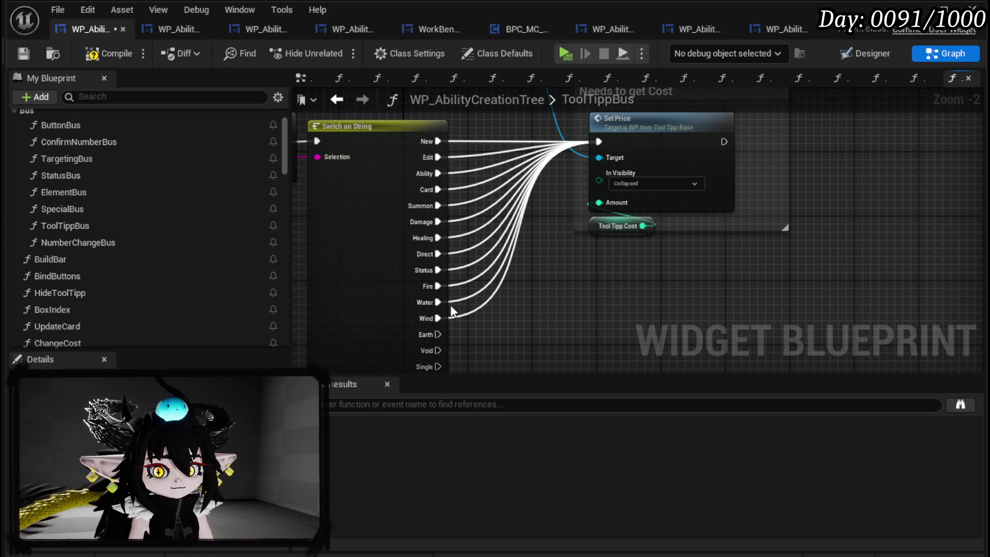
pyautogui.moveTo(431, 336)
pyautogui.mouseDown()
pyautogui.moveTo(584, 172)
pyautogui.moveTo(596, 141)
pyautogui.moveTo(603, 156)
pyautogui.moveTo(598, 142)
pyautogui.mouseUp()
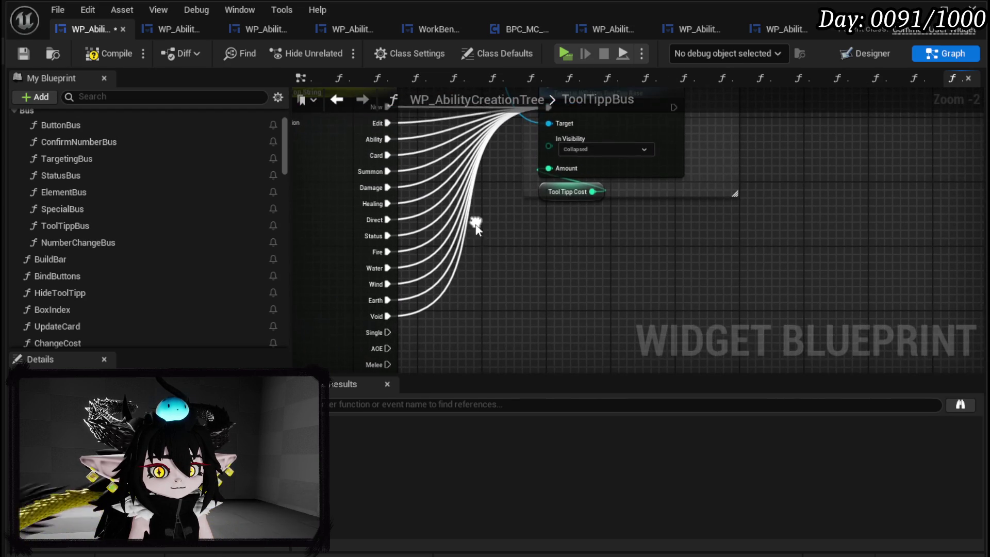
pyautogui.moveTo(382, 333)
pyautogui.mouseDown()
pyautogui.moveTo(589, 156)
pyautogui.moveTo(550, 151)
pyautogui.mouseUp()
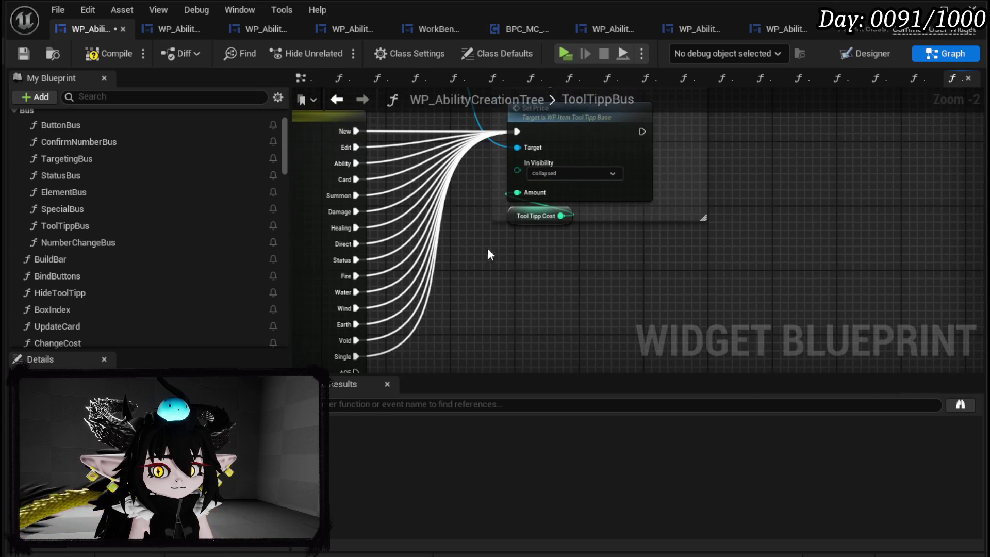
# Reselect Set Price and bring the Needs to get Cost comment and WP Item Tool Tipp Base into view.
pyautogui.moveTo(649, 178)
pyautogui.mouseDown()
pyautogui.moveTo(556, 228)
pyautogui.moveTo(559, 204)
pyautogui.moveTo(536, 286)
pyautogui.mouseUp()
pyautogui.moveTo(663, 158); pyautogui.dragTo(665, 228)
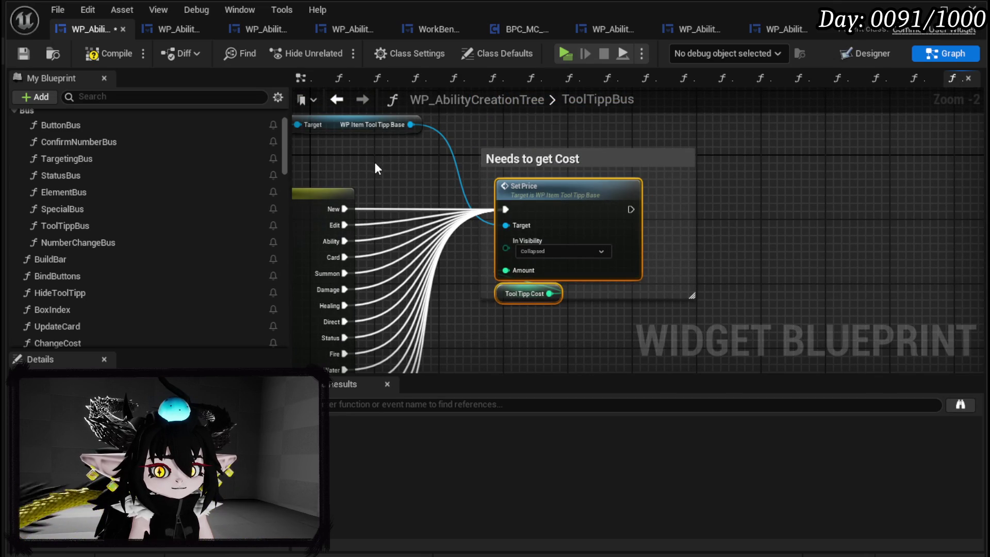
pyautogui.moveTo(654, 178)
pyautogui.mouseDown()
pyautogui.moveTo(574, 256)
pyautogui.moveTo(548, 303)
pyautogui.mouseUp()
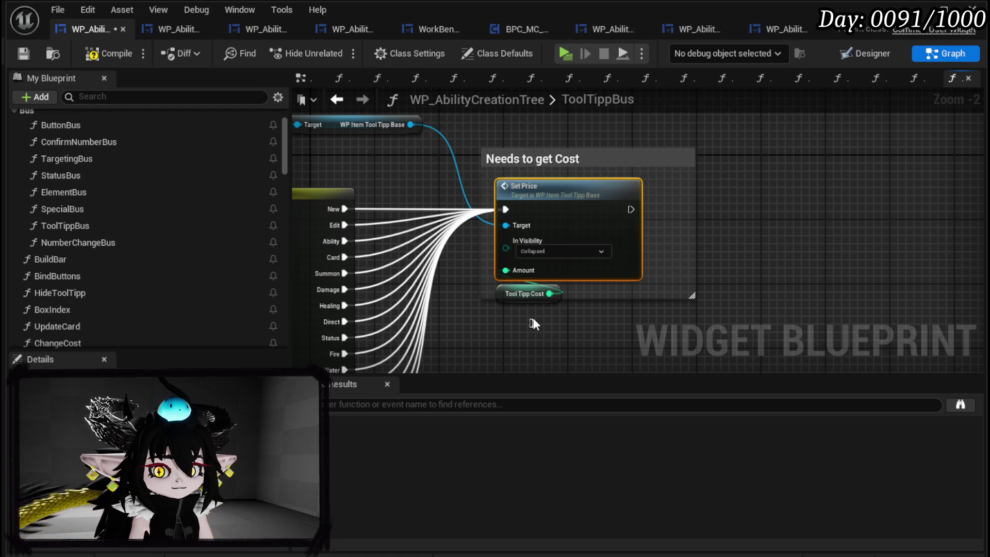
pyautogui.moveTo(448, 229)
pyautogui.mouseDown()
pyautogui.moveTo(475, 234)
pyautogui.moveTo(531, 214)
pyautogui.mouseUp()
pyautogui.keyDown('ctrl'); pyautogui.click(606, 186); pyautogui.keyUp('ctrl')
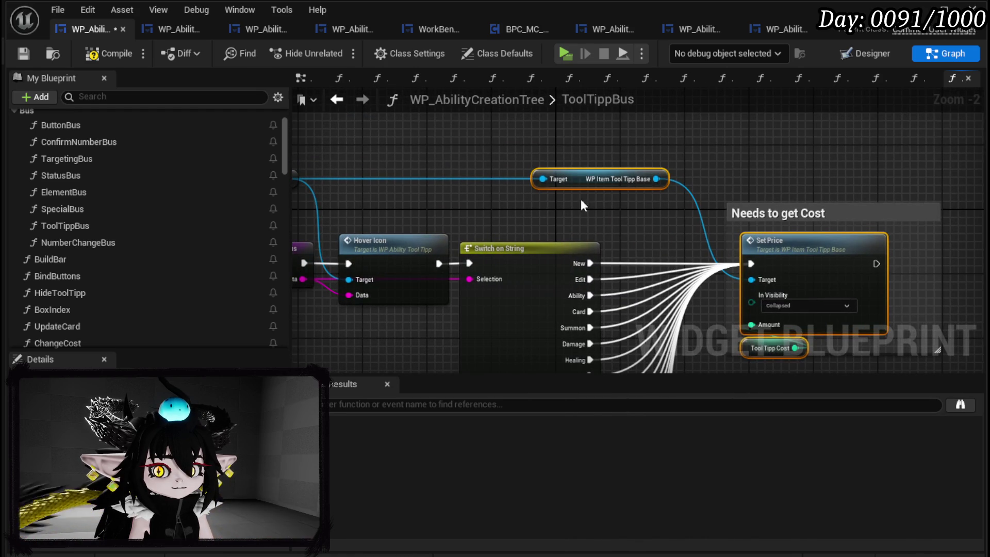
pyautogui.moveTo(698, 340); pyautogui.dragTo(528, 141)
# Paste a WP Ability Tool Tipp getter and wire it into the tooltip cast's Target.
pyautogui.hotkey('ctrl', 'v')
pyautogui.moveTo(370, 120)
pyautogui.mouseDown()
pyautogui.moveTo(458, 160)
pyautogui.moveTo(357, 113)
pyautogui.moveTo(346, 150)
pyautogui.mouseUp()
pyautogui.moveTo(403, 135)
pyautogui.mouseDown()
pyautogui.moveTo(587, 338)
pyautogui.moveTo(479, 208)
pyautogui.mouseUp()
pyautogui.moveTo(431, 185); pyautogui.dragTo(770, 252)
pyautogui.moveTo(456, 212)
pyautogui.mouseDown()
pyautogui.moveTo(446, 236)
pyautogui.moveTo(660, 237)
pyautogui.mouseUp()
pyautogui.hotkey('ctrl', 'v')
pyautogui.moveTo(708, 188); pyautogui.dragTo(620, 227)
pyautogui.moveTo(651, 194)
pyautogui.mouseDown()
pyautogui.moveTo(586, 216)
pyautogui.moveTo(585, 290)
pyautogui.mouseUp()
pyautogui.click(738, 227)
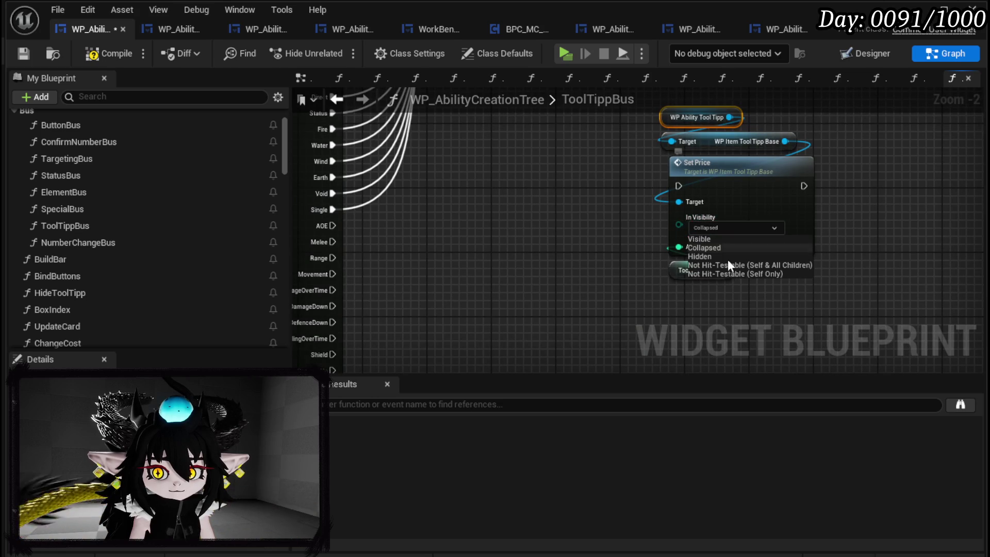
# Place a SET Tool Tipp Cost node fed by the AOE switch option.
pyautogui.click(734, 265)
pyautogui.moveTo(498, 286); pyautogui.dragTo(556, 257)
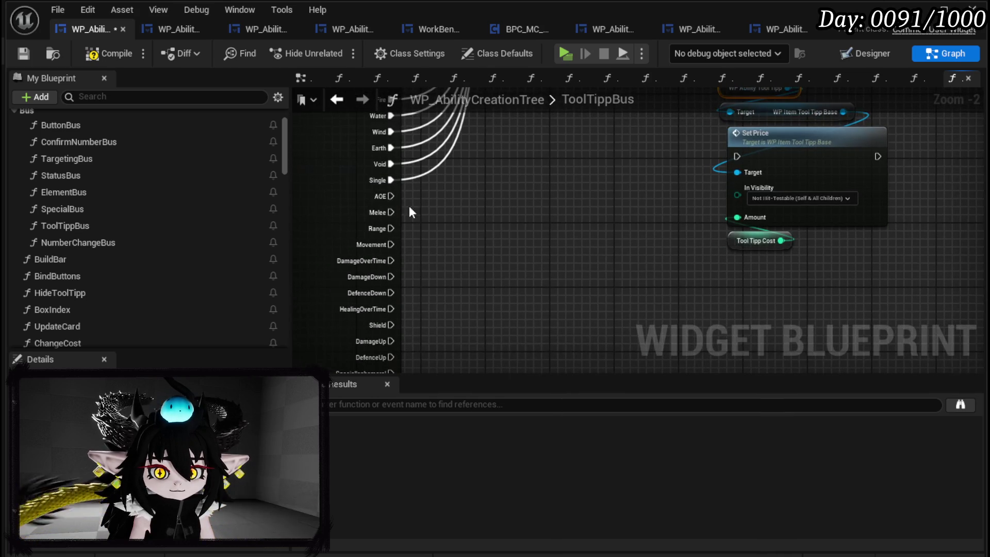
pyautogui.scroll(-15, 138, 262)
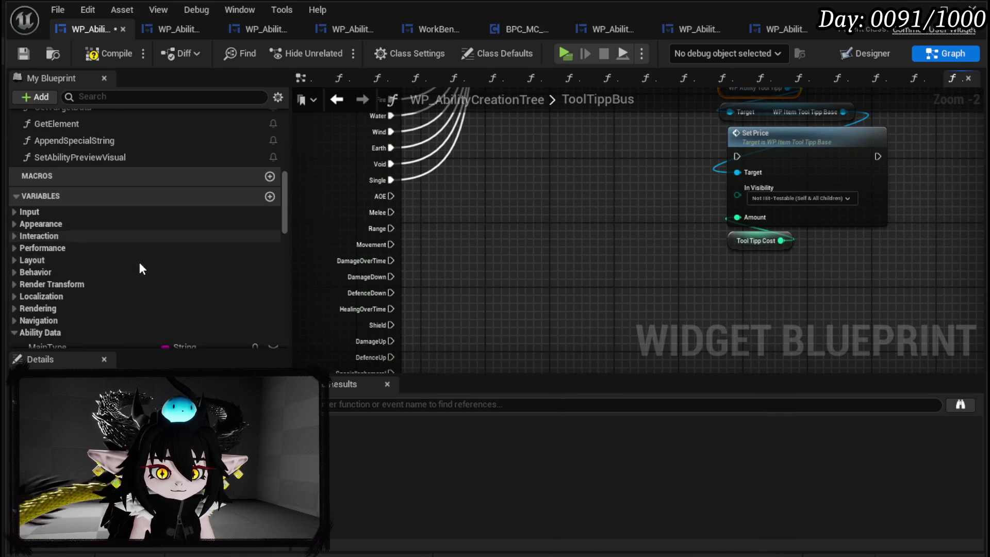
pyautogui.scroll(-12, 196, 267)
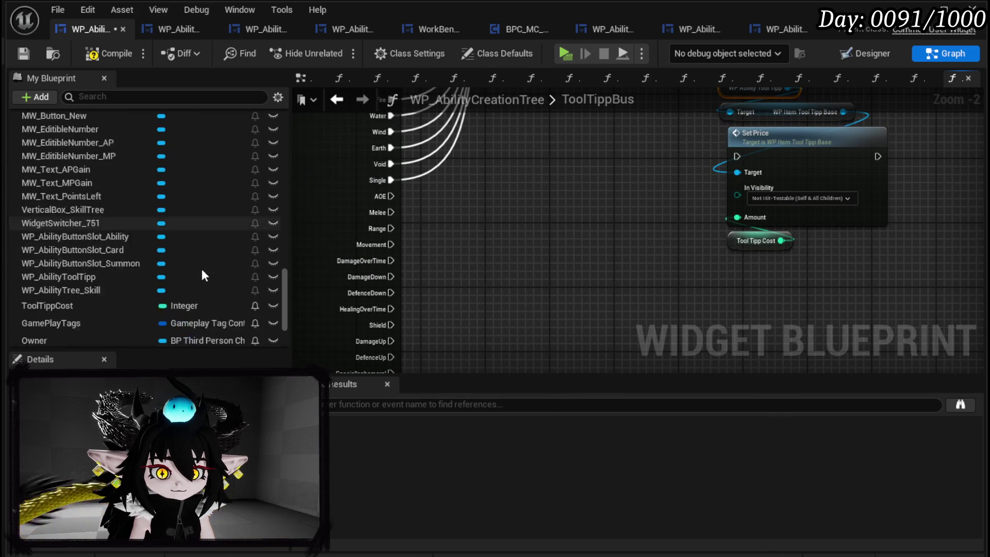
pyautogui.moveTo(80, 219)
pyautogui.mouseDown()
pyautogui.moveTo(511, 178)
pyautogui.moveTo(469, 195)
pyautogui.moveTo(495, 187)
pyautogui.moveTo(461, 188)
pyautogui.mouseUp()
pyautogui.click(515, 221)
pyautogui.moveTo(391, 196)
pyautogui.mouseDown()
pyautogui.moveTo(501, 196)
pyautogui.moveTo(491, 195)
pyautogui.mouseUp()
pyautogui.click(511, 213)
pyautogui.write('20')
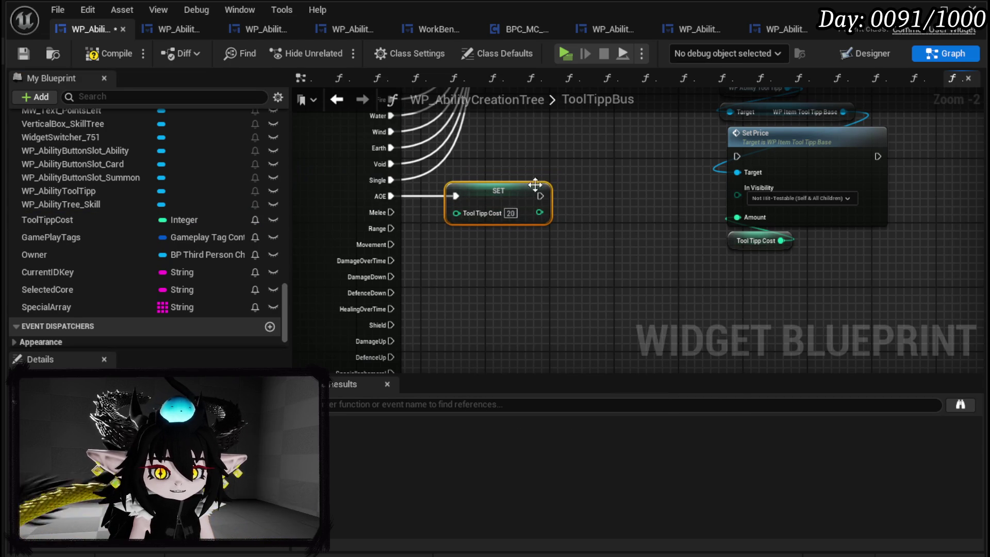
# Duplicate the SET for the Melee option at -20 and set the first SET's cost to 40.
pyautogui.hotkey('ctrl', 'c')
pyautogui.hotkey('ctrl', 'v')
pyautogui.moveTo(391, 212); pyautogui.dragTo(455, 245)
pyautogui.click(510, 261)
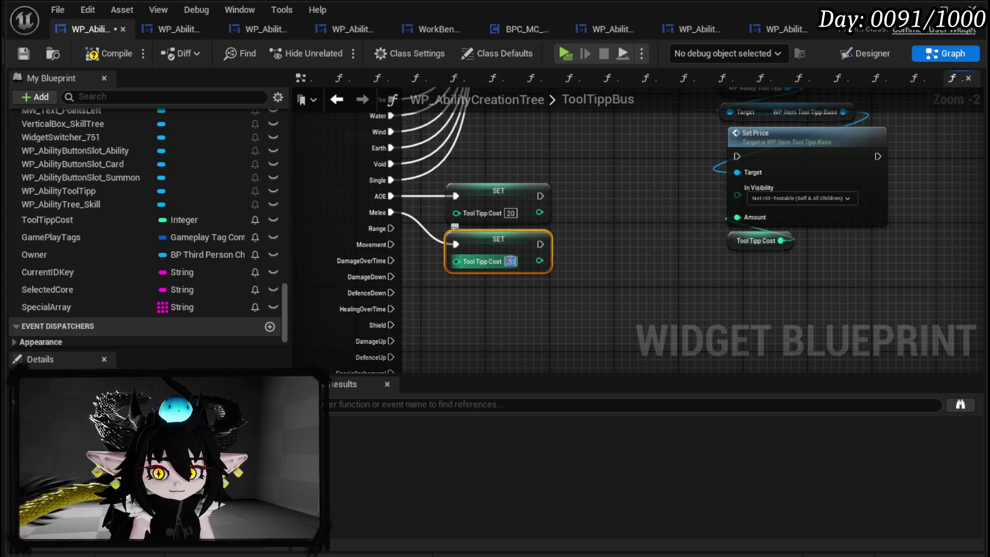
pyautogui.press('BackSpace')
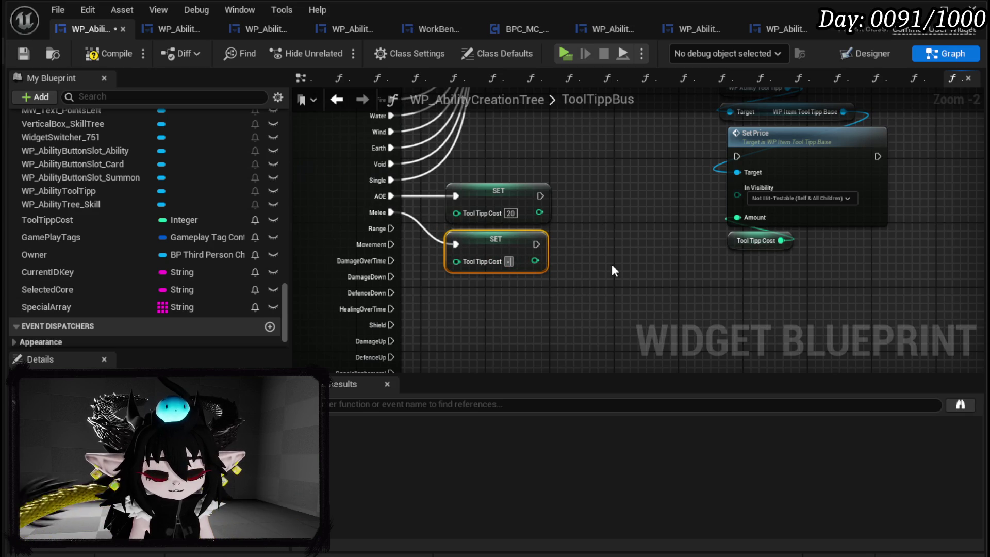
pyautogui.write('20')
pyautogui.moveTo(482, 220); pyautogui.dragTo(522, 211)
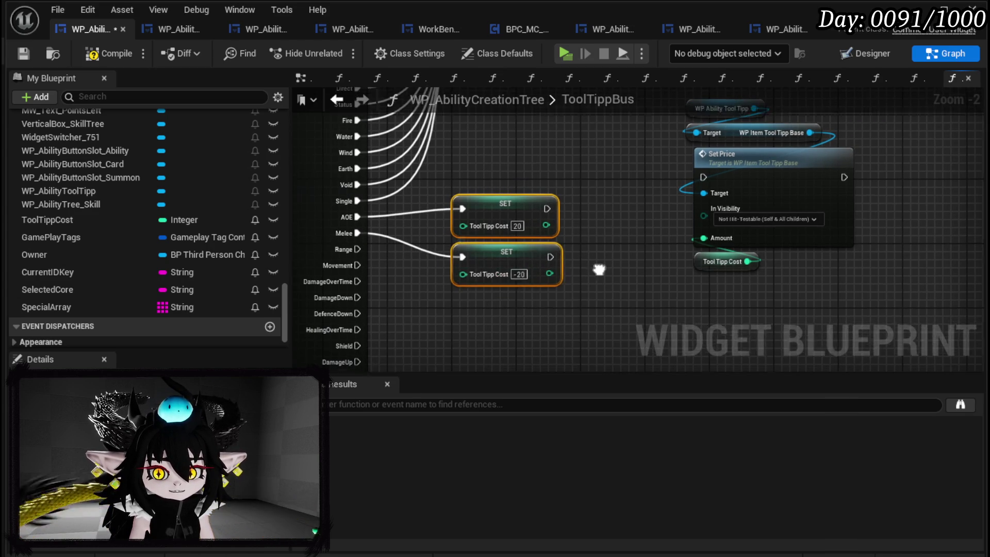
pyautogui.moveTo(536, 161); pyautogui.dragTo(535, 132)
pyautogui.click(608, 215)
pyautogui.moveTo(427, 242)
pyautogui.mouseDown()
pyautogui.moveTo(490, 206)
pyautogui.moveTo(454, 280)
pyautogui.mouseUp()
pyautogui.write('40')
pyautogui.click(454, 173)
# Add a third SET Tool Tipp Cost node for the Range option with cost 20.
pyautogui.hotkey('ctrl', 'c')
pyautogui.hotkey('ctrl', 'v')
pyautogui.moveTo(336, 214)
pyautogui.mouseDown()
pyautogui.moveTo(370, 231)
pyautogui.moveTo(477, 249)
pyautogui.mouseUp()
pyautogui.click(504, 255)
pyautogui.write('20')
pyautogui.click(426, 281)
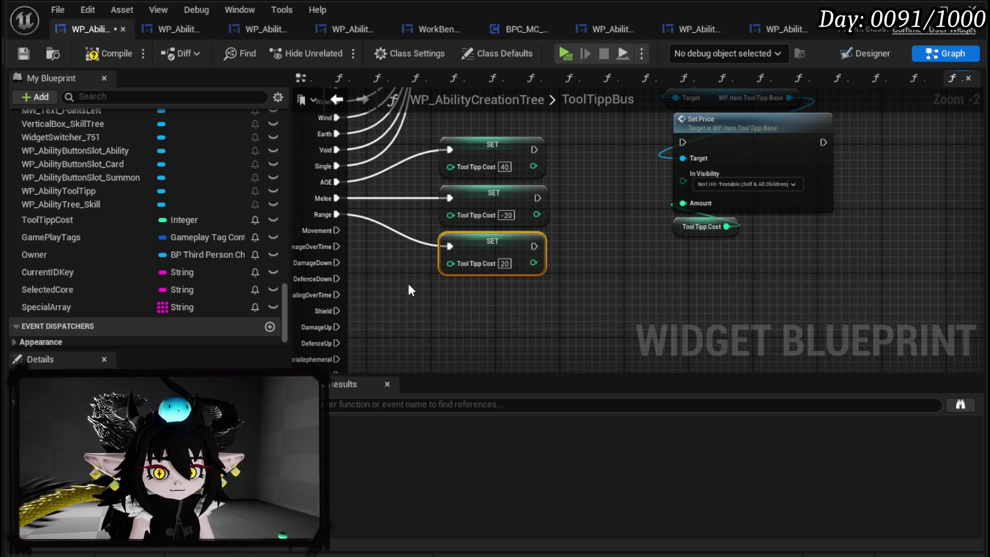
pyautogui.click(438, 291)
# Add a fourth SET Tool Tipp Cost node for the Movement option with cost 15.
pyautogui.moveTo(438, 292); pyautogui.dragTo(453, 271)
pyautogui.hotkey('ctrl', 'c')
pyautogui.hotkey('ctrl', 'v')
pyautogui.moveTo(336, 230)
pyautogui.mouseDown()
pyautogui.moveTo(394, 279)
pyautogui.moveTo(450, 295)
pyautogui.mouseUp()
pyautogui.write('15')
pyautogui.click(586, 294)
pyautogui.moveTo(586, 292)
pyautogui.mouseDown()
pyautogui.moveTo(603, 284)
pyautogui.moveTo(619, 295)
pyautogui.mouseUp()
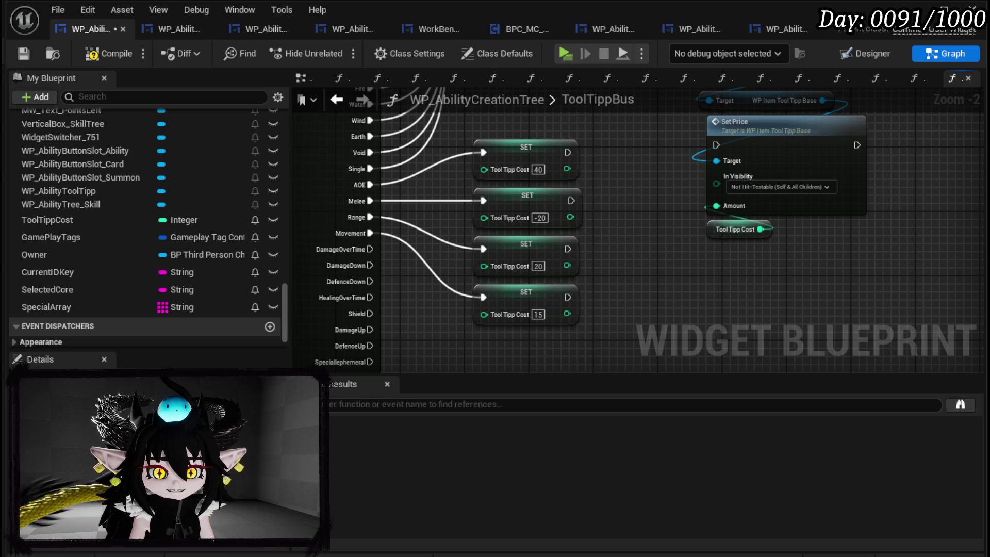
# Compile the blueprint and wire all four cost SET nodes into Set Price.
pyautogui.click(23, 48)
pyautogui.moveTo(568, 151); pyautogui.dragTo(723, 147)
pyautogui.moveTo(572, 201); pyautogui.dragTo(717, 147)
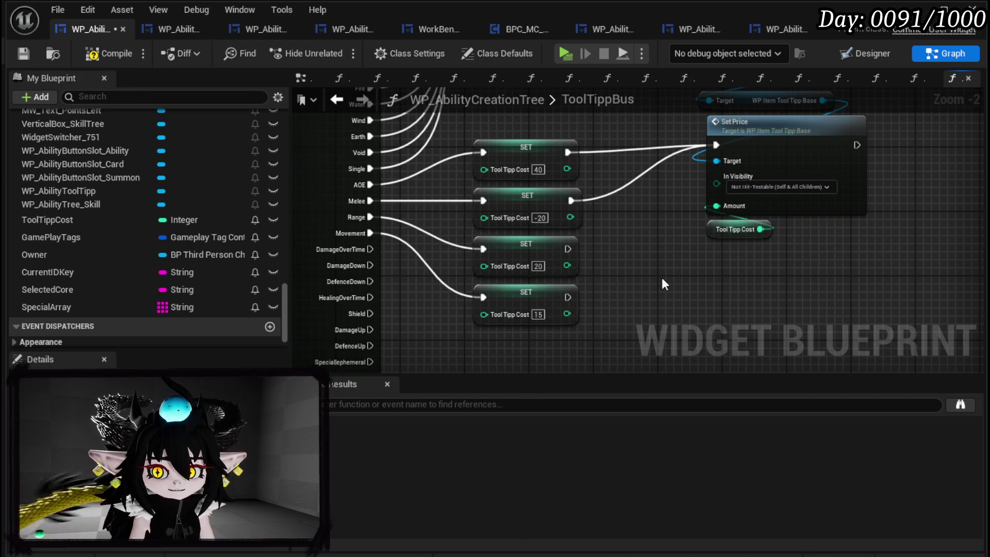
pyautogui.moveTo(661, 276); pyautogui.dragTo(869, 111)
pyautogui.moveTo(813, 148)
pyautogui.mouseDown()
pyautogui.moveTo(812, 225)
pyautogui.moveTo(719, 109)
pyautogui.mouseUp()
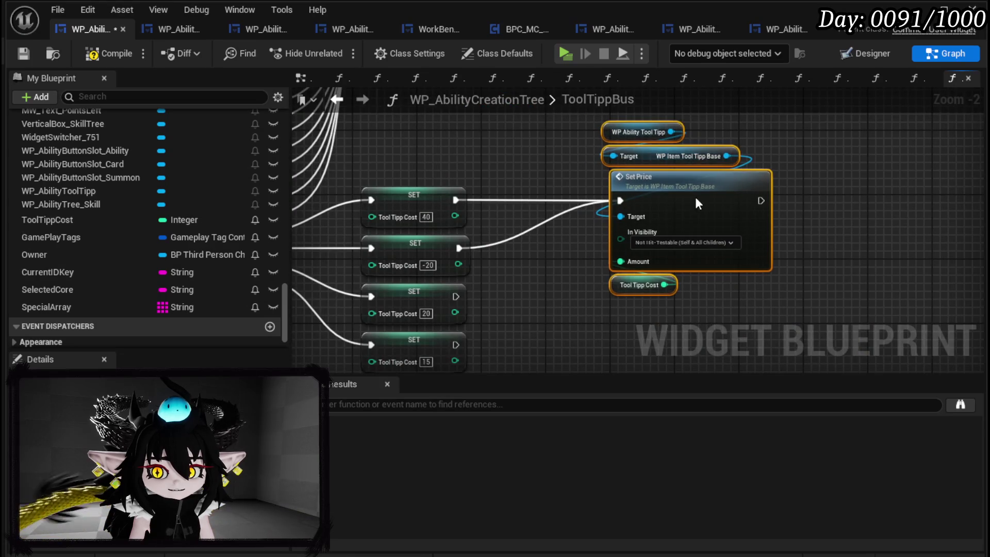
pyautogui.moveTo(452, 272)
pyautogui.mouseDown()
pyautogui.moveTo(561, 189)
pyautogui.moveTo(616, 175)
pyautogui.mouseUp()
pyautogui.moveTo(450, 320)
pyautogui.mouseDown()
pyautogui.moveTo(621, 164)
pyautogui.moveTo(616, 175)
pyautogui.mouseUp()
# Link DamageOverTime, DamageDown, DefenceDown, HealingOverTime and Shield switch pins through to Set Price.
pyautogui.moveTo(566, 275)
pyautogui.mouseDown()
pyautogui.moveTo(766, 187)
pyautogui.moveTo(645, 218)
pyautogui.mouseUp()
pyautogui.moveTo(434, 317); pyautogui.dragTo(543, 118)
pyautogui.moveTo(331, 277)
pyautogui.mouseDown()
pyautogui.moveTo(383, 277)
pyautogui.moveTo(540, 132)
pyautogui.moveTo(614, 153)
pyautogui.moveTo(550, 135)
pyautogui.mouseUp()
pyautogui.moveTo(369, 466)
pyautogui.mouseDown()
pyautogui.moveTo(391, 315)
pyautogui.moveTo(573, 169)
pyautogui.moveTo(546, 168)
pyautogui.moveTo(573, 134)
pyautogui.mouseUp()
pyautogui.moveTo(439, 309)
pyautogui.mouseDown()
pyautogui.moveTo(509, 240)
pyautogui.moveTo(560, 149)
pyautogui.moveTo(602, 151)
pyautogui.moveTo(576, 93)
pyautogui.moveTo(478, 269)
pyautogui.moveTo(448, 273)
pyautogui.moveTo(611, 53)
pyautogui.moveTo(632, 184)
pyautogui.moveTo(550, 281)
pyautogui.moveTo(578, 107)
pyautogui.moveTo(567, 220)
pyautogui.moveTo(446, 224)
pyautogui.moveTo(449, 256)
pyautogui.moveTo(621, 122)
pyautogui.moveTo(516, 356)
pyautogui.moveTo(489, 265)
pyautogui.moveTo(438, 268)
pyautogui.moveTo(591, 80)
pyautogui.moveTo(590, 153)
pyautogui.moveTo(602, 150)
pyautogui.mouseUp()
pyautogui.moveTo(444, 327)
pyautogui.mouseDown()
pyautogui.moveTo(553, 51)
pyautogui.moveTo(574, 148)
pyautogui.moveTo(596, 151)
pyautogui.moveTo(523, 122)
pyautogui.mouseUp()
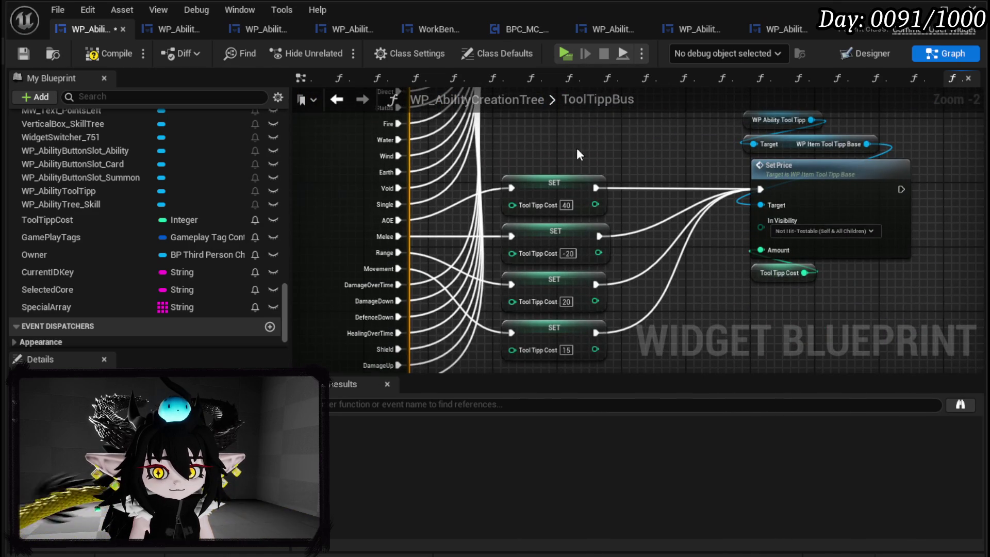
# Wire Special|ephemeral into the first cost SET and set its Tool Tipp Cost to -100.
pyautogui.moveTo(657, 314)
pyautogui.mouseDown()
pyautogui.moveTo(578, 219)
pyautogui.moveTo(439, 296)
pyautogui.moveTo(624, 127)
pyautogui.mouseUp()
pyautogui.scroll(-1, 577, 220)
pyautogui.scroll(-2, 440, 299)
pyautogui.moveTo(567, 286); pyautogui.dragTo(472, 160)
pyautogui.scroll(3, 389, 144)
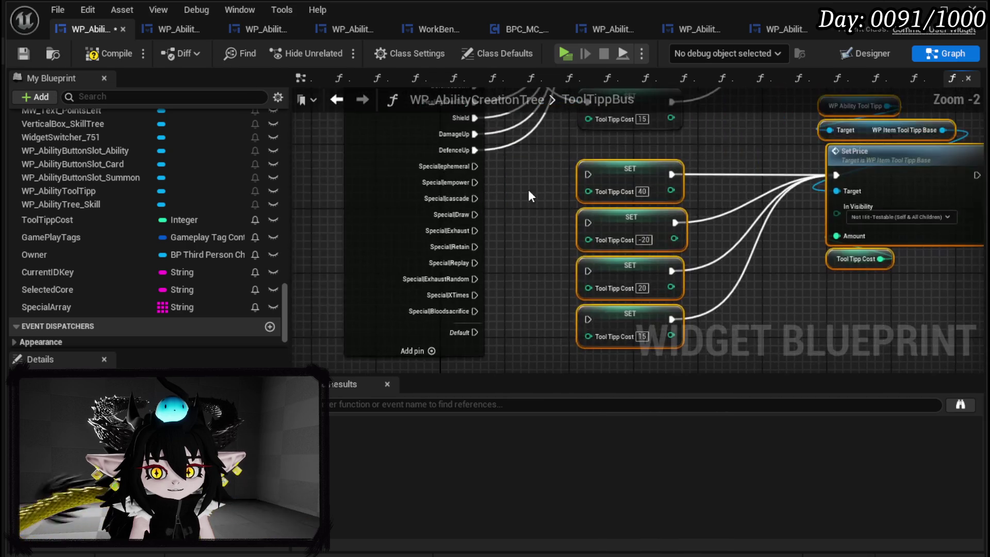
pyautogui.scroll(2, 529, 189)
pyautogui.moveTo(454, 154)
pyautogui.mouseDown()
pyautogui.moveTo(616, 162)
pyautogui.moveTo(561, 143)
pyautogui.mouseUp()
pyautogui.scroll(-3, 561, 143)
pyautogui.moveTo(518, 335)
pyautogui.mouseDown()
pyautogui.moveTo(555, 342)
pyautogui.moveTo(745, 201)
pyautogui.moveTo(794, 135)
pyautogui.mouseUp()
pyautogui.moveTo(779, 218); pyautogui.dragTo(787, 205)
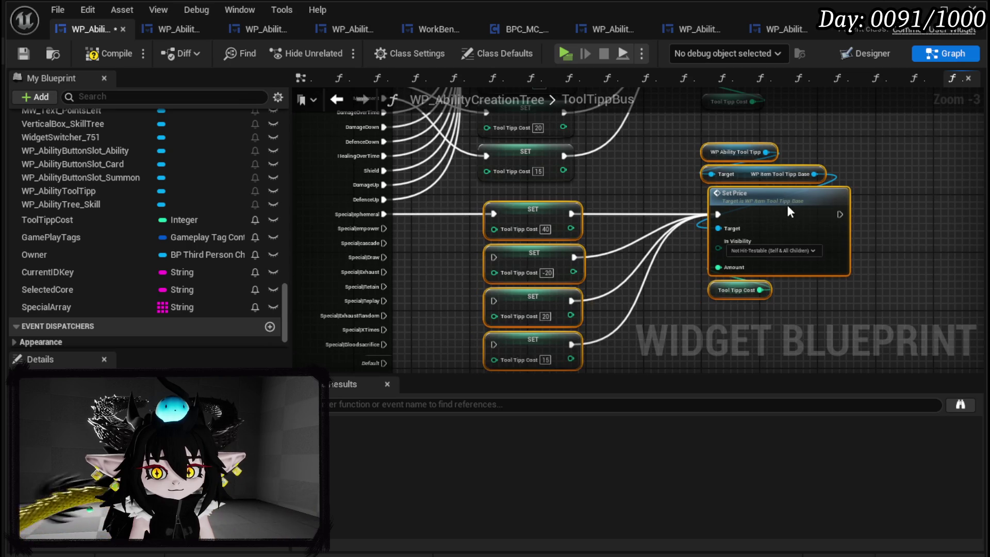
pyautogui.scroll(3, 788, 205)
pyautogui.doubleClick(543, 232)
pyautogui.write('-100')
# Wire Special|empower into the second cost SET at 200 and compile.
pyautogui.moveTo(401, 245)
pyautogui.mouseDown()
pyautogui.moveTo(435, 176)
pyautogui.moveTo(476, 179)
pyautogui.mouseUp()
pyautogui.moveTo(396, 163); pyautogui.dragTo(559, 206)
pyautogui.click(635, 227)
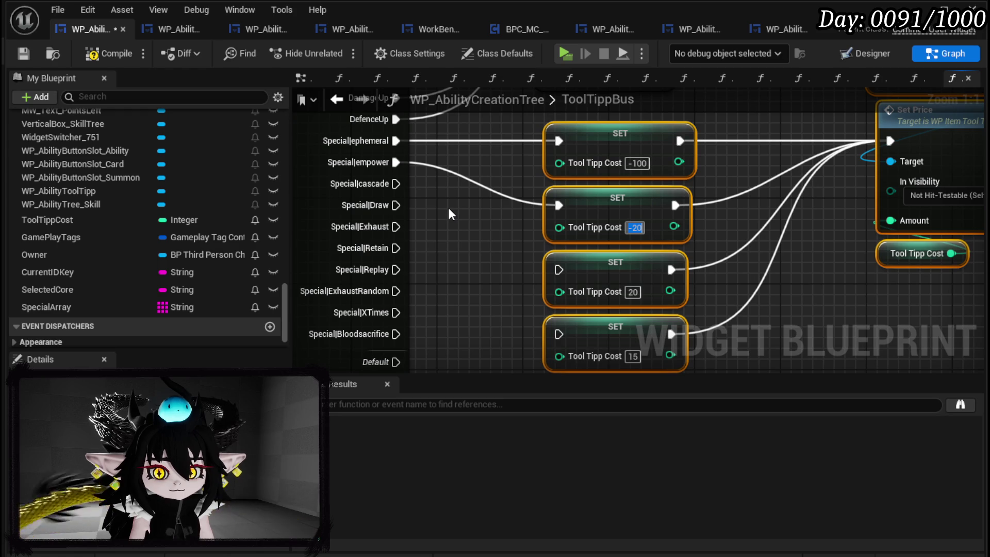
pyautogui.write('200')
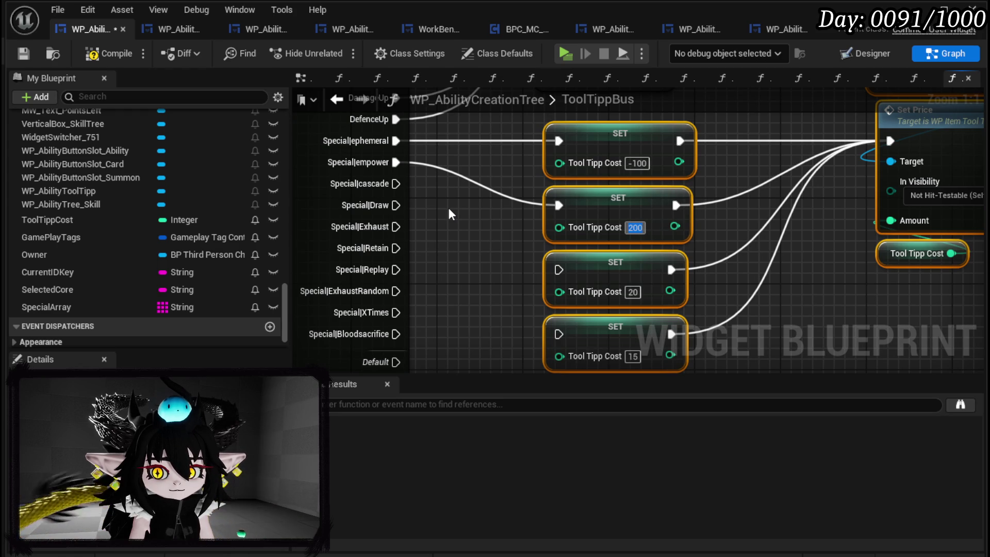
pyautogui.press('Return')
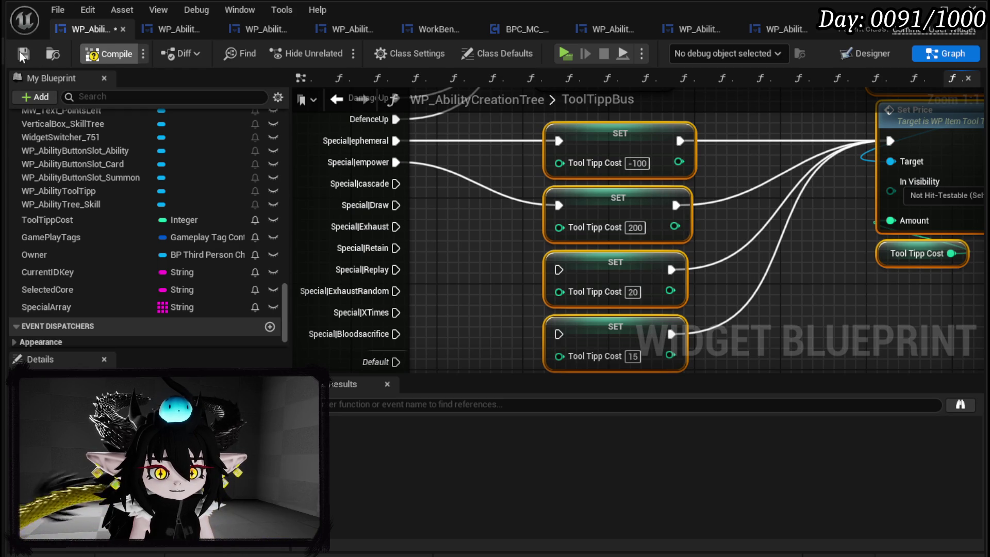
pyautogui.click(20, 50)
pyautogui.scroll(8, 150, 137)
pyautogui.scroll(15, 150, 132)
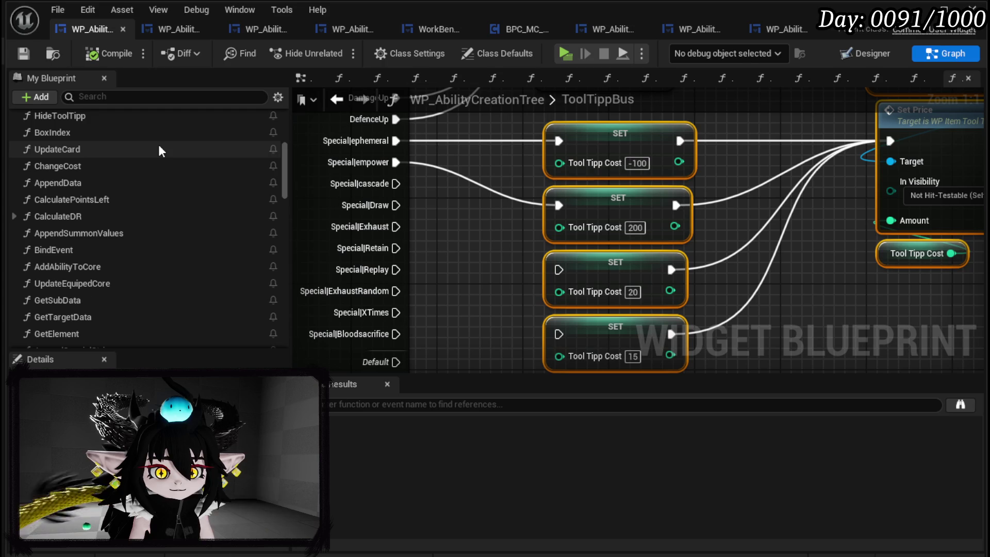
pyautogui.scroll(8, 142, 254)
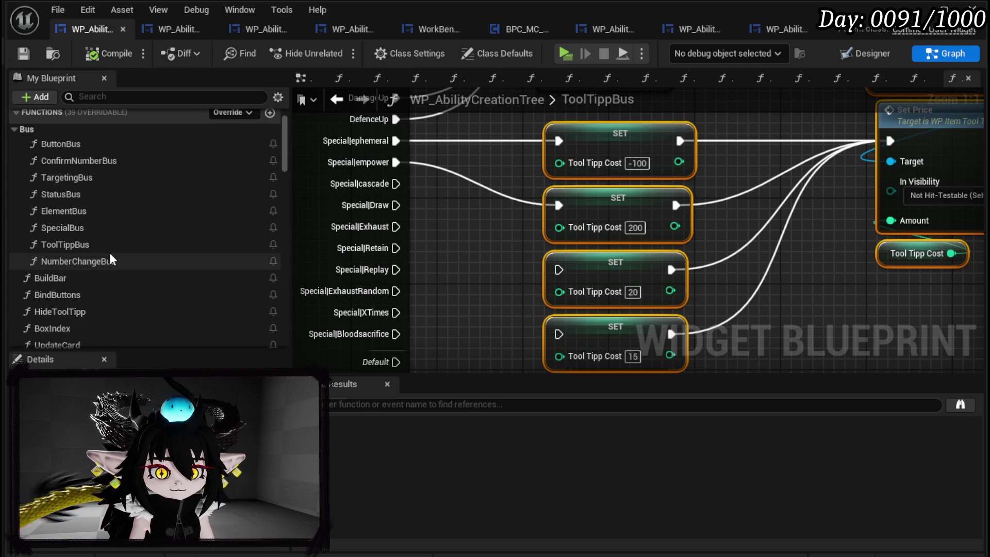
# Open the CalculatePointsLeft and SpecialBus function graphs of the creation tree.
pyautogui.scroll(-6, 109, 251)
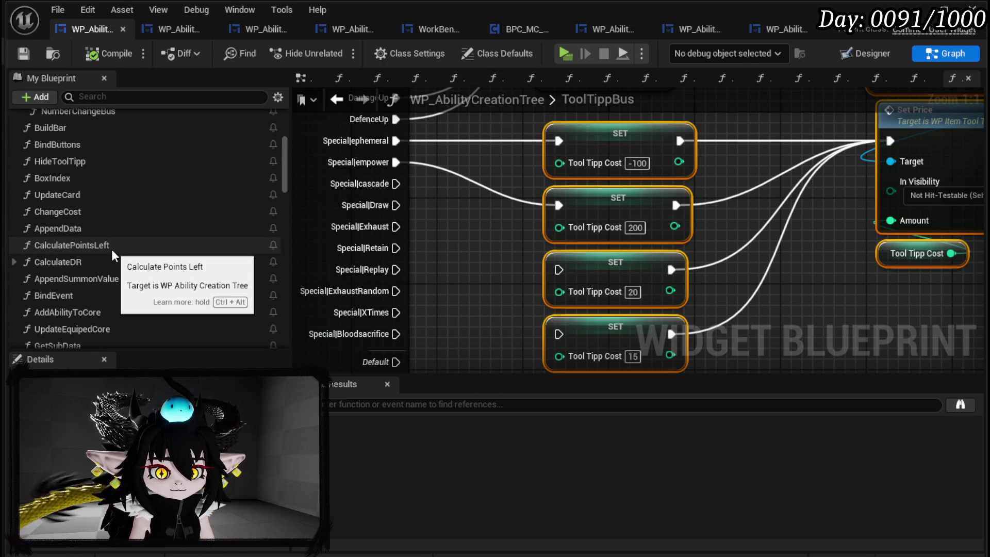
pyautogui.doubleClick(111, 245)
pyautogui.scroll(2, 112, 252)
pyautogui.scroll(4, 112, 254)
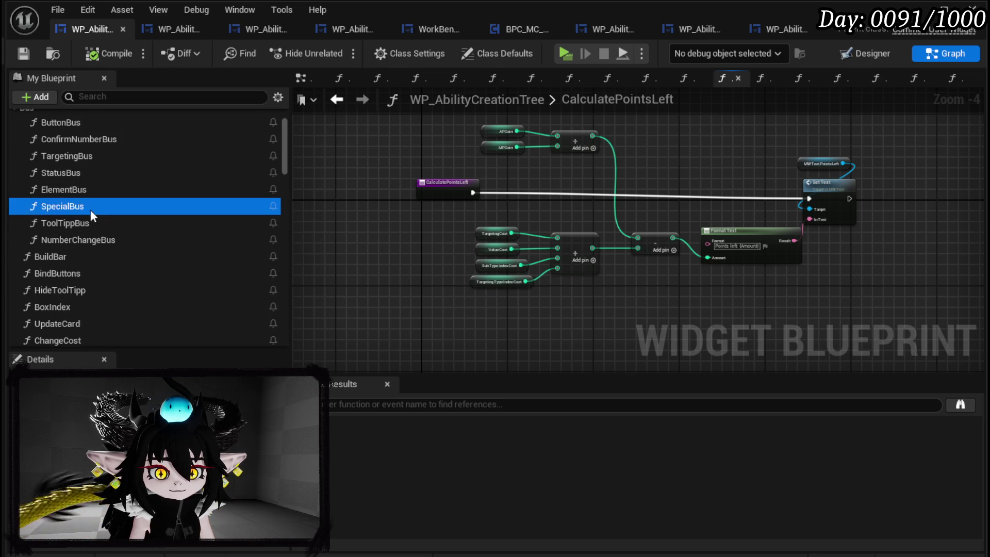
pyautogui.doubleClick(91, 208)
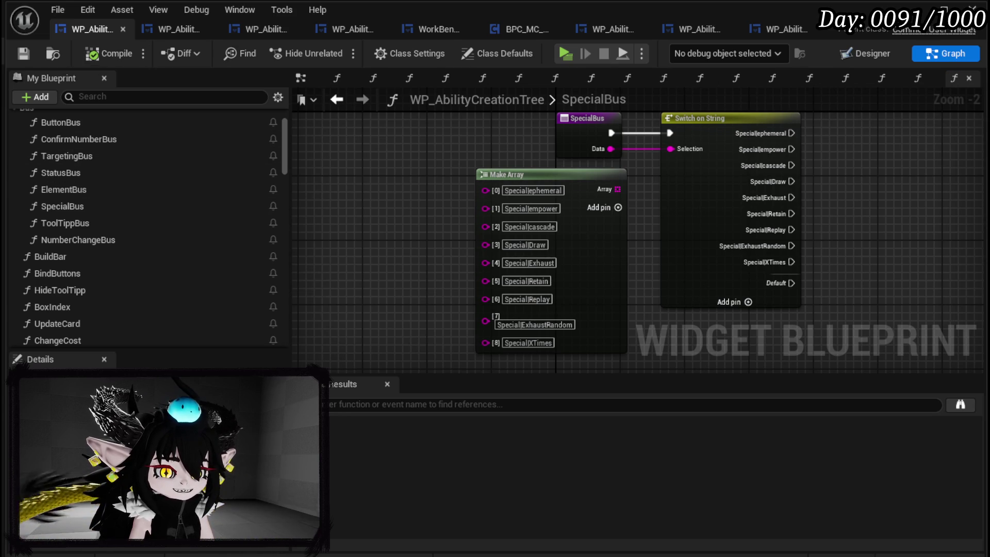
# Review the Special cost values in WP_AbilityTree_Skill's PressingButtonSpecial, then return to the creation tree.
pyautogui.click(177, 31)
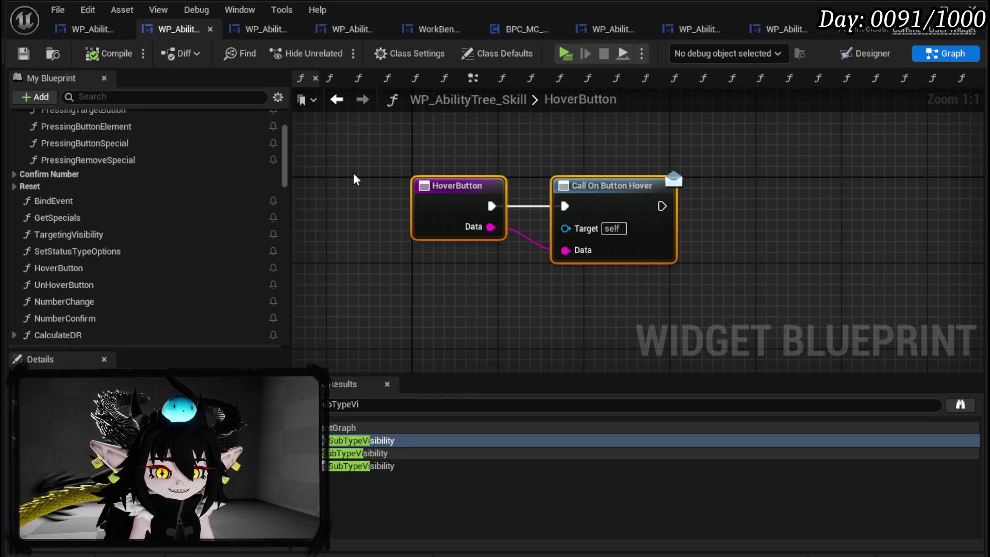
pyautogui.scroll(3, 155, 165)
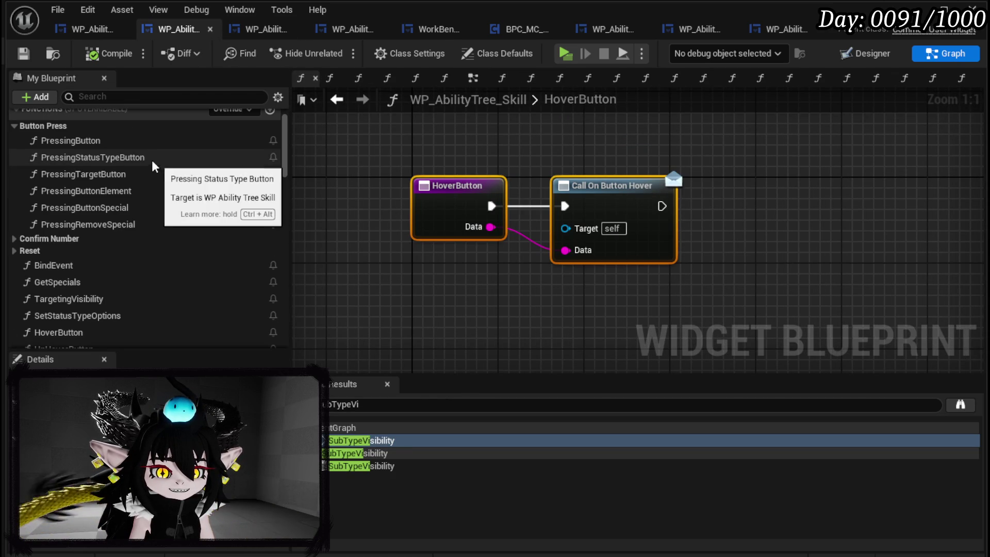
pyautogui.click(93, 226)
pyautogui.doubleClick(97, 209)
pyautogui.moveTo(422, 234)
pyautogui.mouseDown()
pyautogui.moveTo(306, 260)
pyautogui.moveTo(545, 300)
pyautogui.moveTo(550, 248)
pyautogui.mouseUp()
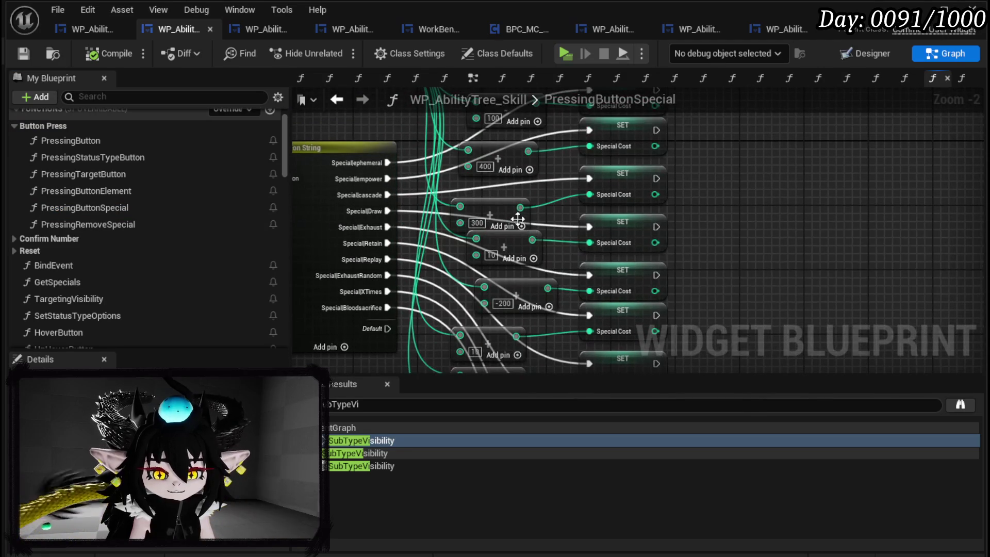
pyautogui.moveTo(393, 191)
pyautogui.mouseDown()
pyautogui.moveTo(405, 183)
pyautogui.moveTo(401, 219)
pyautogui.mouseUp()
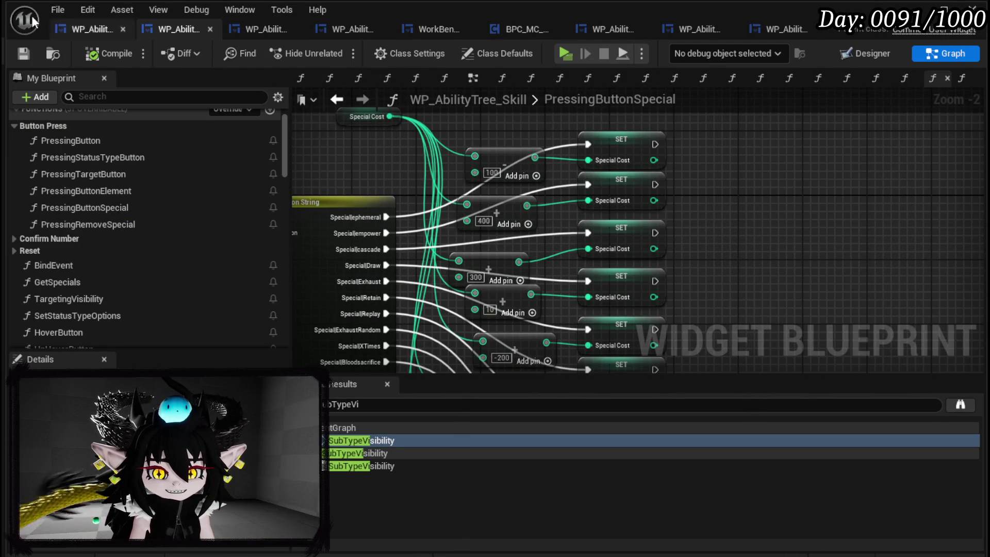
pyautogui.click(73, 31)
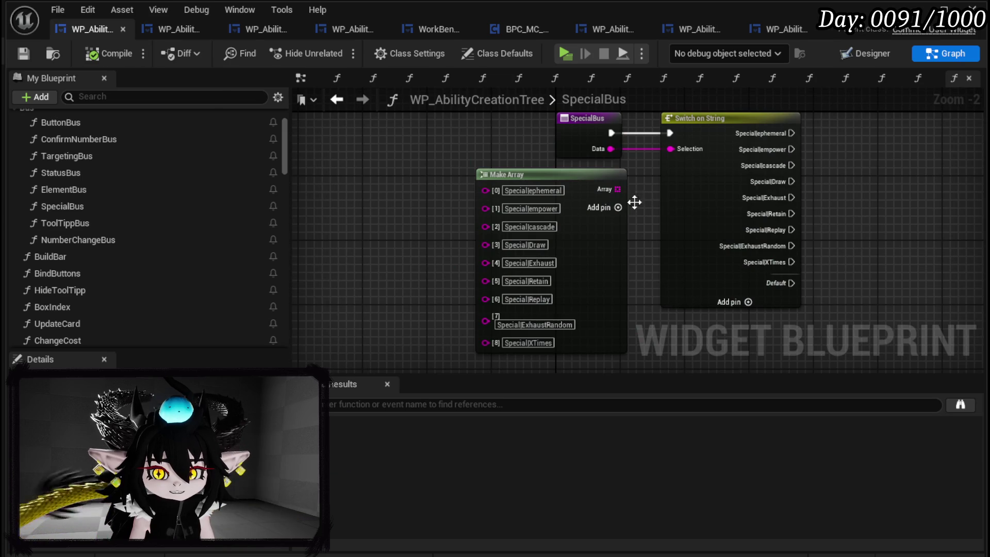
# In ToolTippBus, raise the empower cost to 400, wire Special|cascade to the third SET, and compile.
pyautogui.scroll(-3, 132, 230)
pyautogui.scroll(2, 126, 222)
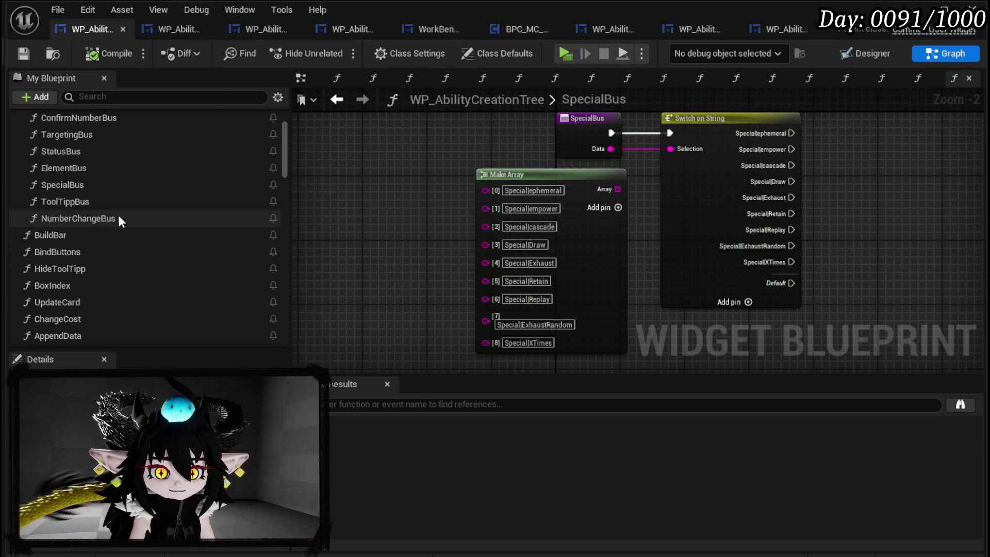
pyautogui.doubleClick(85, 199)
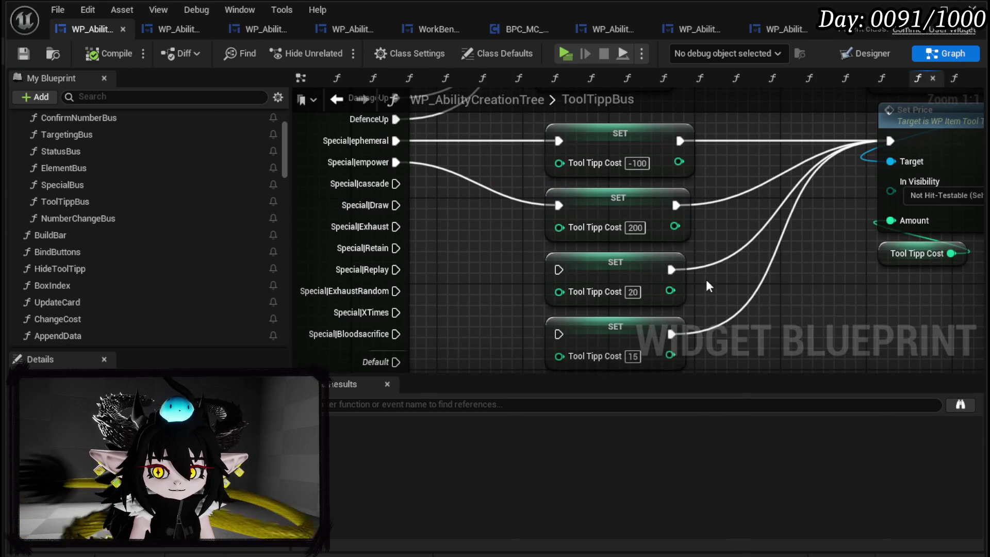
pyautogui.click(636, 228)
pyautogui.write('400')
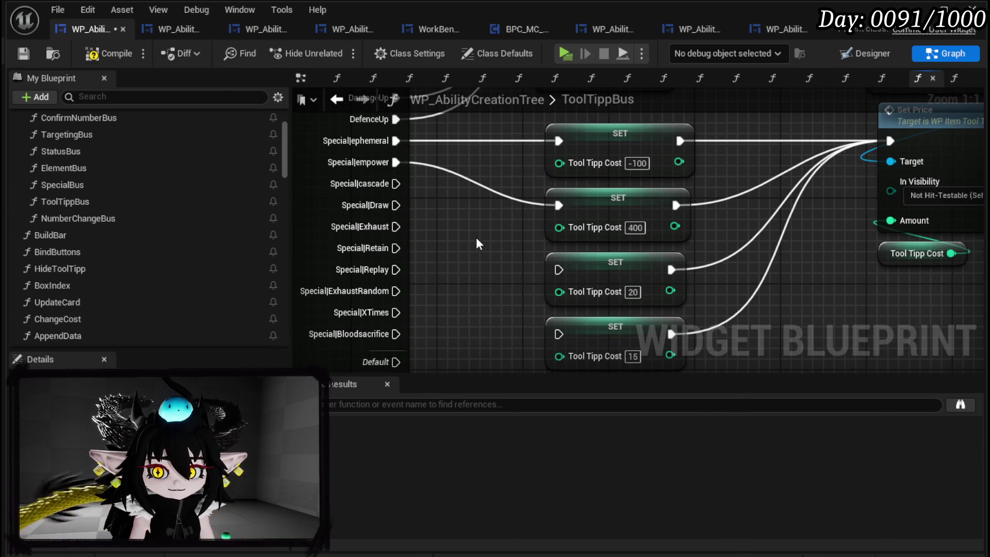
pyautogui.moveTo(395, 184)
pyautogui.mouseDown()
pyautogui.moveTo(551, 290)
pyautogui.moveTo(560, 270)
pyautogui.mouseUp()
pyautogui.click(633, 292)
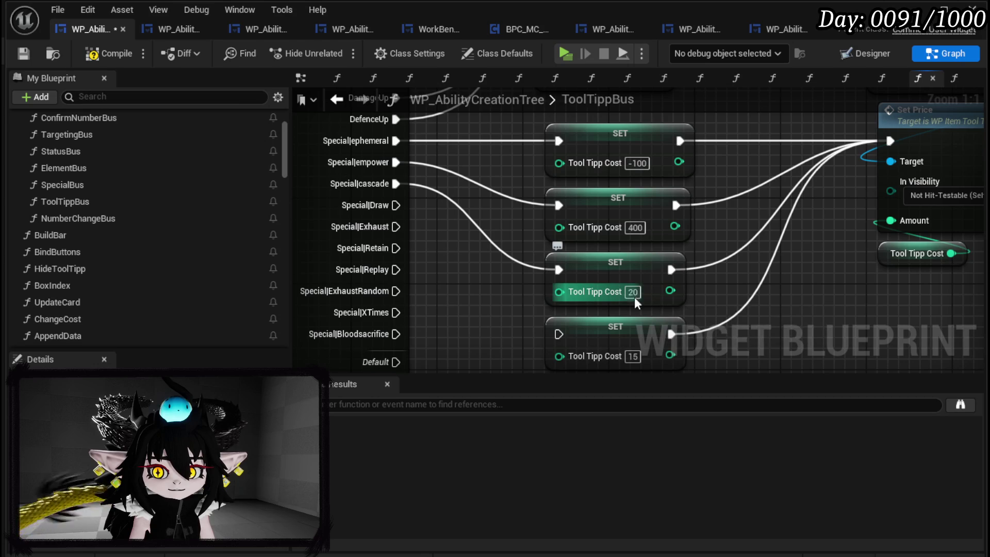
pyautogui.write('0')
pyautogui.press('Return')
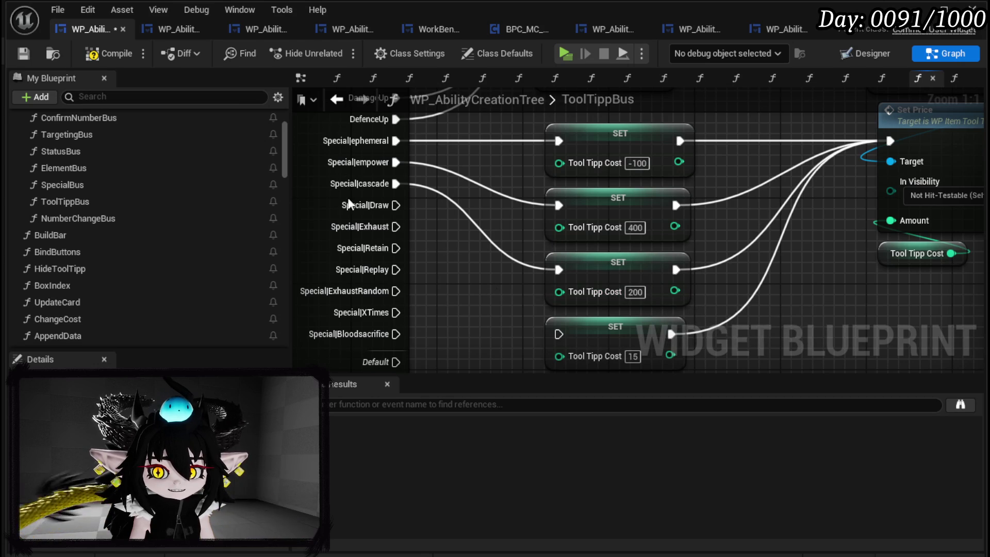
pyautogui.click(24, 49)
# Set the cascade cost to 300 and wire Special|Draw into the fourth SET at cost 10.
pyautogui.click(162, 29)
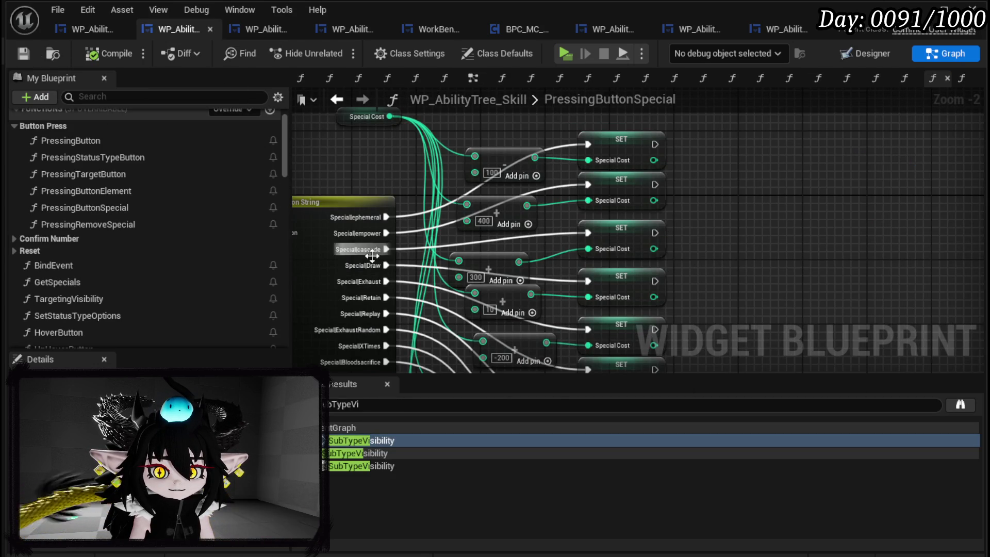
pyautogui.moveTo(484, 269); pyautogui.dragTo(492, 253)
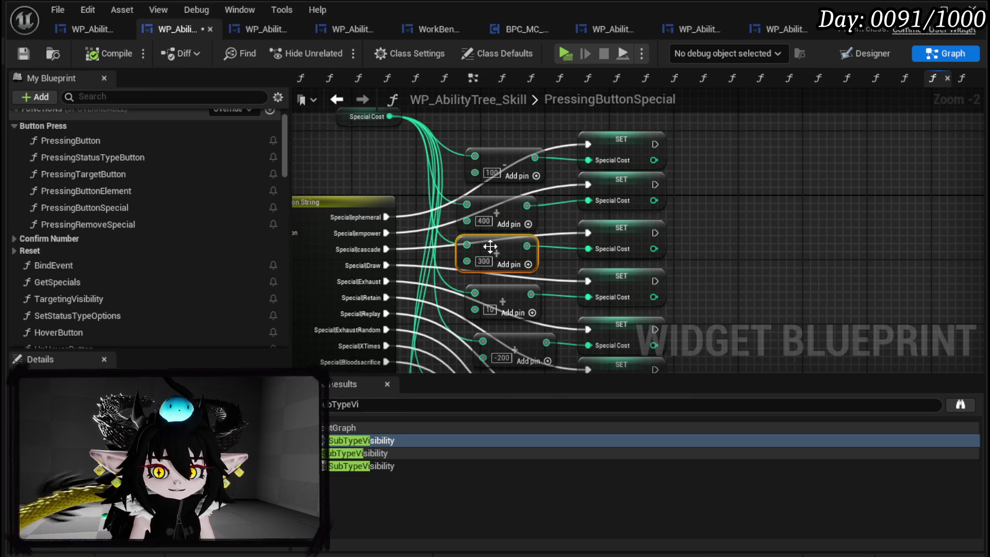
pyautogui.hotkey('ctrl', 'Tab')
pyautogui.click(636, 292)
pyautogui.write('300')
pyautogui.press('Return')
pyautogui.moveTo(478, 294); pyautogui.dragTo(437, 253)
pyautogui.moveTo(356, 164)
pyautogui.mouseDown()
pyautogui.moveTo(521, 237)
pyautogui.moveTo(522, 292)
pyautogui.mouseUp()
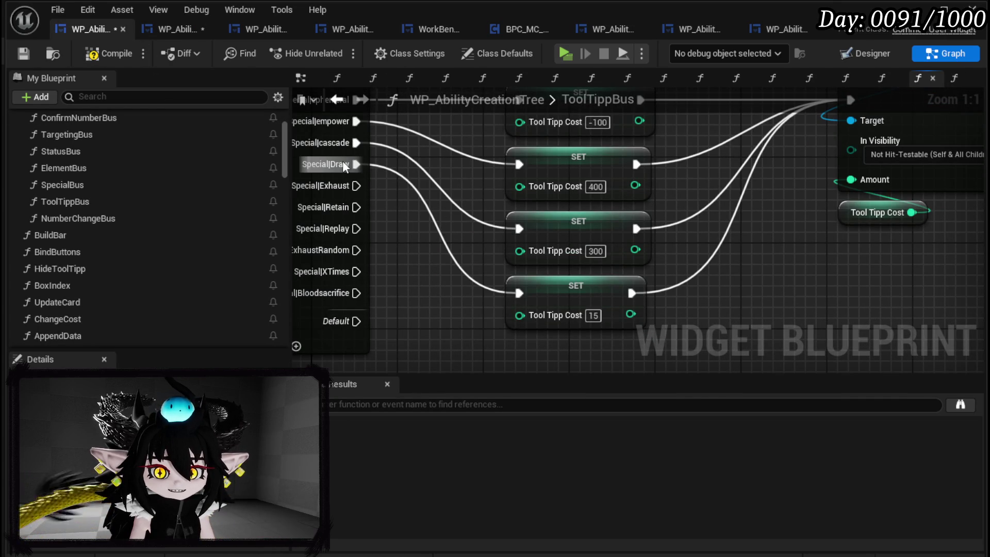
pyautogui.click(593, 316)
pyautogui.write('10')
pyautogui.press('Return')
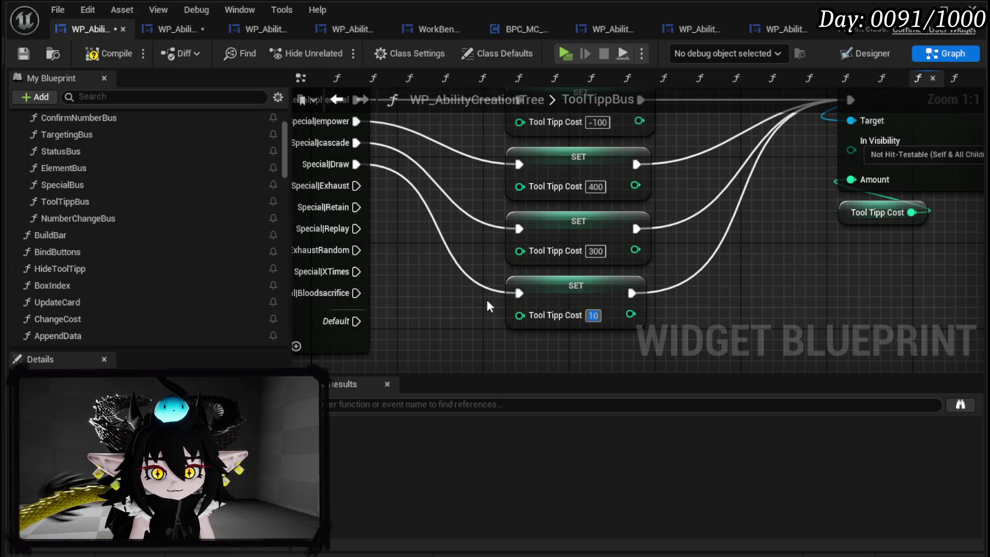
# Add a -200 cost SET fed by Special|Replay and wire it to Set Price.
pyautogui.click(523, 307)
pyautogui.hotkey('ctrl', 'c')
pyautogui.hotkey('ctrl', 'v')
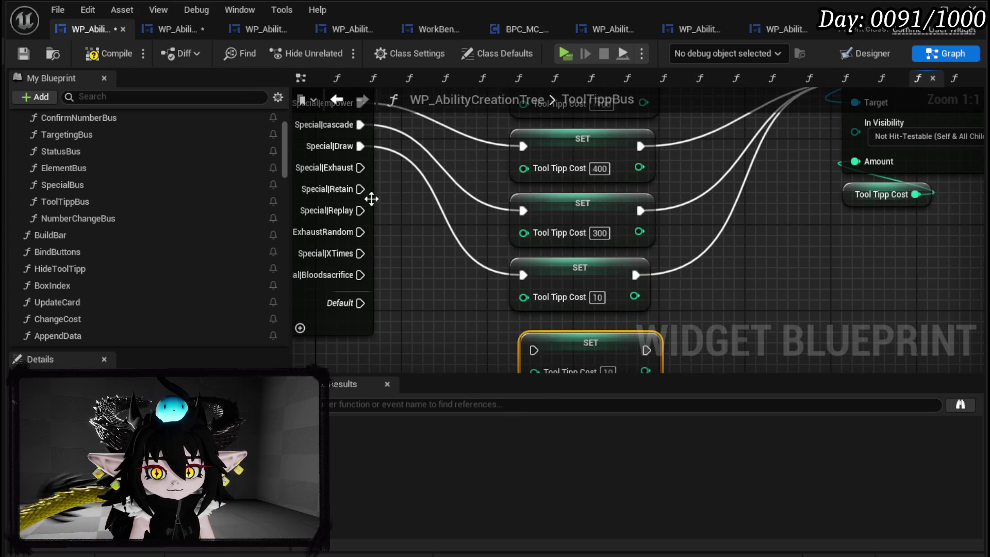
pyautogui.moveTo(361, 167)
pyautogui.mouseDown()
pyautogui.moveTo(436, 311)
pyautogui.moveTo(537, 343)
pyautogui.mouseUp()
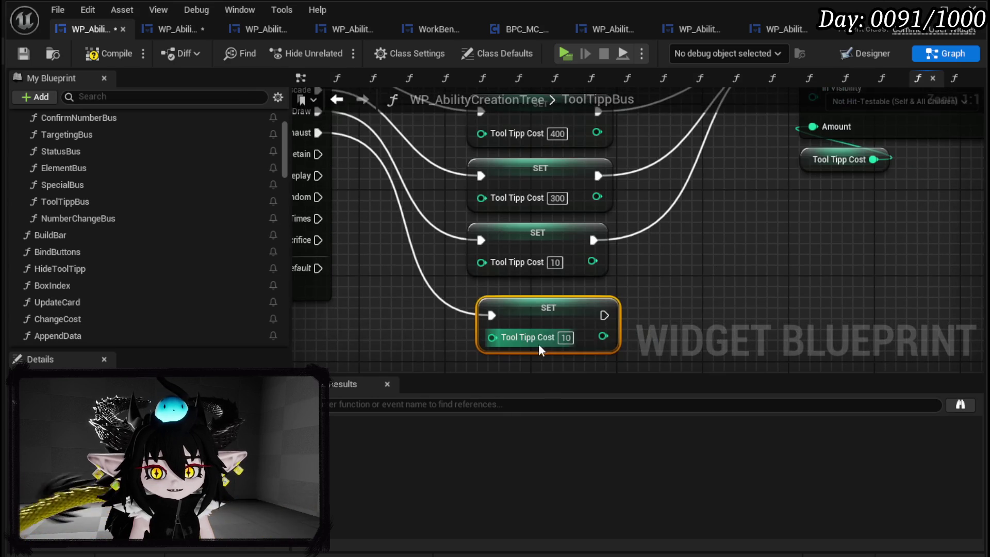
pyautogui.write('-200')
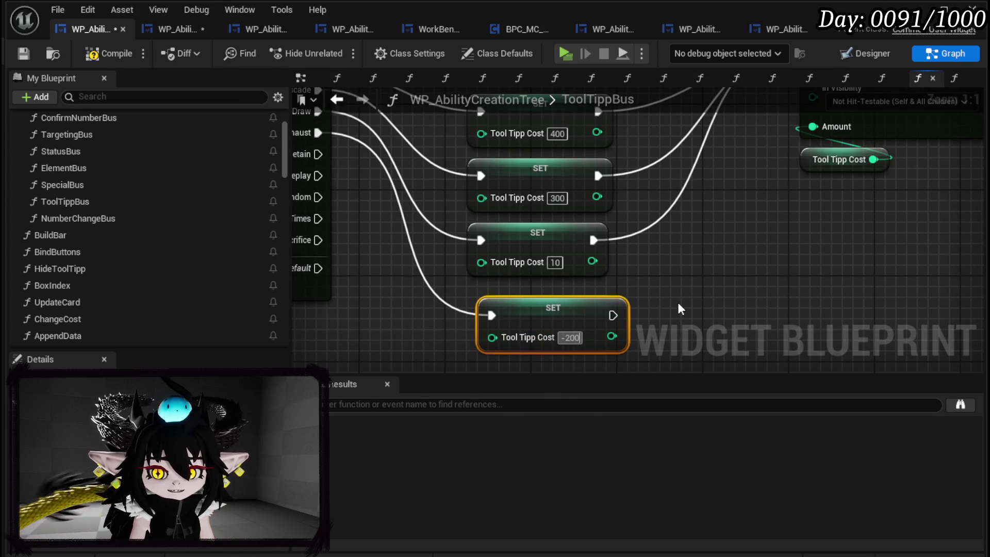
pyautogui.moveTo(613, 315)
pyautogui.mouseDown()
pyautogui.moveTo(803, 147)
pyautogui.moveTo(825, 140)
pyautogui.mouseUp()
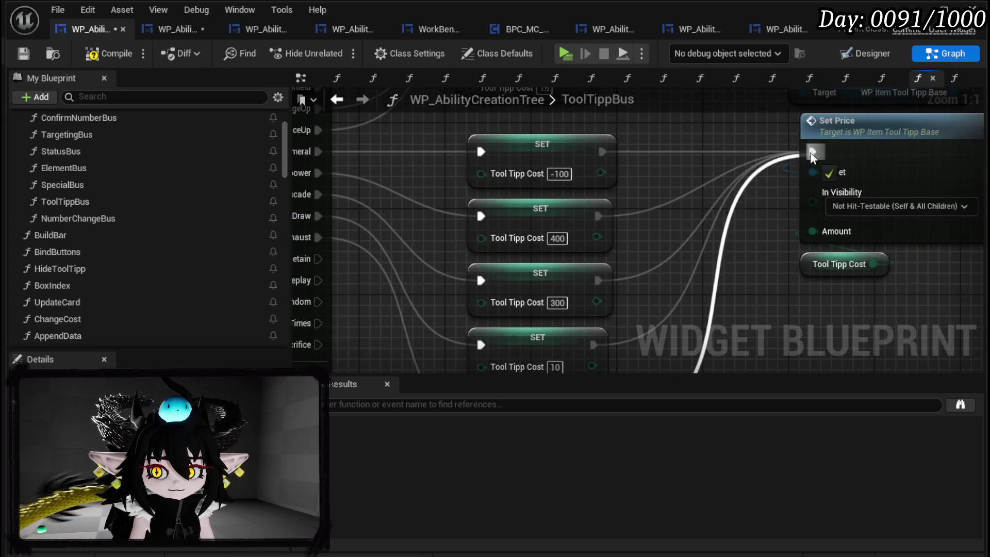
pyautogui.moveTo(385, 224)
pyautogui.mouseDown()
pyautogui.moveTo(555, 304)
pyautogui.moveTo(396, 239)
pyautogui.moveTo(547, 289)
pyautogui.mouseUp()
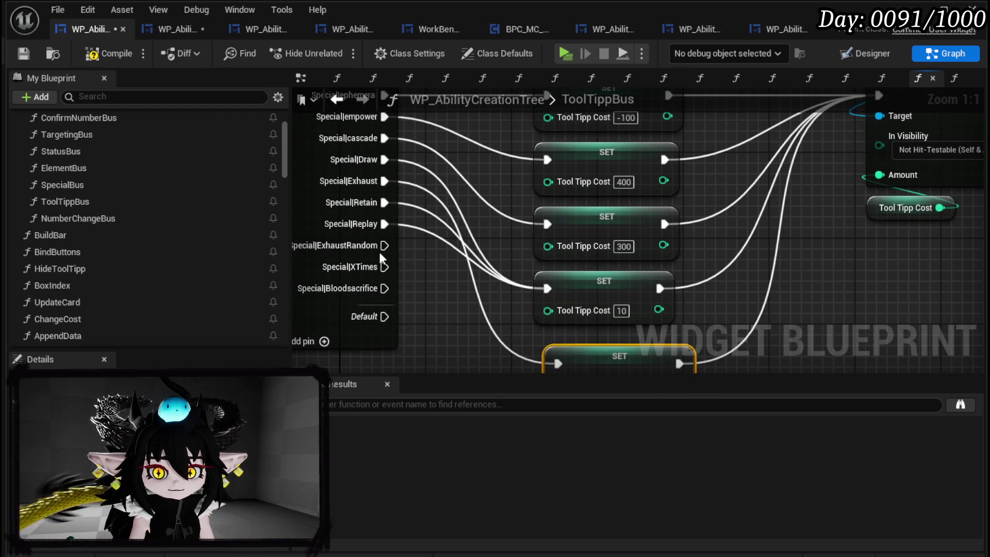
pyautogui.moveTo(618, 278); pyautogui.dragTo(608, 268)
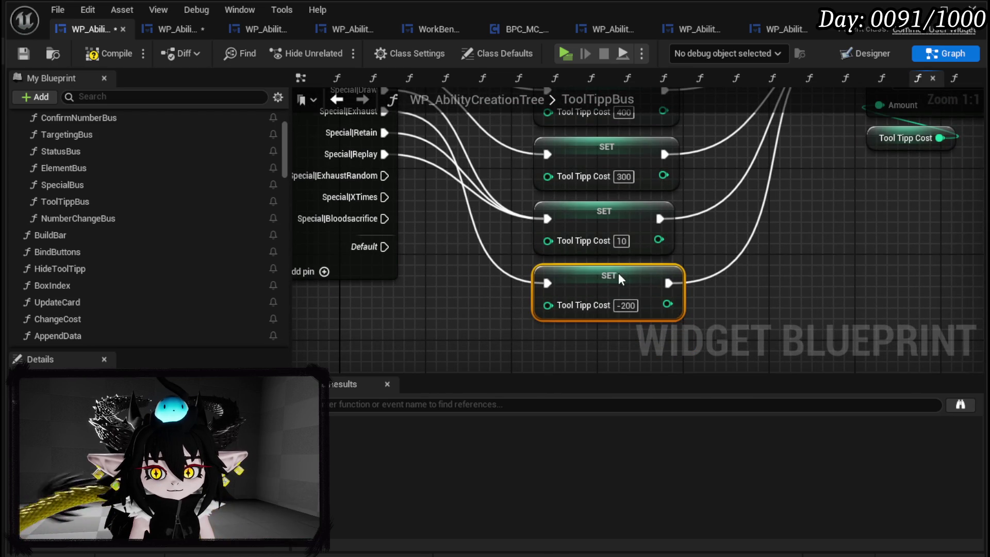
# Add a -250 cost SET for Special|ExhaustRandom and wire it to Set Price.
pyautogui.hotkey('ctrl', 'w')
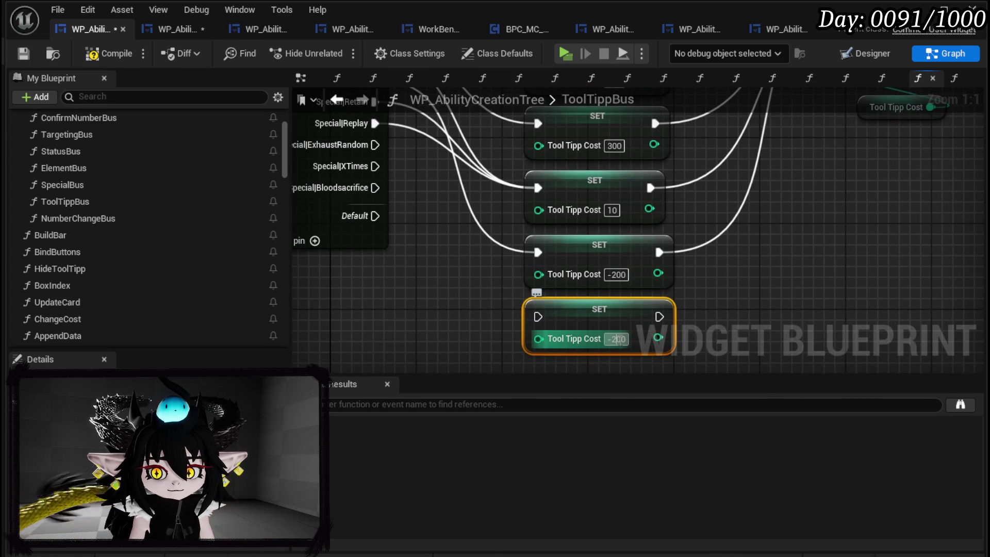
pyautogui.write('5')
pyautogui.moveTo(375, 145); pyautogui.dragTo(538, 317)
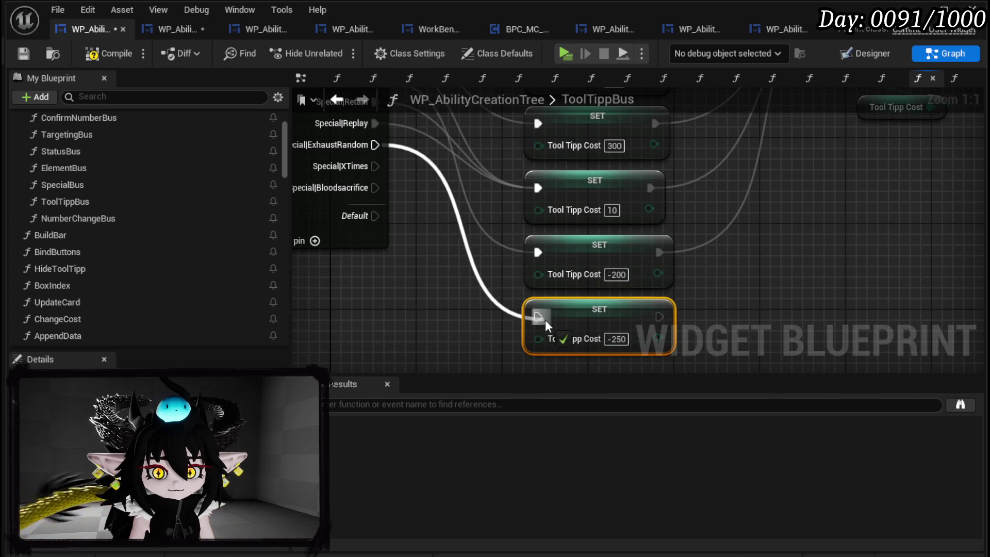
pyautogui.moveTo(388, 154)
pyautogui.mouseDown()
pyautogui.moveTo(399, 267)
pyautogui.moveTo(428, 177)
pyautogui.moveTo(394, 204)
pyautogui.moveTo(542, 52)
pyautogui.moveTo(655, 63)
pyautogui.moveTo(616, 196)
pyautogui.moveTo(610, 189)
pyautogui.mouseUp()
pyautogui.moveTo(570, 290)
pyautogui.mouseDown()
pyautogui.moveTo(836, 387)
pyautogui.moveTo(843, 441)
pyautogui.moveTo(855, 299)
pyautogui.moveTo(458, 207)
pyautogui.mouseUp()
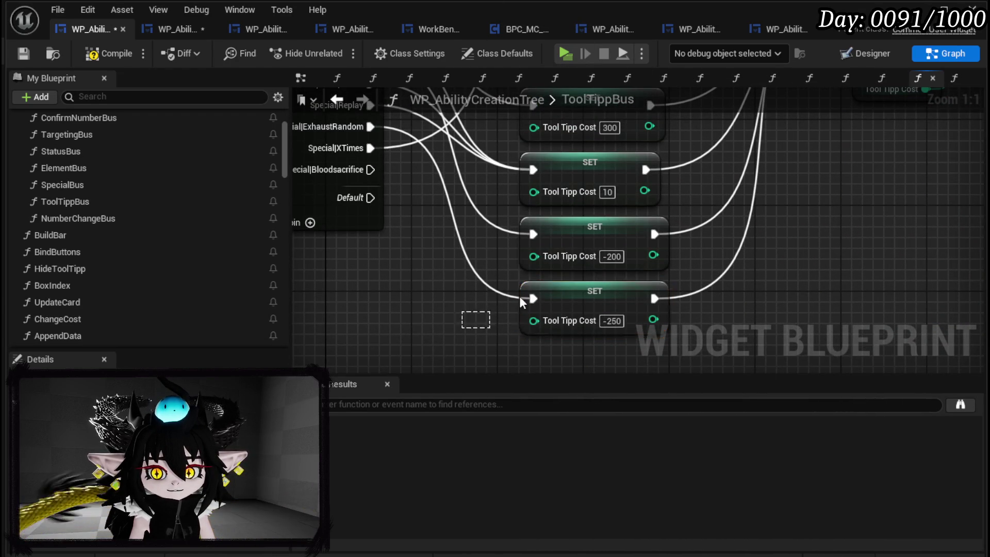
# Add a cost-5 SET for Special|Bloodsacrifice feeding Set Price, then compile and save.
pyautogui.hotkey('ctrl', 'v')
pyautogui.moveTo(370, 170)
pyautogui.mouseDown()
pyautogui.moveTo(522, 262)
pyautogui.moveTo(582, 259)
pyautogui.mouseUp()
pyautogui.click(624, 279)
pyautogui.press('BackSpace')
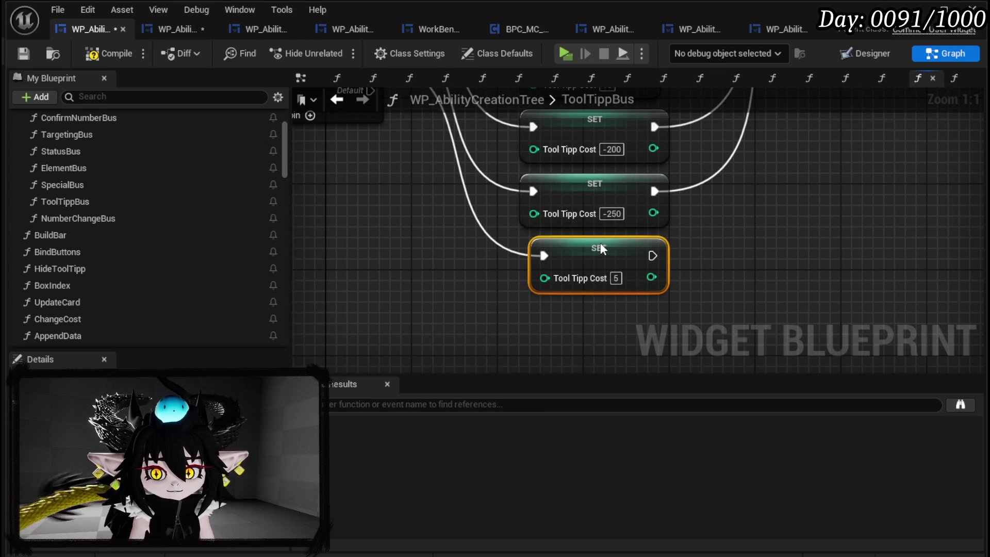
pyautogui.moveTo(652, 255)
pyautogui.mouseDown()
pyautogui.moveTo(815, 66)
pyautogui.moveTo(877, 145)
pyautogui.moveTo(866, 111)
pyautogui.mouseUp()
pyautogui.scroll(-2, 720, 177)
pyautogui.moveTo(720, 178); pyautogui.dragTo(713, 190)
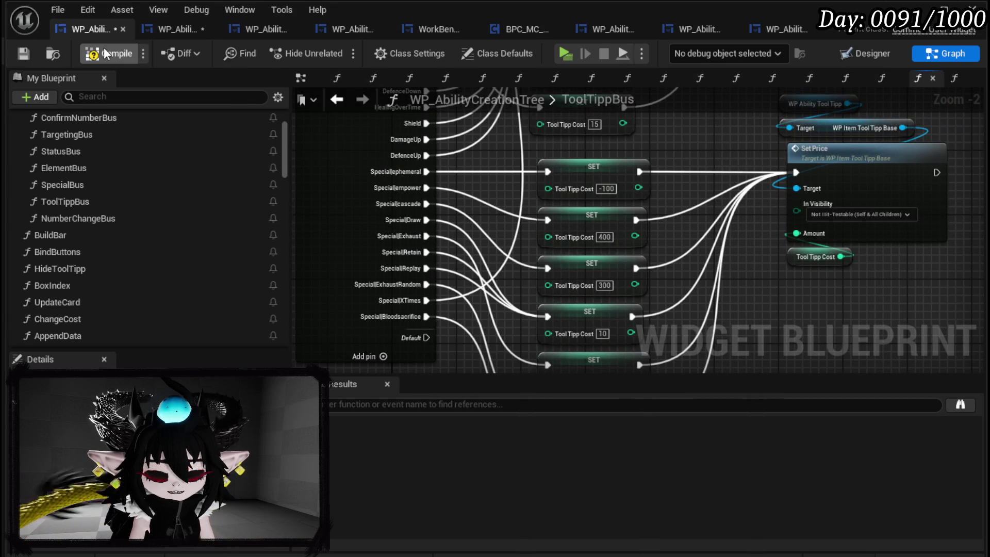
pyautogui.click(22, 52)
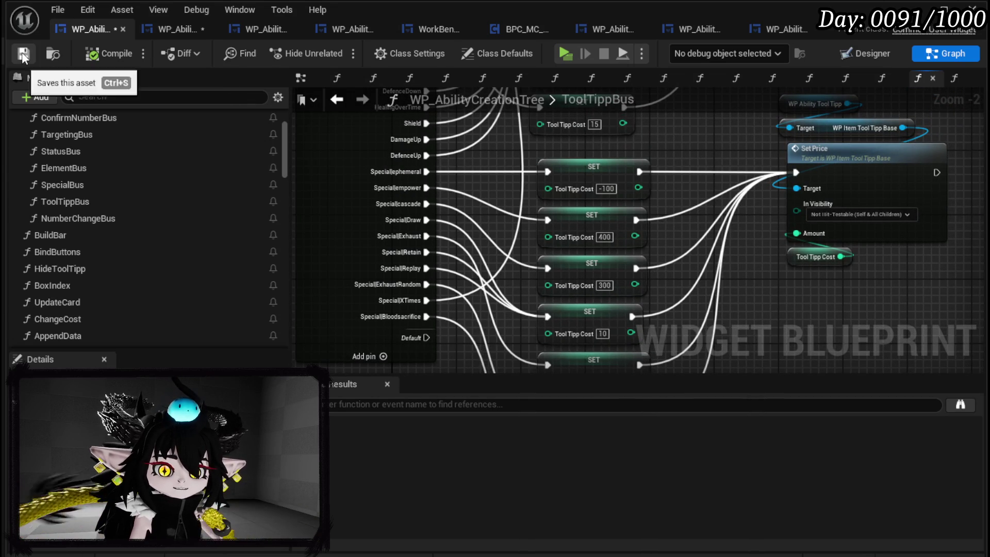
pyautogui.click(155, 29)
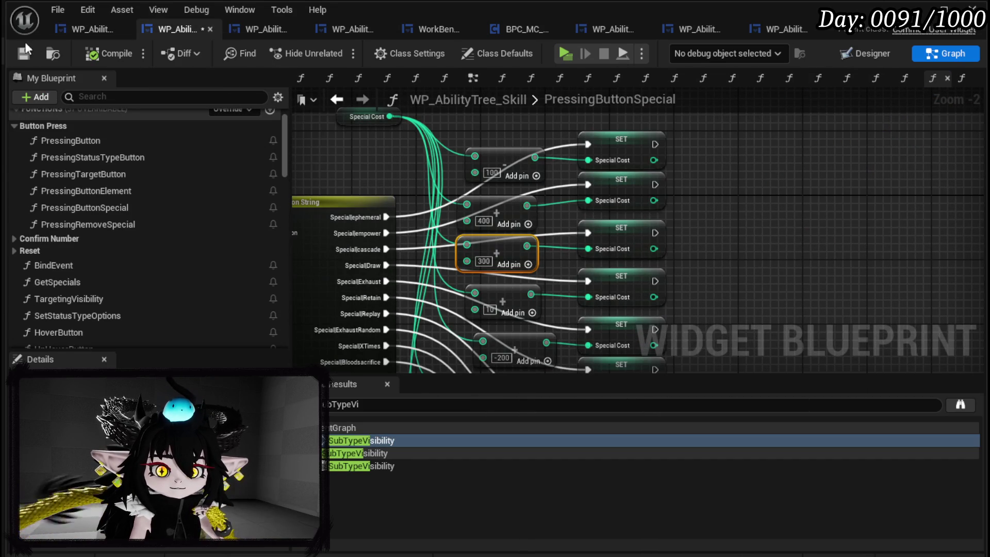
# Compile the creation tree widget and launch a play preview from the level editor.
pyautogui.click(82, 30)
pyautogui.click(123, 55)
pyautogui.scroll(-4, 592, 172)
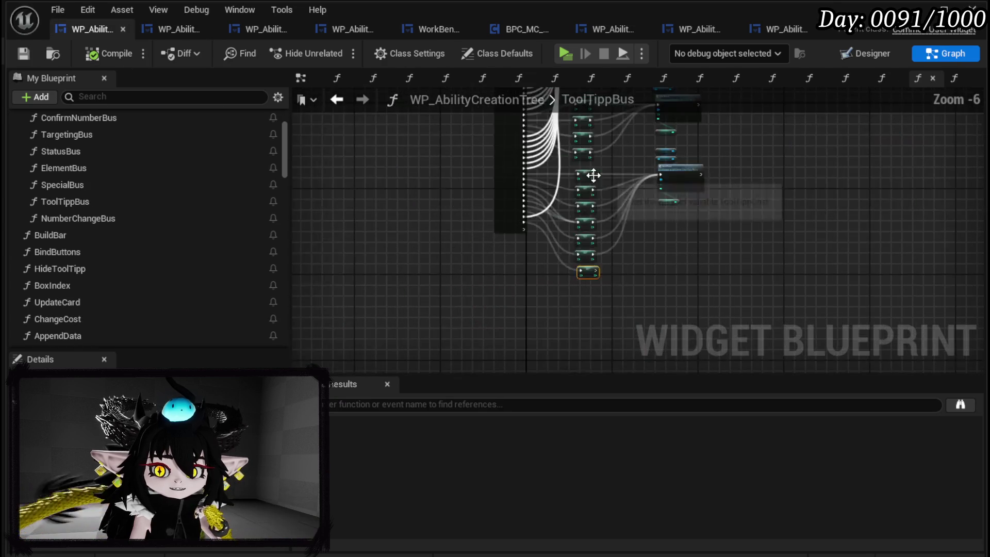
pyautogui.click(916, 11)
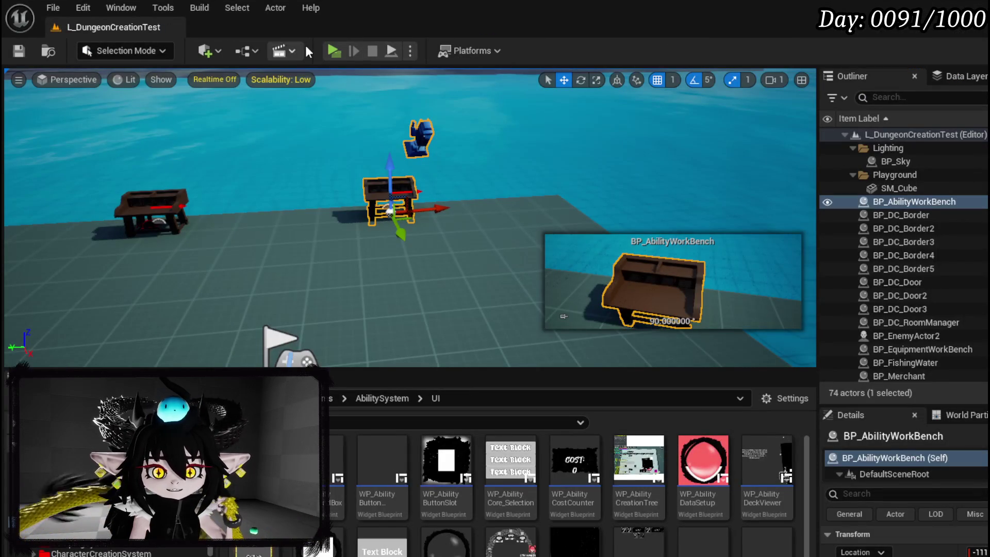
pyautogui.hotkey('alt', 'p')
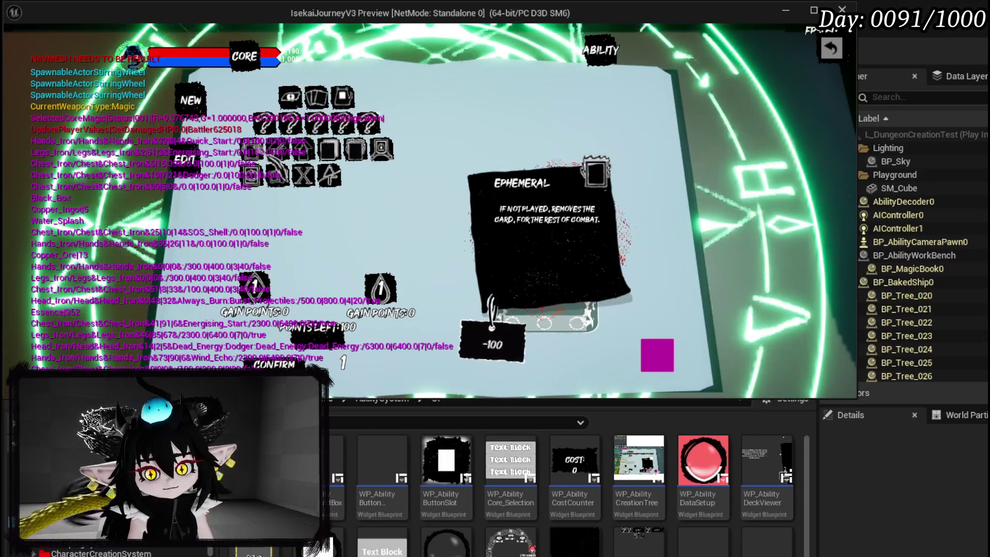
# Load the TEST ability card to check tooltip costs, stop playing, and save the level.
pyautogui.click(333, 126)
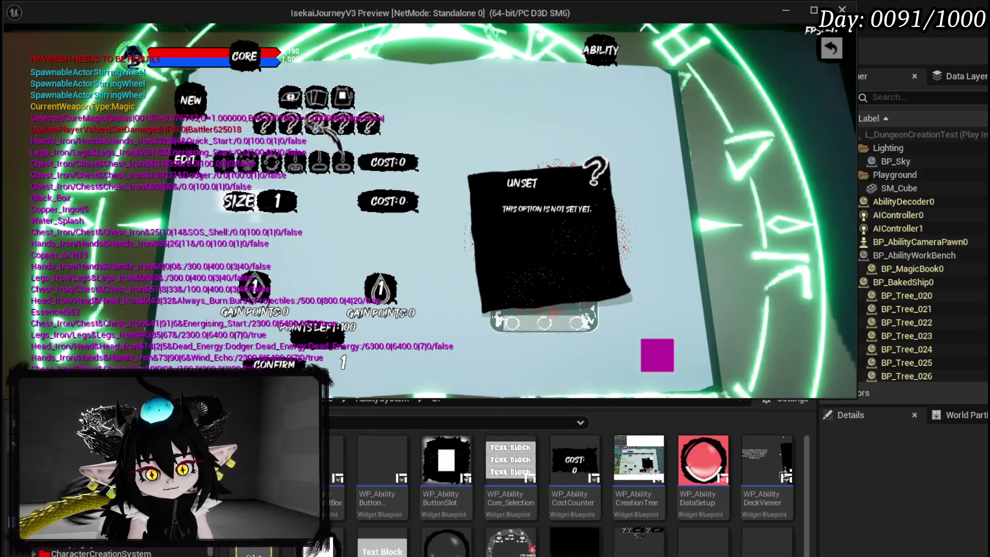
pyautogui.click(333, 129)
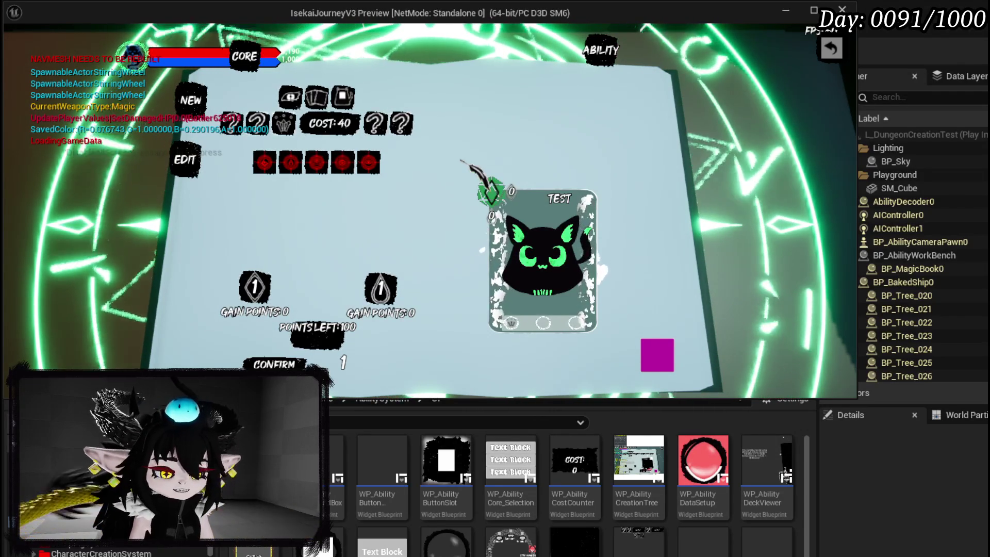
pyautogui.press('Escape')
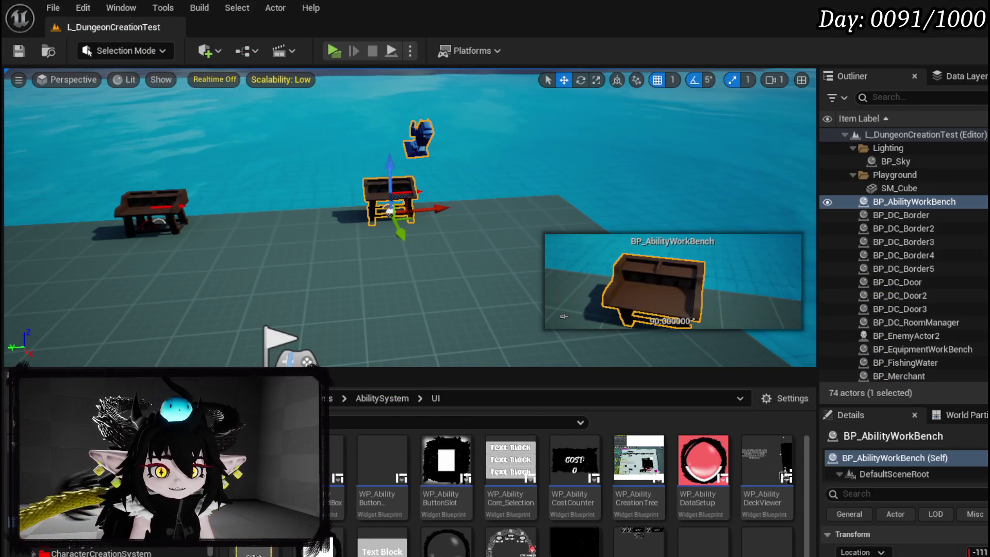
pyautogui.click(21, 51)
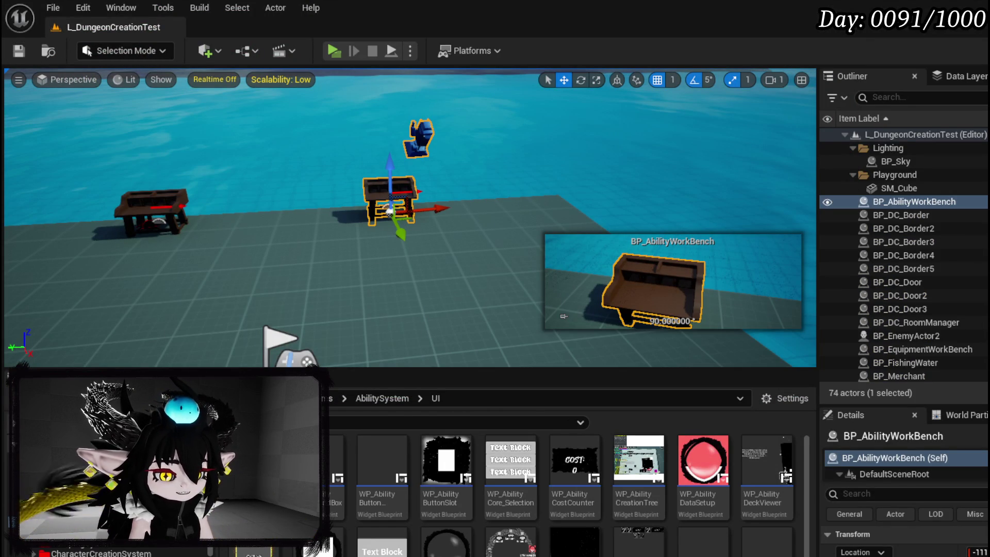
# Review the ToolTippBus network, then PressingButtonSpecial's option switch, Set Visibility and cost nodes.
pyautogui.hotkey('alt', 'Tab')
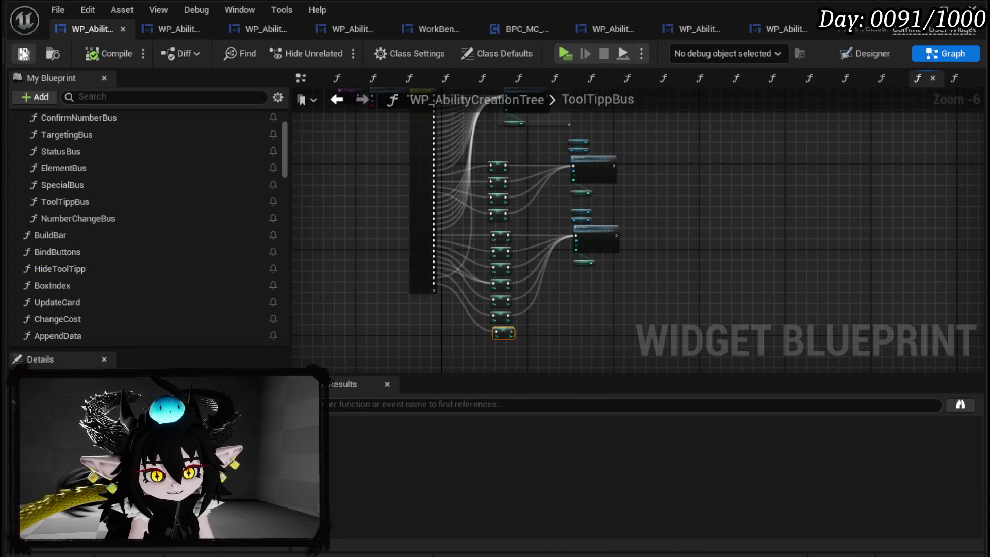
pyautogui.moveTo(371, 188); pyautogui.dragTo(403, 210)
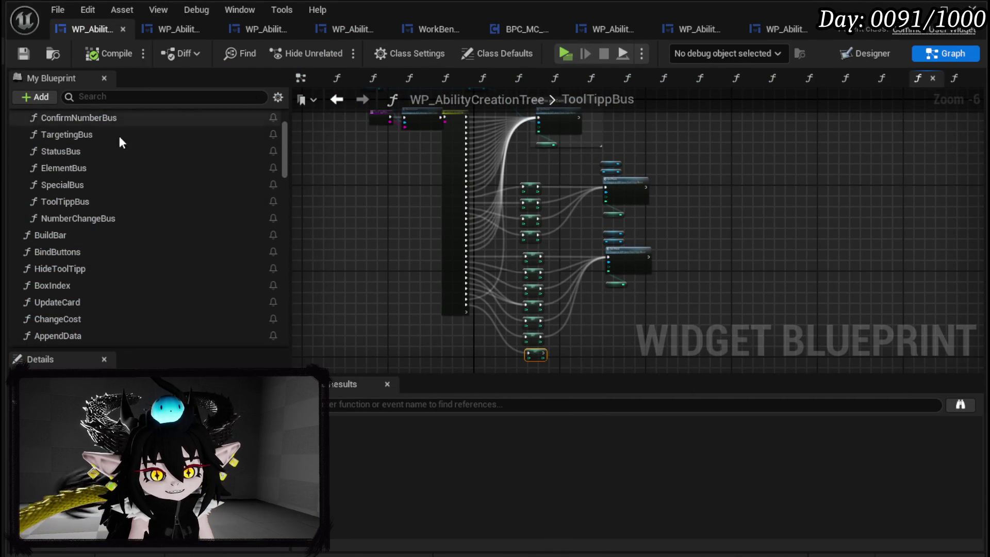
pyautogui.moveTo(445, 167)
pyautogui.mouseDown()
pyautogui.moveTo(378, 177)
pyautogui.moveTo(350, 213)
pyautogui.moveTo(382, 222)
pyautogui.moveTo(376, 212)
pyautogui.moveTo(397, 207)
pyautogui.mouseUp()
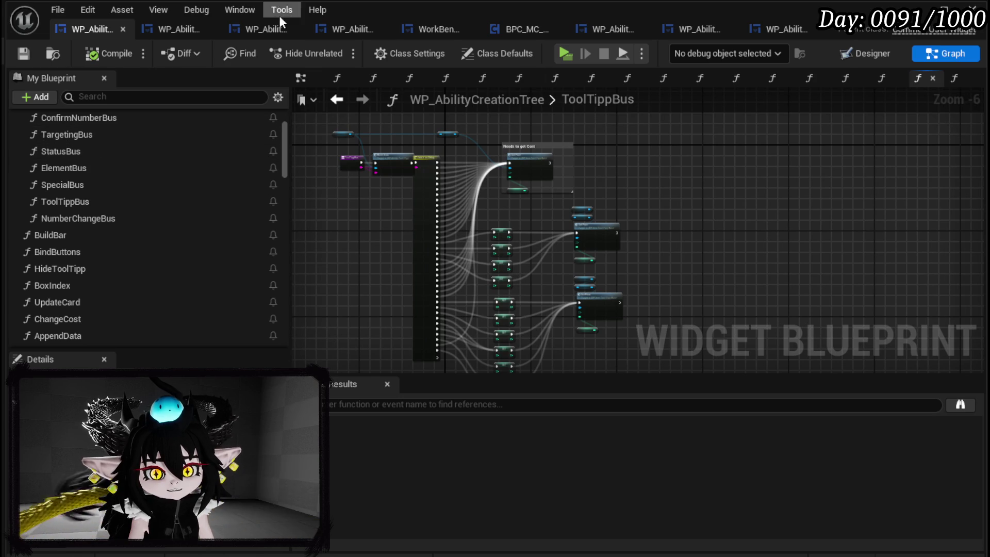
pyautogui.click(171, 23)
pyautogui.moveTo(441, 184)
pyautogui.mouseDown()
pyautogui.moveTo(546, 178)
pyautogui.moveTo(434, 271)
pyautogui.moveTo(538, 253)
pyautogui.moveTo(590, 188)
pyautogui.moveTo(522, 237)
pyautogui.moveTo(474, 196)
pyautogui.mouseUp()
pyautogui.scroll(-1, 516, 179)
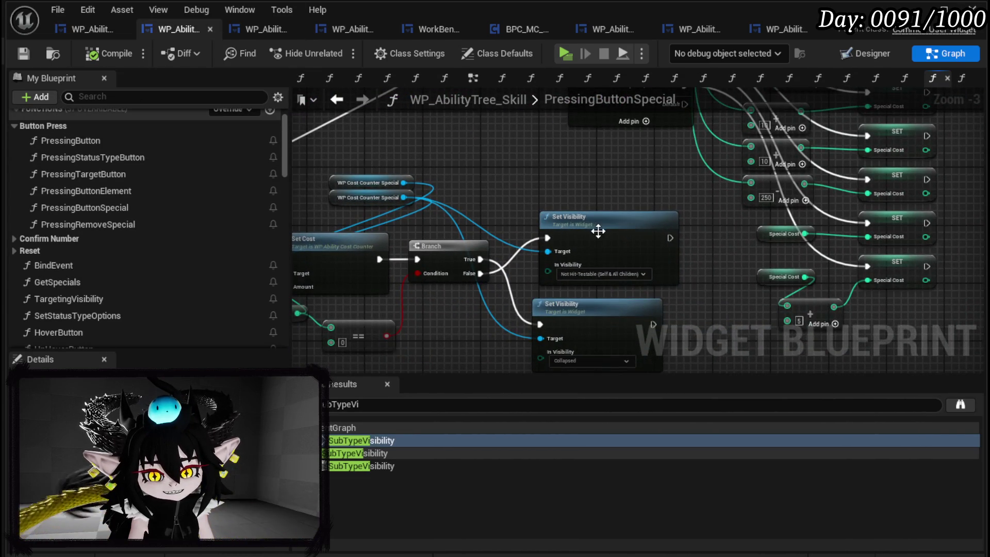
pyautogui.moveTo(599, 231); pyautogui.dragTo(565, 184)
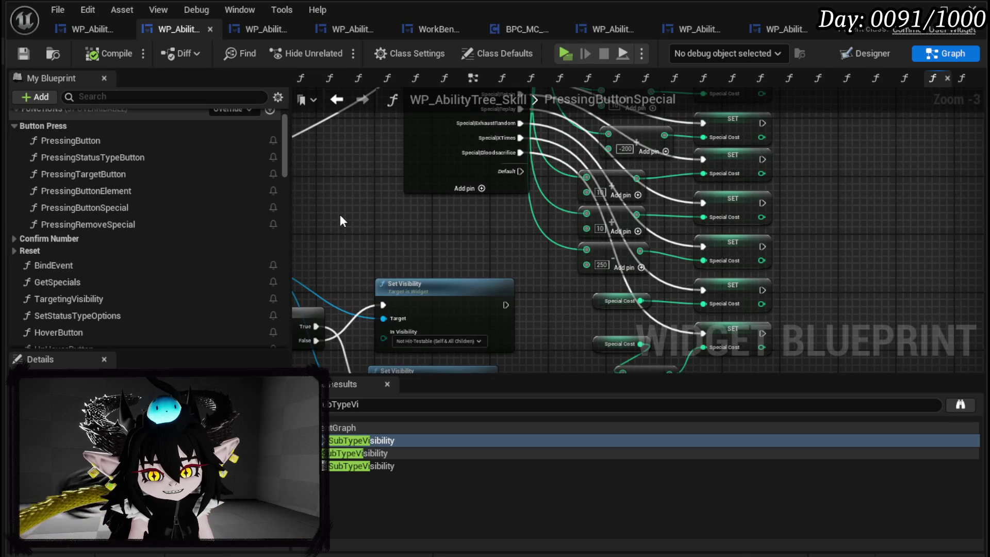
pyautogui.scroll(-4, 341, 217)
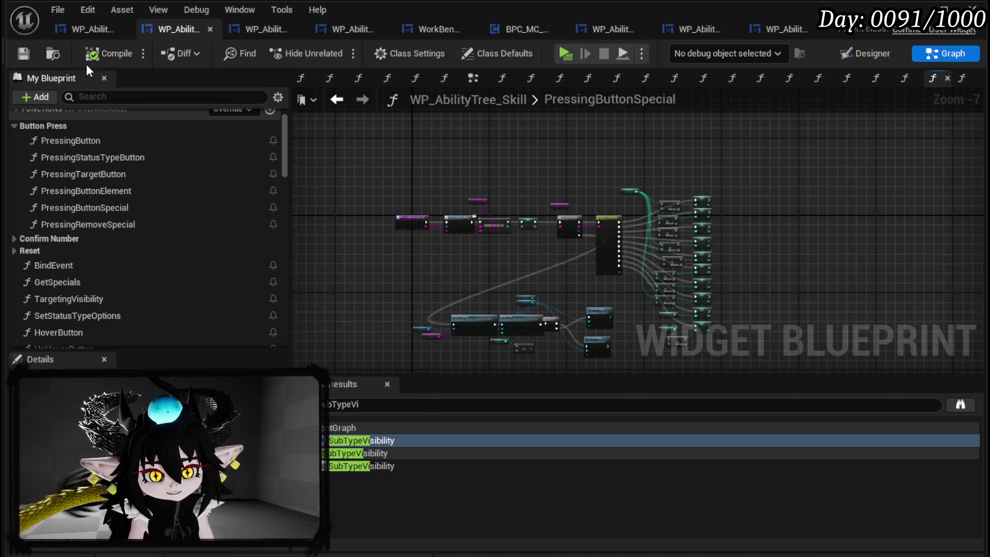
# Show the WP_AbilityTree_Skill Designer layout and select the COST counter widget beside the Special icons.
pyautogui.click(871, 54)
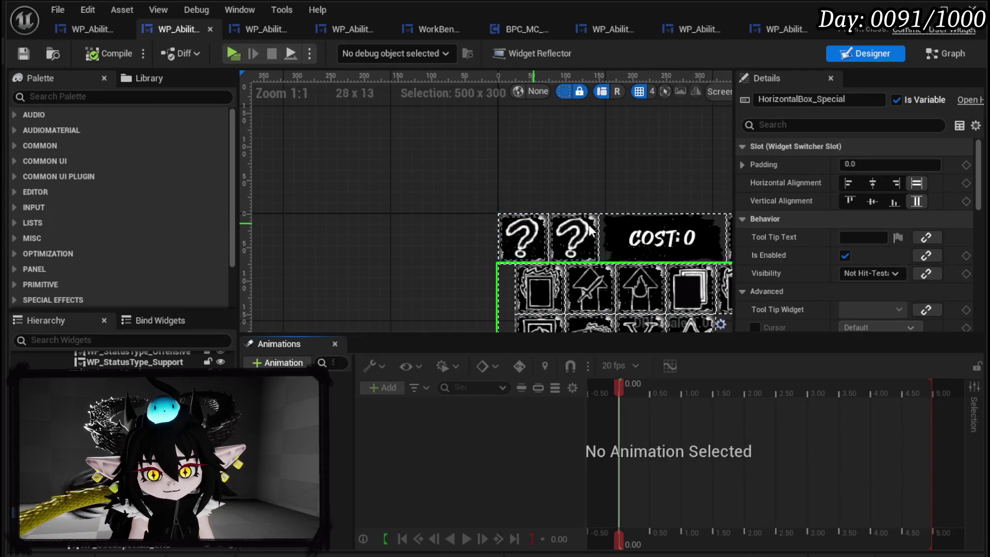
pyautogui.click(663, 237)
pyautogui.moveTo(449, 204); pyautogui.dragTo(200, 148)
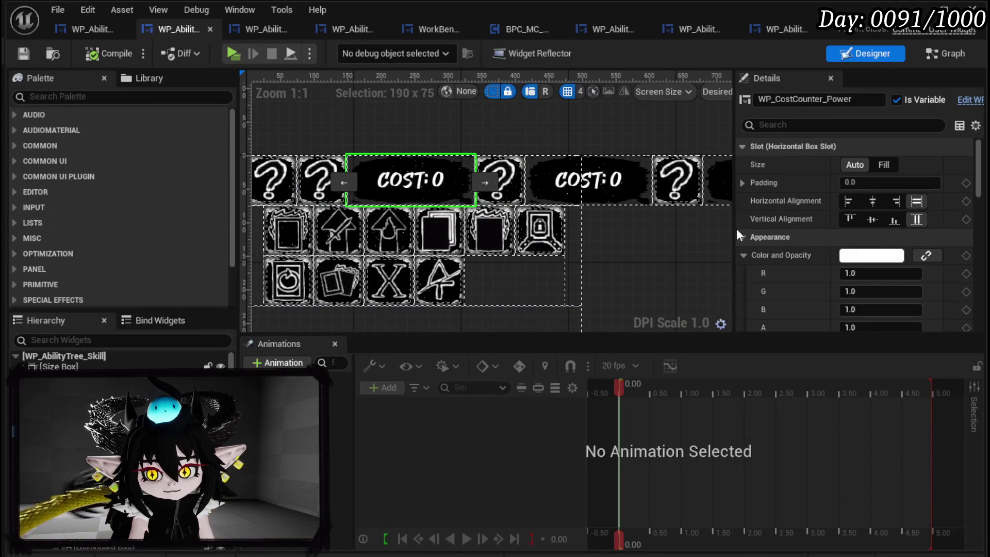
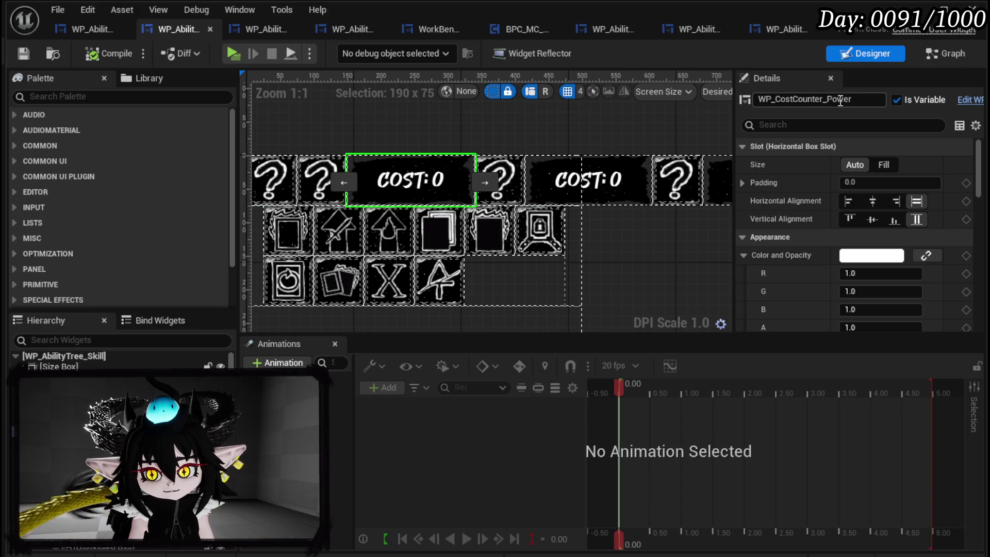
# In WP_AbilityCostCounter, change the SetCost Format Text to 'Points: {Amount}', then compile and save.
pyautogui.click(979, 103)
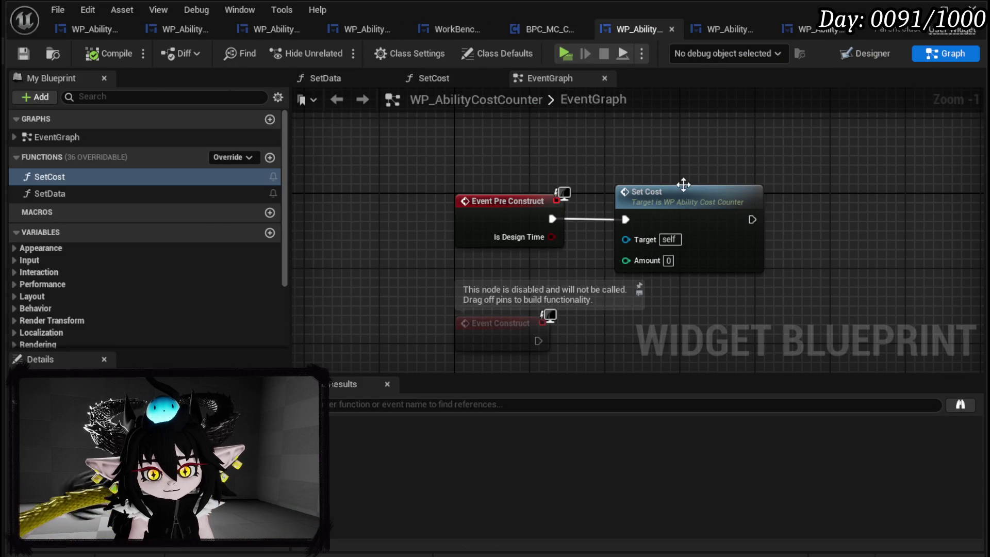
pyautogui.click(114, 194)
pyautogui.doubleClick(103, 178)
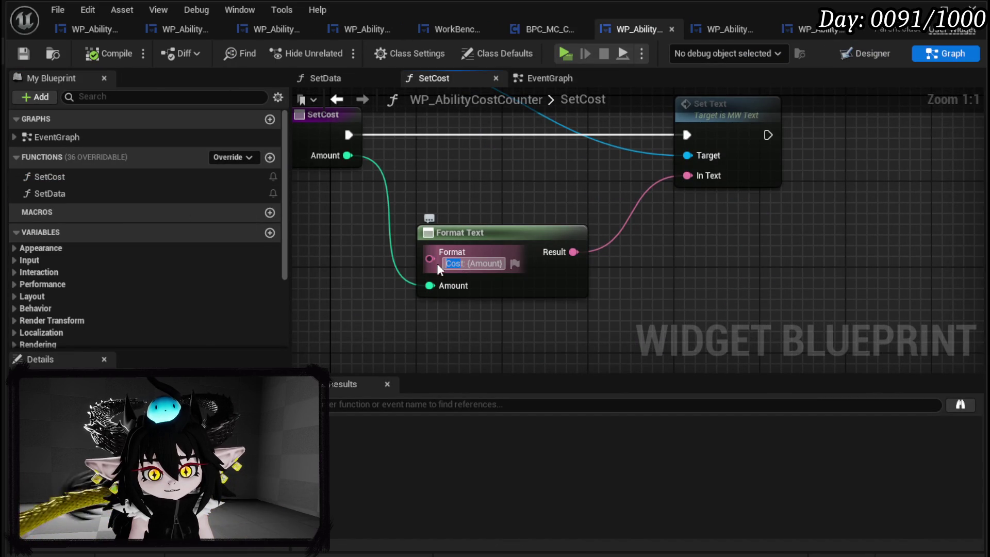
pyautogui.click(445, 263)
pyautogui.write('Poin')
pyautogui.press('Return')
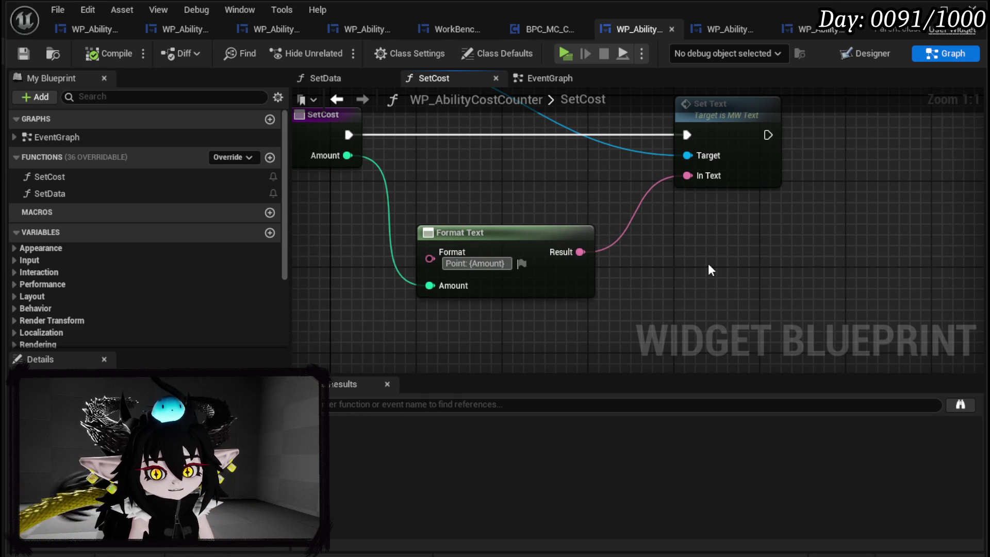
pyautogui.write('s')
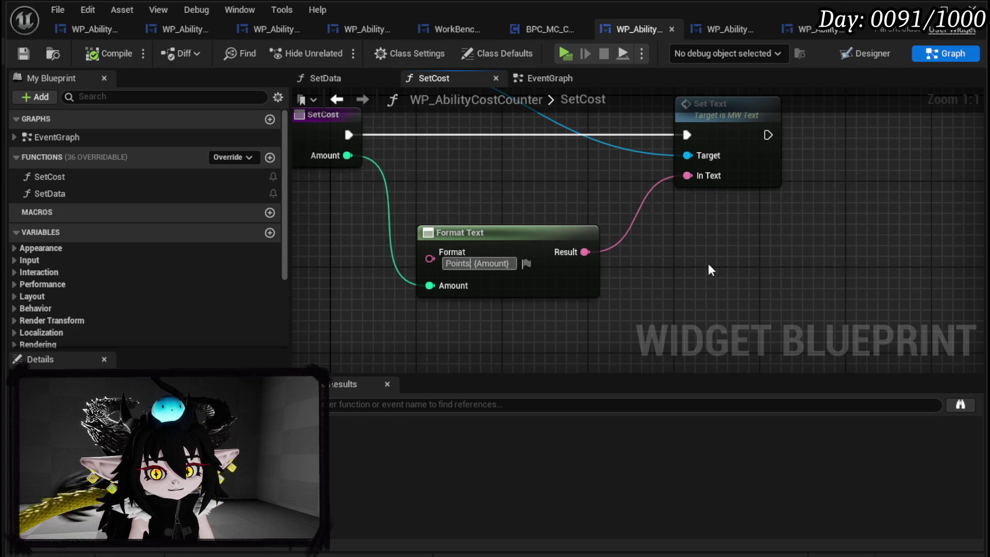
pyautogui.write(':')
pyautogui.press('Return')
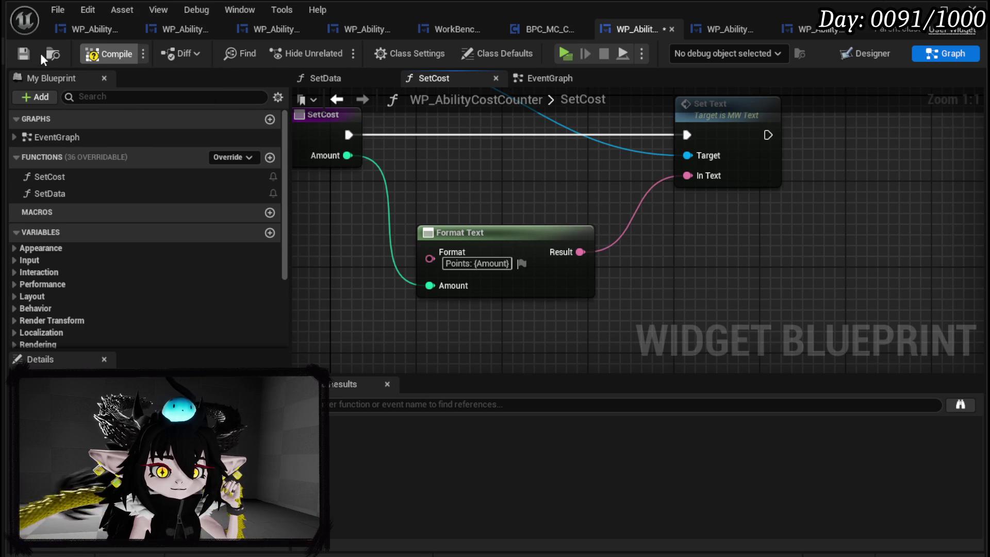
pyautogui.click(21, 51)
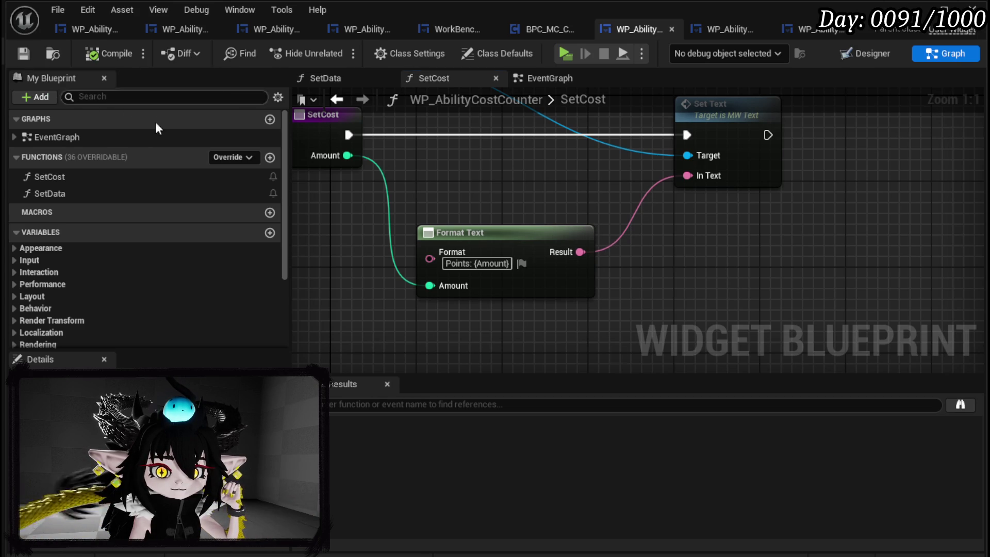
# Return to WP_AbilityTree_Skill and show its node graph.
pyautogui.click(66, 24)
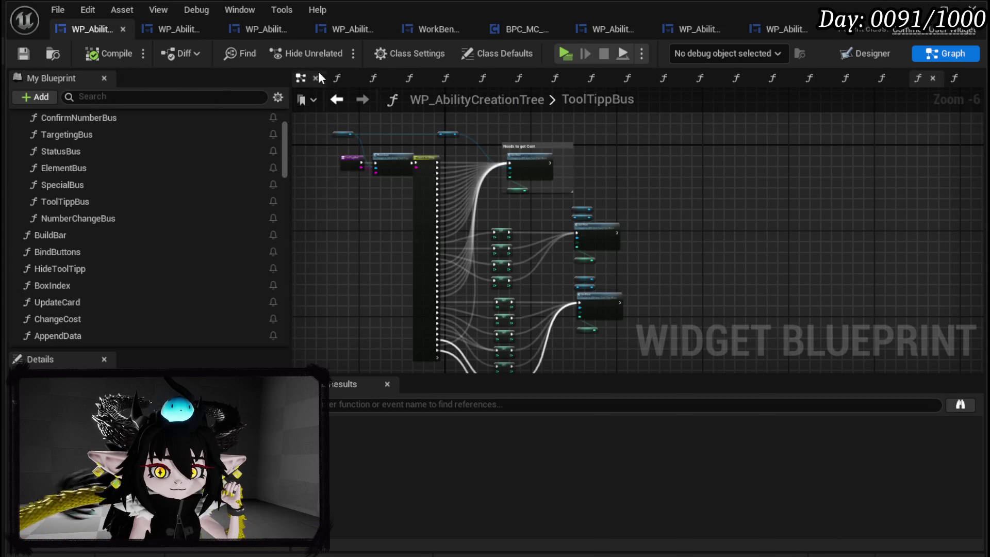
pyautogui.click(158, 32)
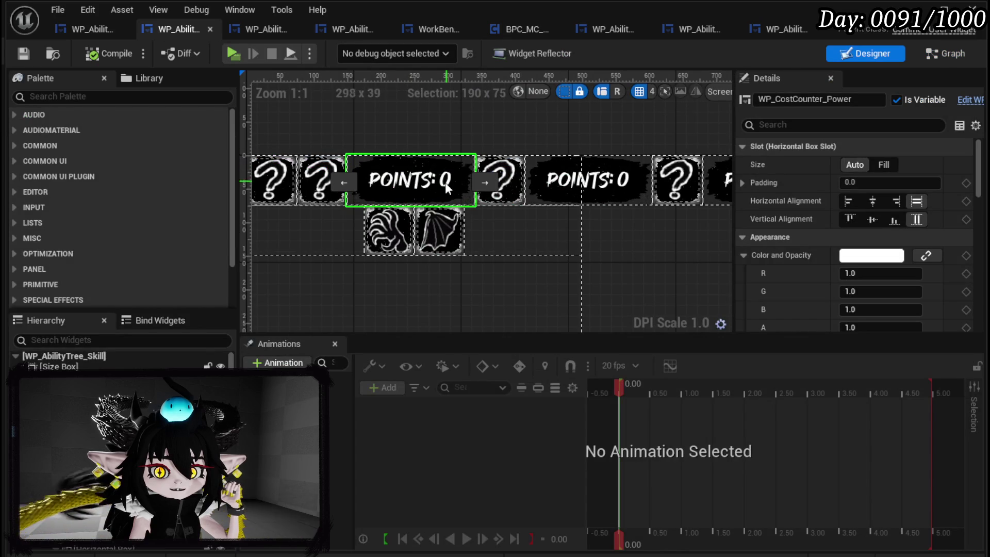
pyautogui.click(946, 60)
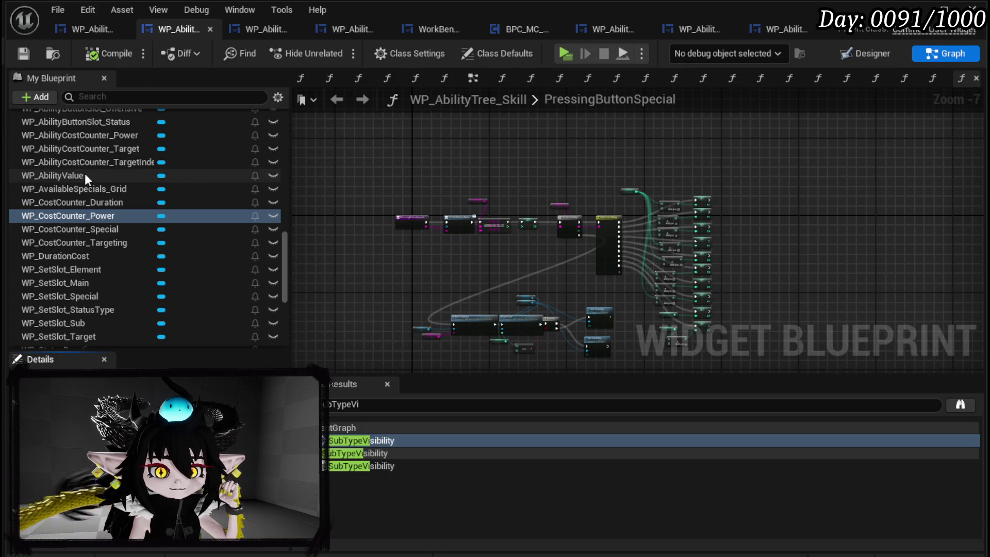
# Open the PressingTargetButton graph and set the first Target Cost to -40.
pyautogui.scroll(15, 121, 147)
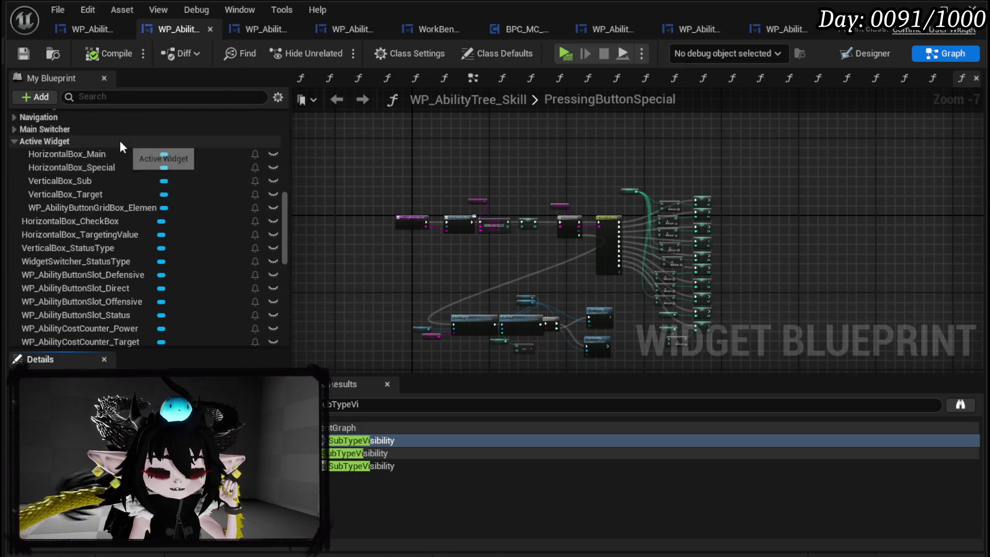
pyautogui.scroll(8, 121, 147)
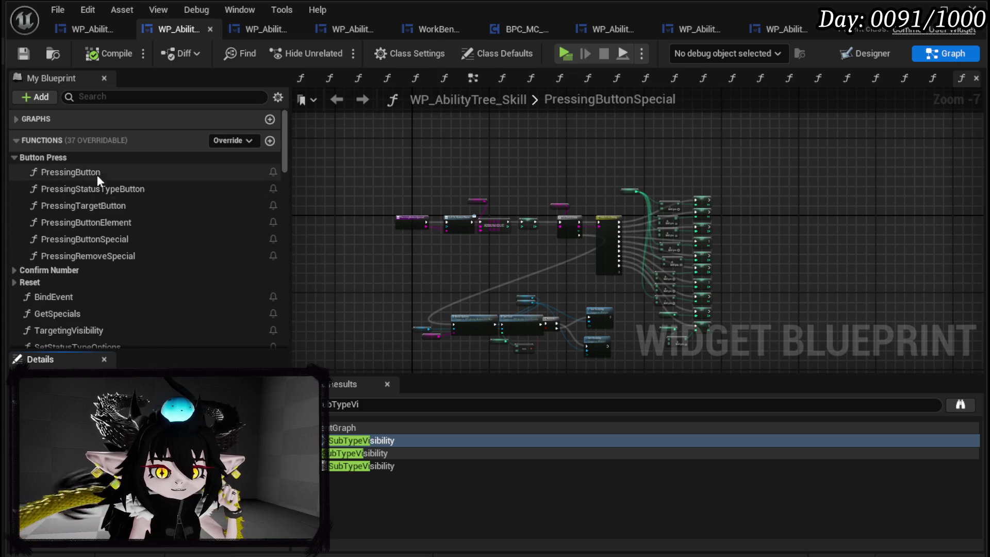
pyautogui.doubleClick(138, 204)
pyautogui.scroll(-4, 688, 216)
pyautogui.scroll(4, 500, 220)
pyautogui.scroll(2, 536, 324)
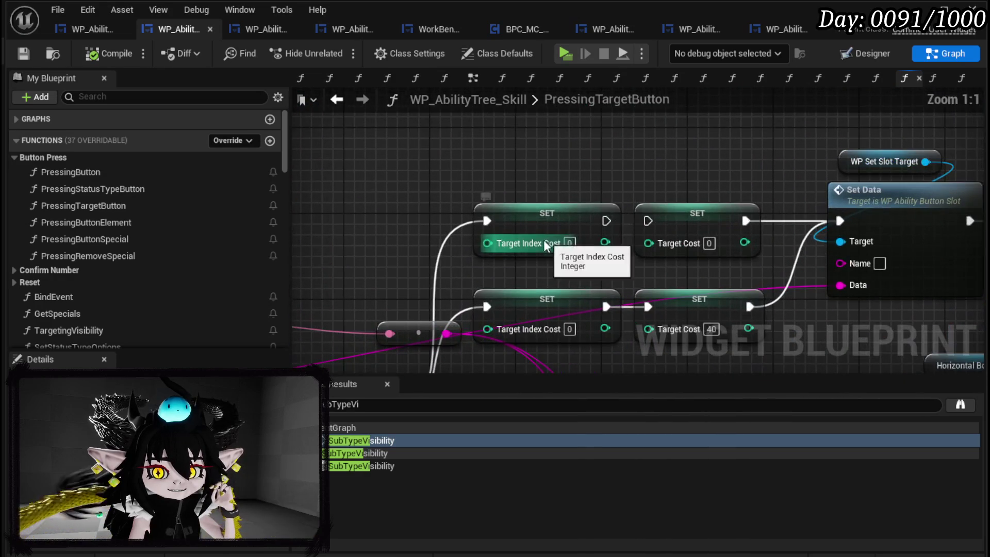
pyautogui.moveTo(532, 277)
pyautogui.mouseDown()
pyautogui.moveTo(451, 149)
pyautogui.moveTo(411, 189)
pyautogui.mouseUp()
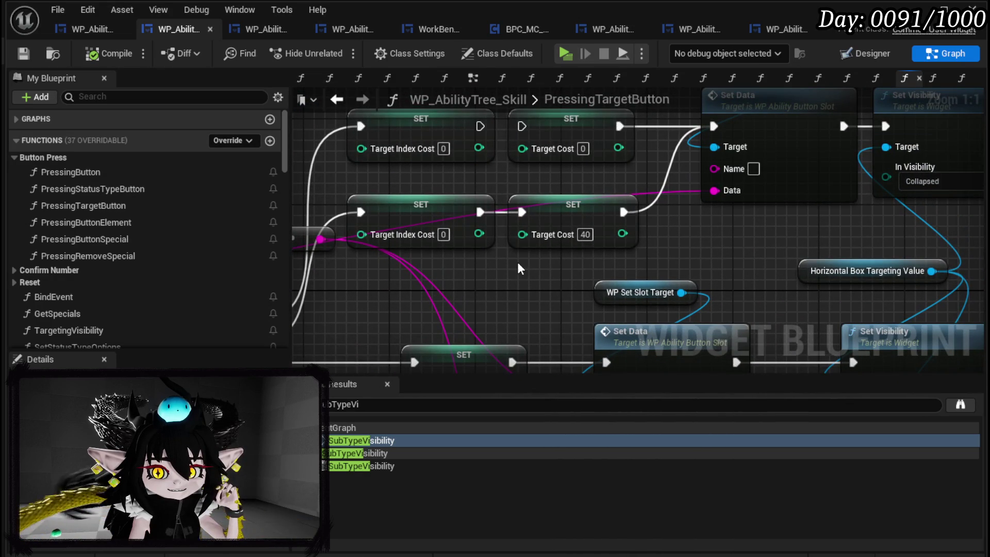
pyautogui.click(585, 234)
pyautogui.write('-40')
pyautogui.press('Return')
# Change the remaining Target Cost values to -5, -20 and -15.
pyautogui.moveTo(578, 267); pyautogui.dragTo(569, 151)
pyautogui.doubleClick(495, 252)
pyautogui.write('-5')
pyautogui.press('Return')
pyautogui.moveTo(568, 289); pyautogui.dragTo(564, 168)
pyautogui.doubleClick(494, 239)
pyautogui.write('-20')
pyautogui.press('Return')
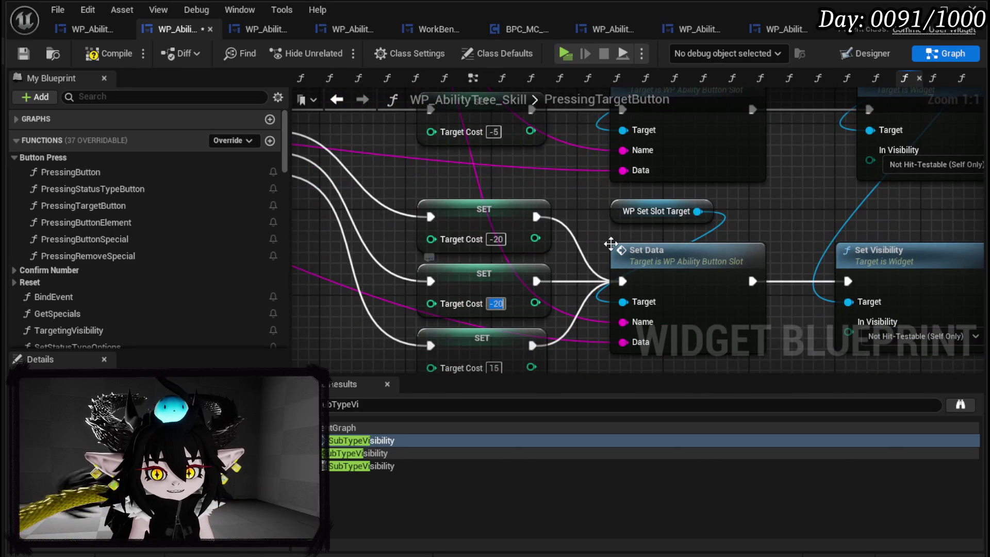
pyautogui.moveTo(476, 274); pyautogui.dragTo(489, 200)
pyautogui.doubleClick(508, 294)
pyautogui.press('Home')
pyautogui.write('-')
pyautogui.press('Return')
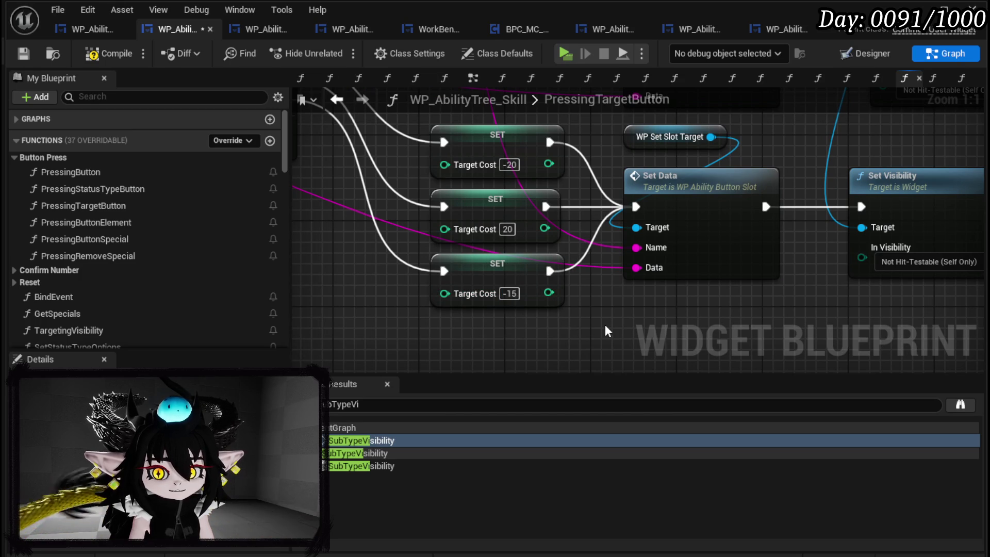
# Compile and save the skill tree blueprint, then review the switch and its Target Cost setters.
pyautogui.click(23, 55)
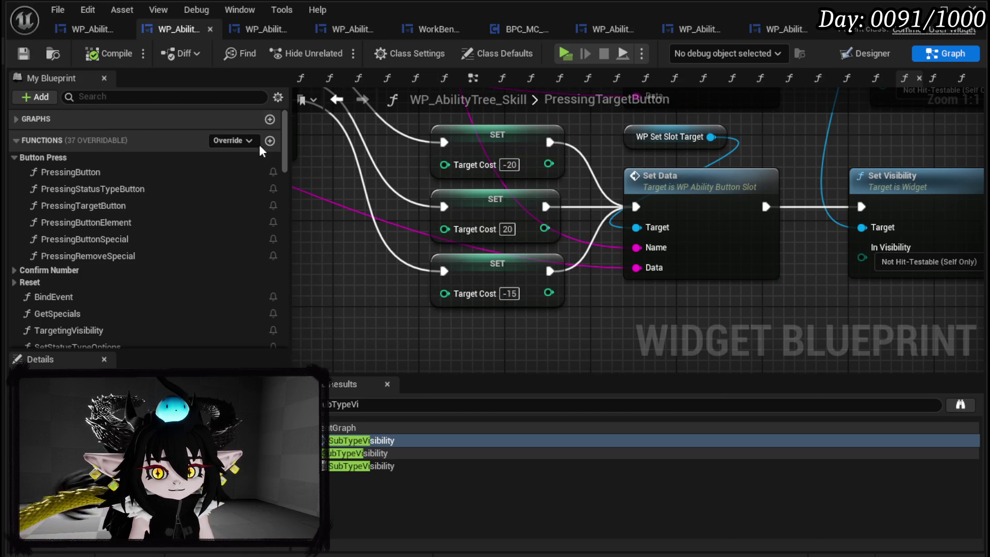
pyautogui.scroll(-5, 456, 229)
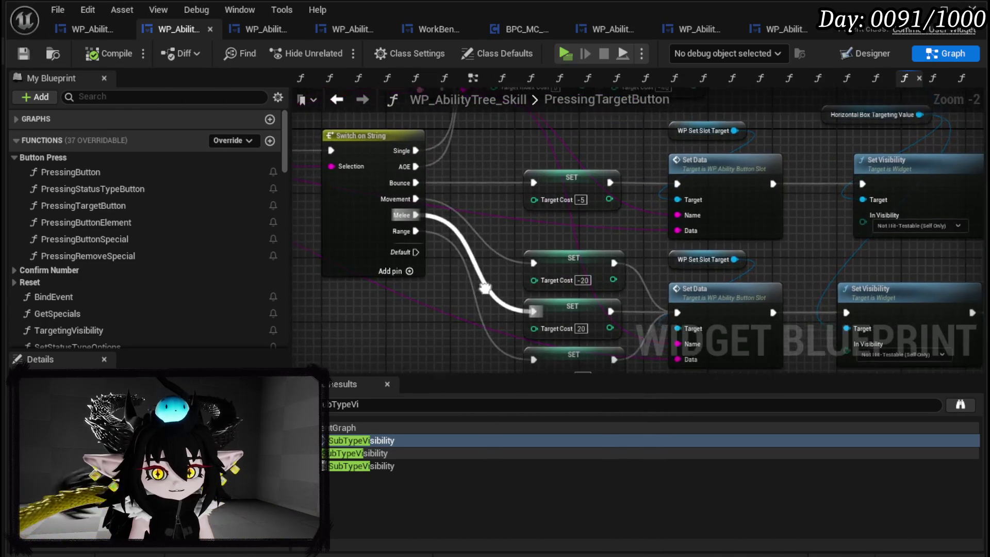
pyautogui.moveTo(408, 129)
pyautogui.mouseDown()
pyautogui.moveTo(519, 333)
pyautogui.moveTo(518, 360)
pyautogui.moveTo(538, 317)
pyautogui.mouseUp()
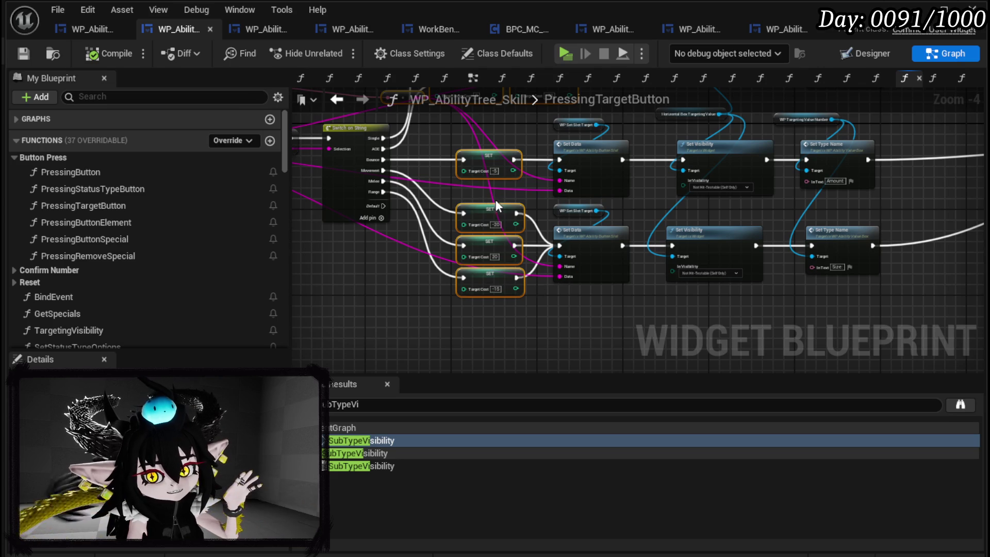
pyautogui.click(419, 283)
pyautogui.moveTo(419, 283); pyautogui.dragTo(576, 312)
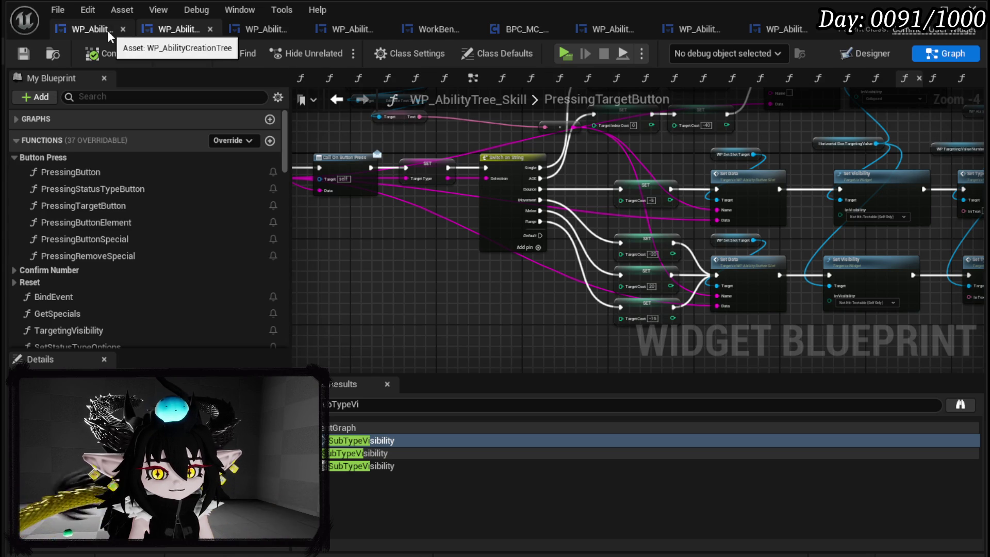
# In PressingButtonSpecial, add an Add node of 100 on Special Cost and wire it into the setter.
pyautogui.doubleClick(147, 236)
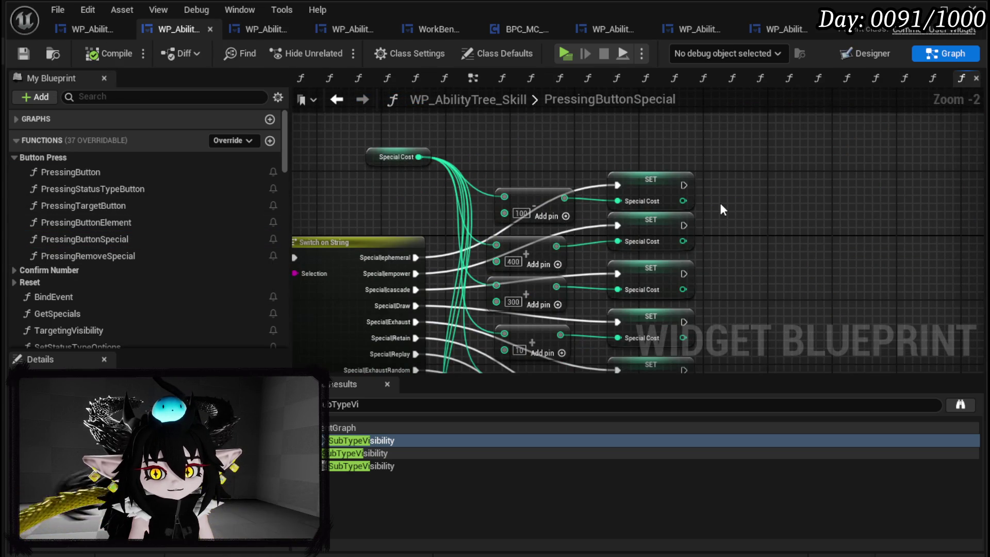
pyautogui.scroll(2, 516, 207)
pyautogui.moveTo(467, 183); pyautogui.dragTo(476, 235)
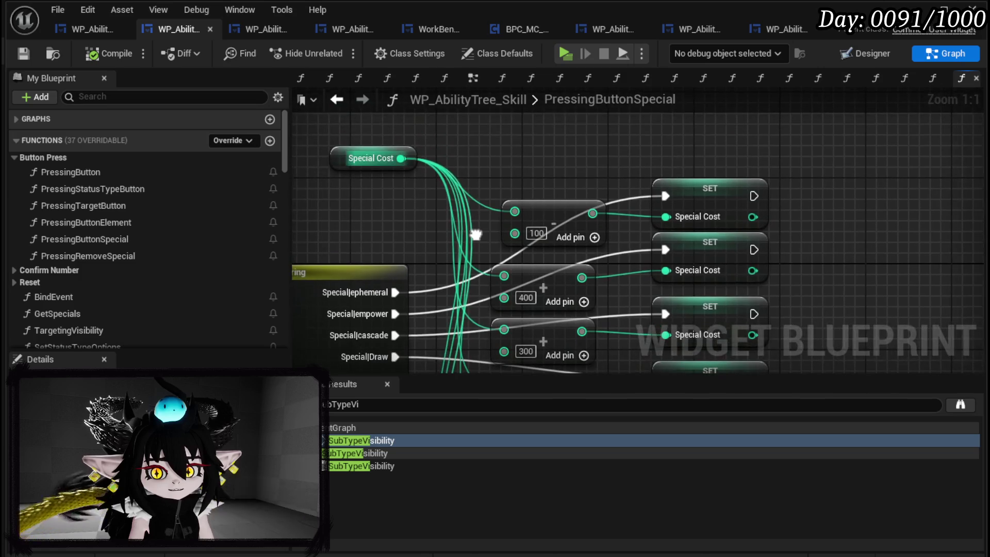
pyautogui.moveTo(401, 159)
pyautogui.mouseDown()
pyautogui.moveTo(526, 160)
pyautogui.moveTo(523, 146)
pyautogui.mouseUp()
pyautogui.write('+')
pyautogui.press('Return')
pyautogui.click(556, 180)
pyautogui.write('100')
pyautogui.moveTo(614, 159); pyautogui.dragTo(663, 216)
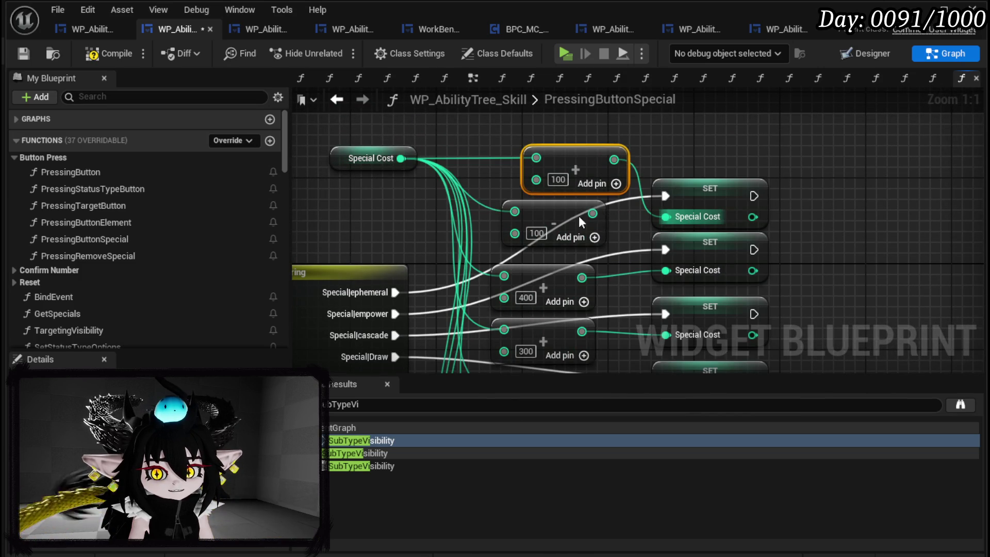
# Delete the old Subtract node and set the special costs to -400, -300, -10 and 200.
pyautogui.click(578, 217)
pyautogui.press('Delete')
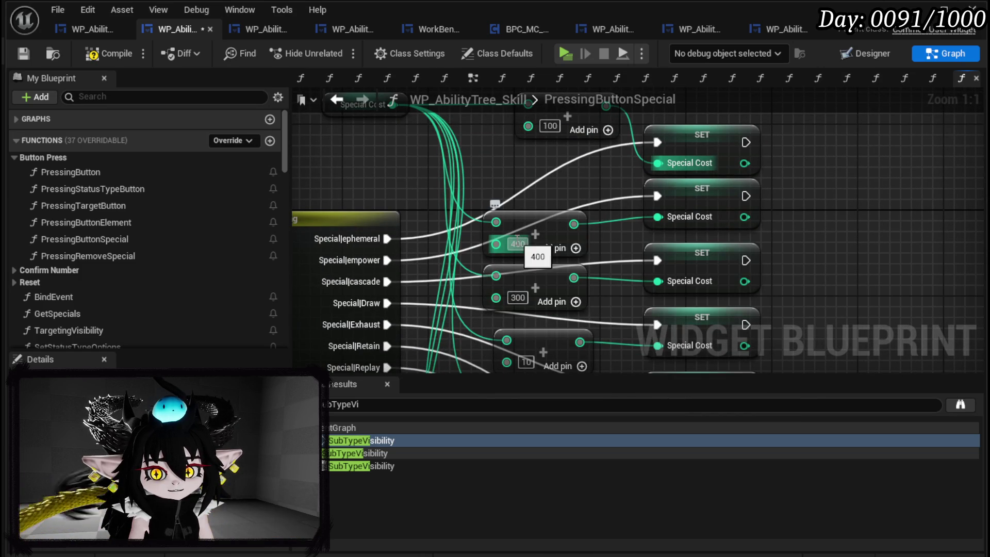
pyautogui.click(518, 243)
pyautogui.write('-400')
pyautogui.press('Return')
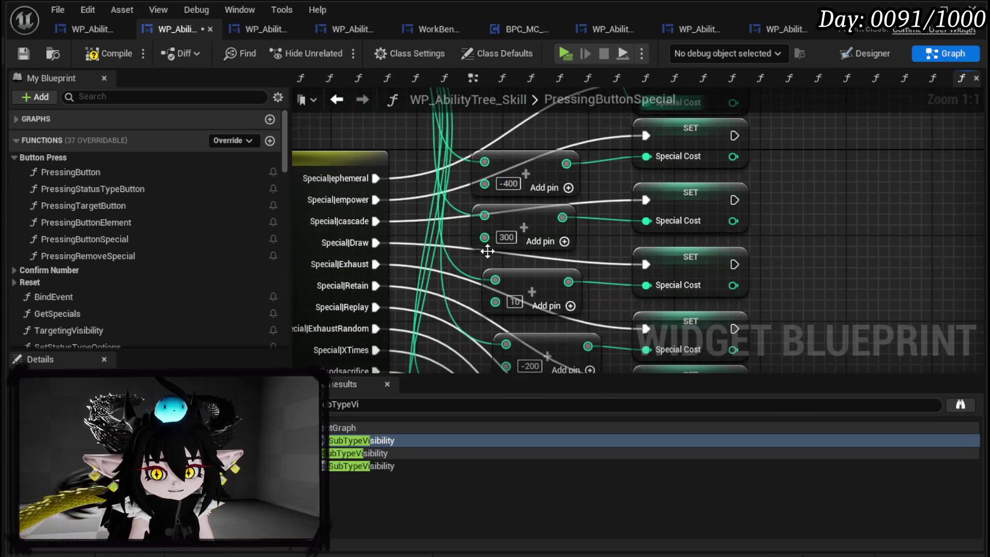
pyautogui.write('-300')
pyautogui.press('Return')
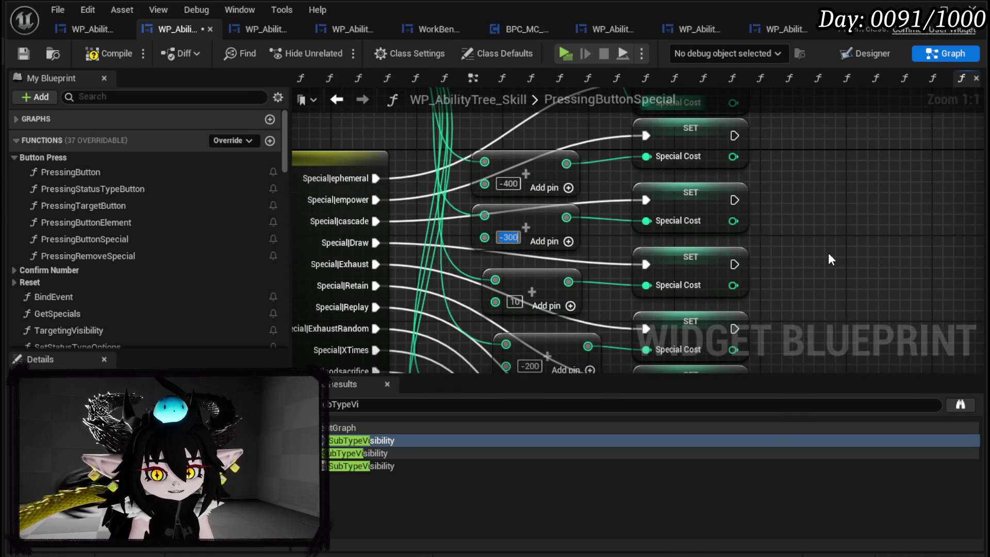
pyautogui.click(516, 248)
pyautogui.write('-10')
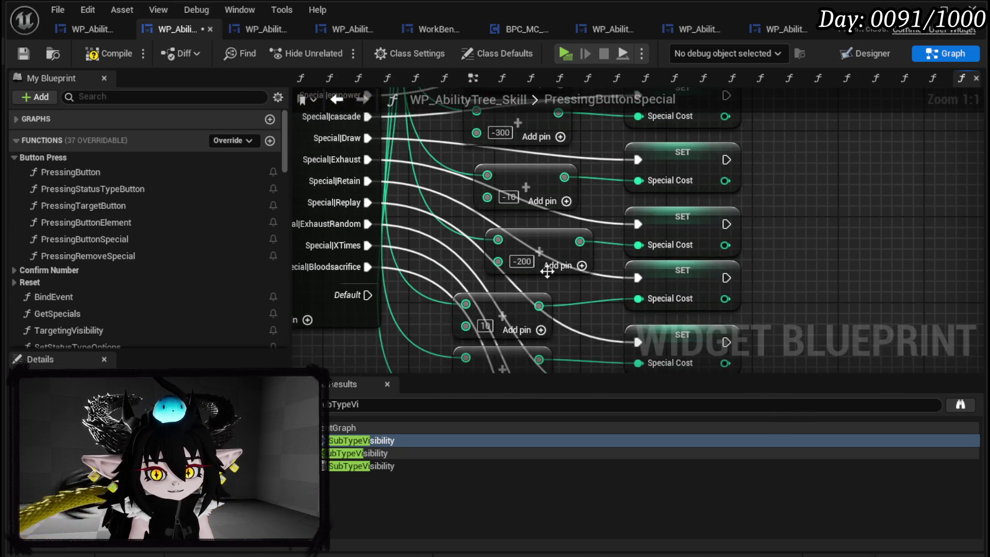
pyautogui.click(522, 262)
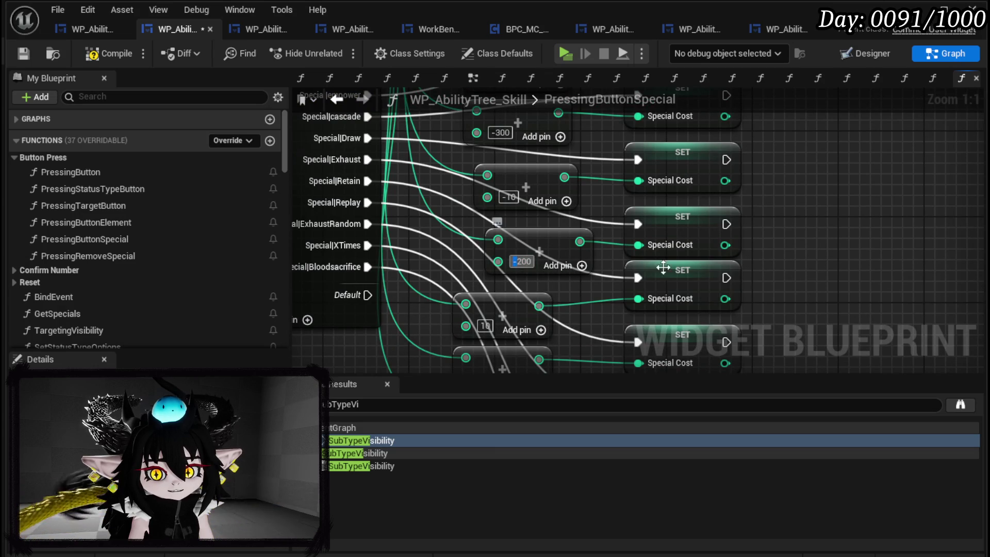
pyautogui.press('Delete')
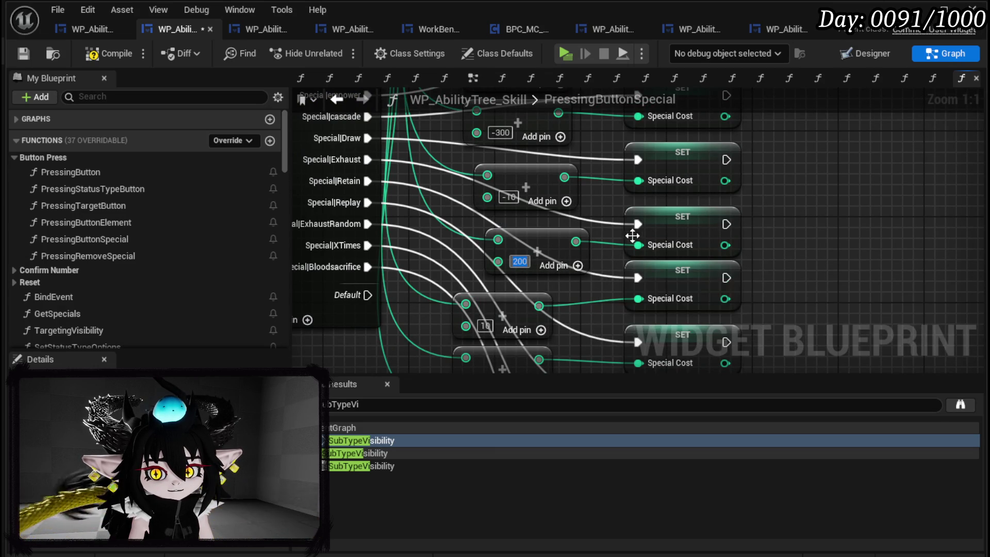
pyautogui.click(614, 231)
# Set the next Add nodes' 10 values to -10.
pyautogui.scroll(-1, 593, 294)
pyautogui.scroll(1, 620, 338)
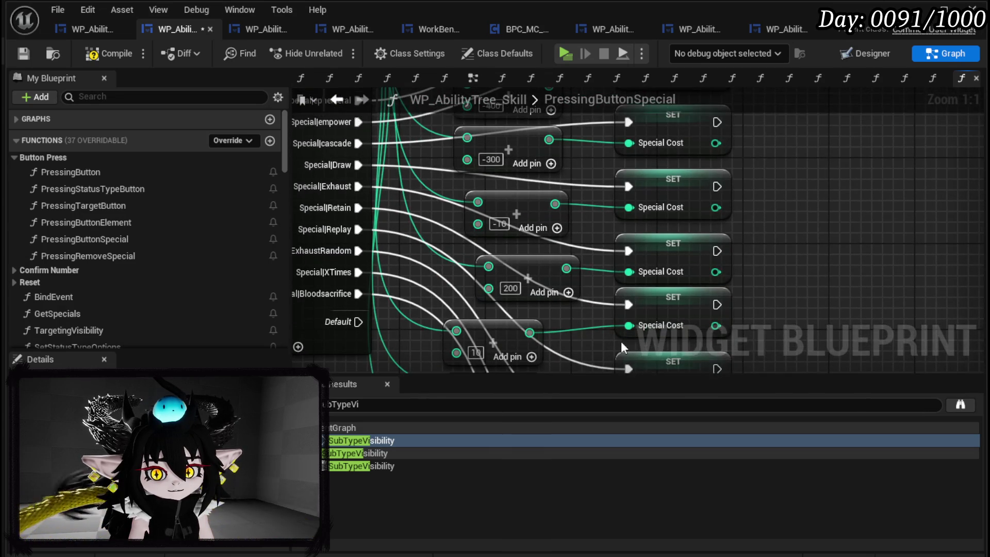
pyautogui.scroll(-3, 610, 324)
pyautogui.write('-10')
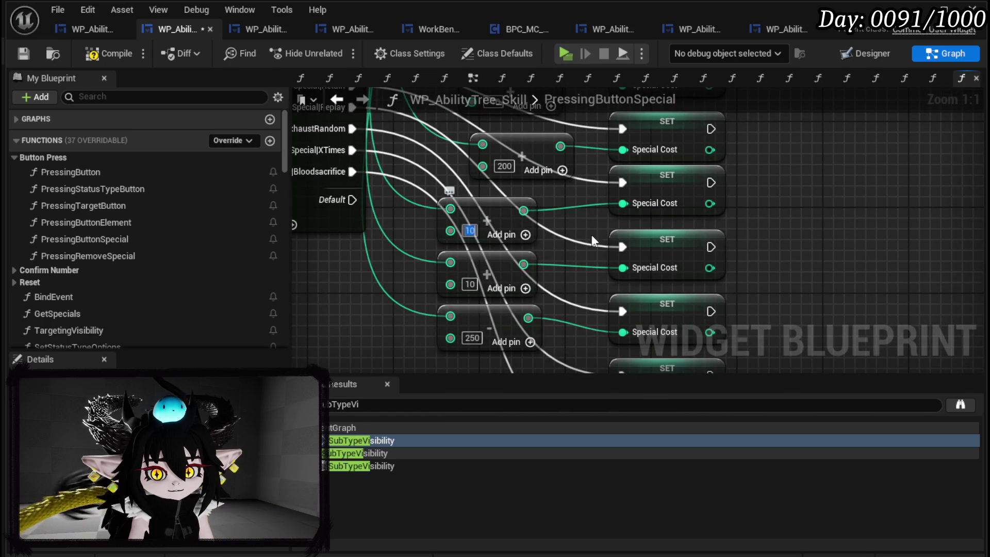
pyautogui.click(630, 288)
pyautogui.click(471, 284)
pyautogui.write('-10')
pyautogui.click(732, 293)
# Replace the old Add node with a new Add node that adds 250.
pyautogui.scroll(-1, 774, 284)
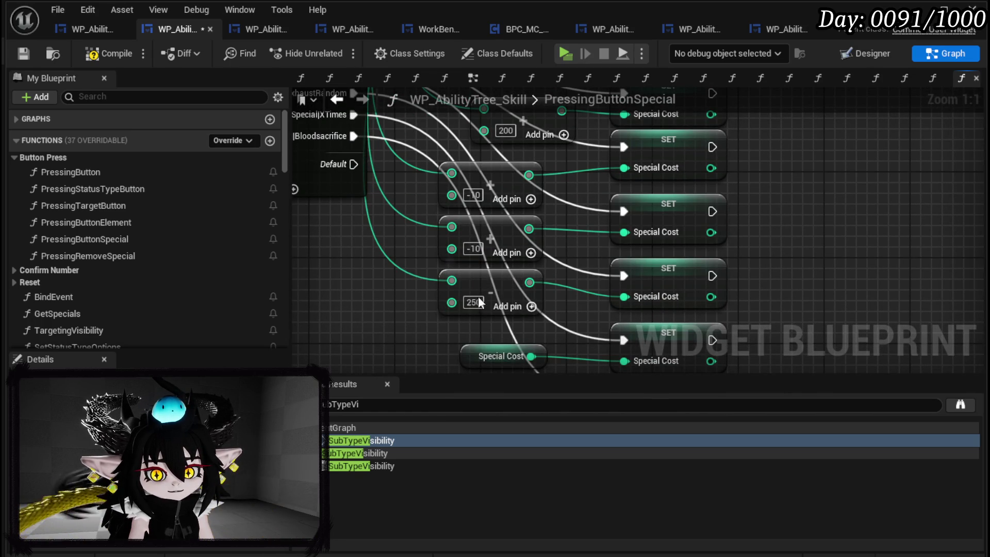
pyautogui.moveTo(454, 281); pyautogui.dragTo(386, 296)
pyautogui.write('add')
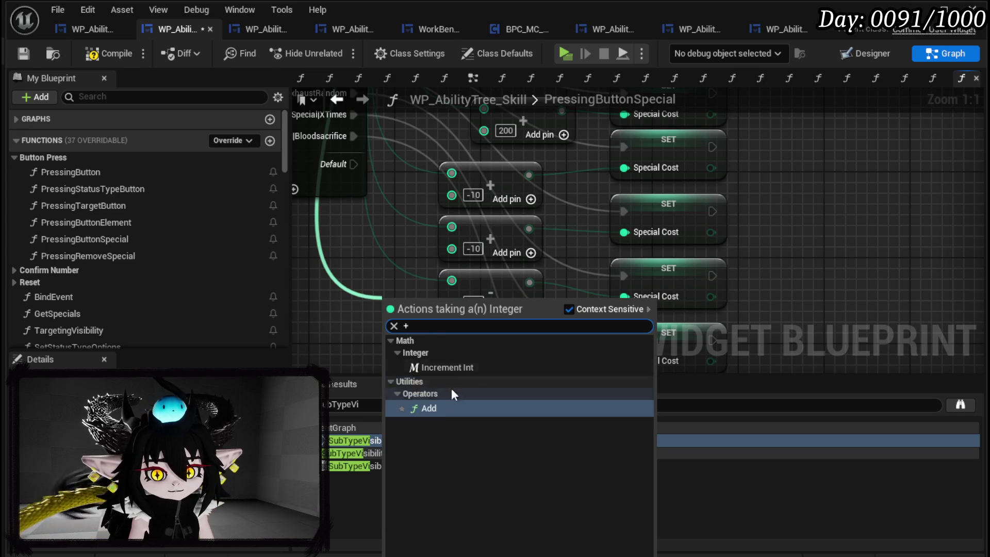
pyautogui.press('Return')
pyautogui.write('250')
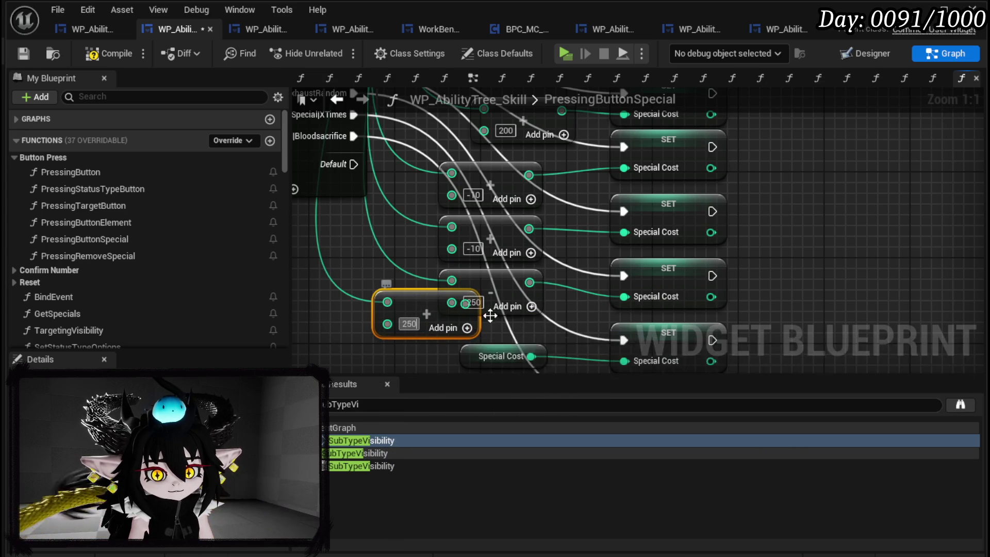
pyautogui.moveTo(423, 306)
pyautogui.mouseDown()
pyautogui.moveTo(380, 294)
pyautogui.moveTo(624, 297)
pyautogui.mouseUp()
pyautogui.click(490, 273)
pyautogui.press('Delete')
pyautogui.moveTo(401, 290); pyautogui.dragTo(519, 283)
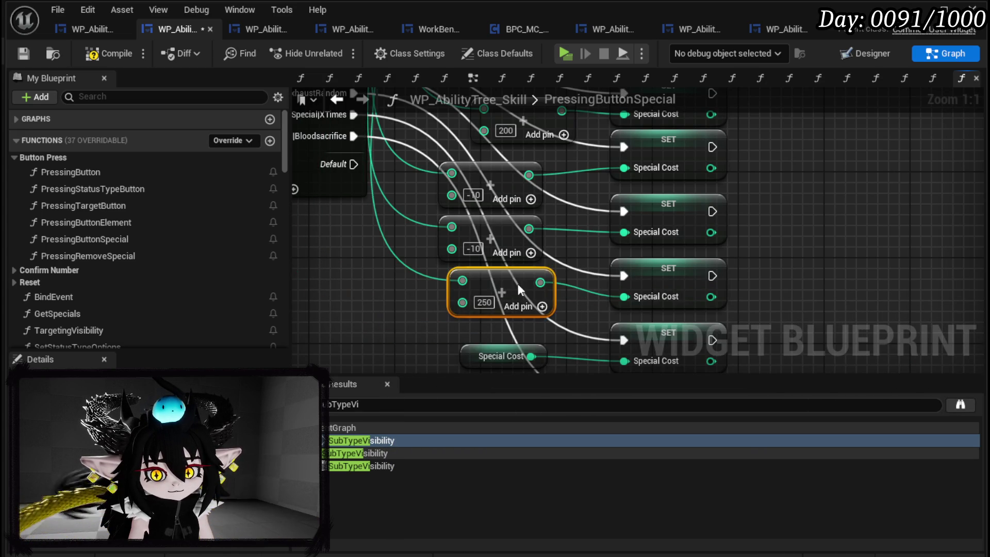
# Change the lower Special Cost Add value from 5 to -5.
pyautogui.moveTo(411, 316)
pyautogui.mouseDown()
pyautogui.moveTo(407, 221)
pyautogui.moveTo(424, 181)
pyautogui.mouseUp()
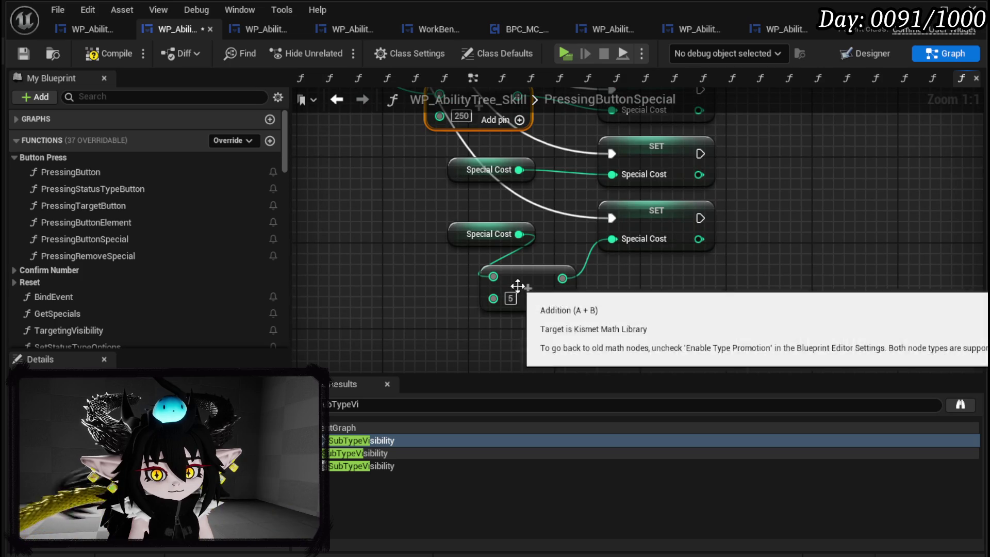
pyautogui.click(511, 299)
pyautogui.write('-5')
pyautogui.click(817, 265)
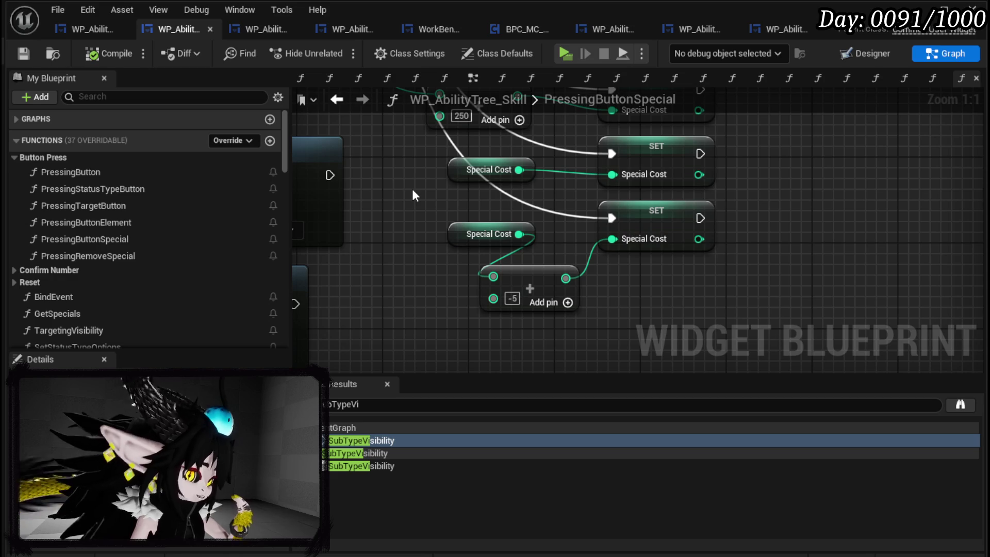
# Open the ConfirmPowerValue function from the Confirm Number group.
pyautogui.click(83, 30)
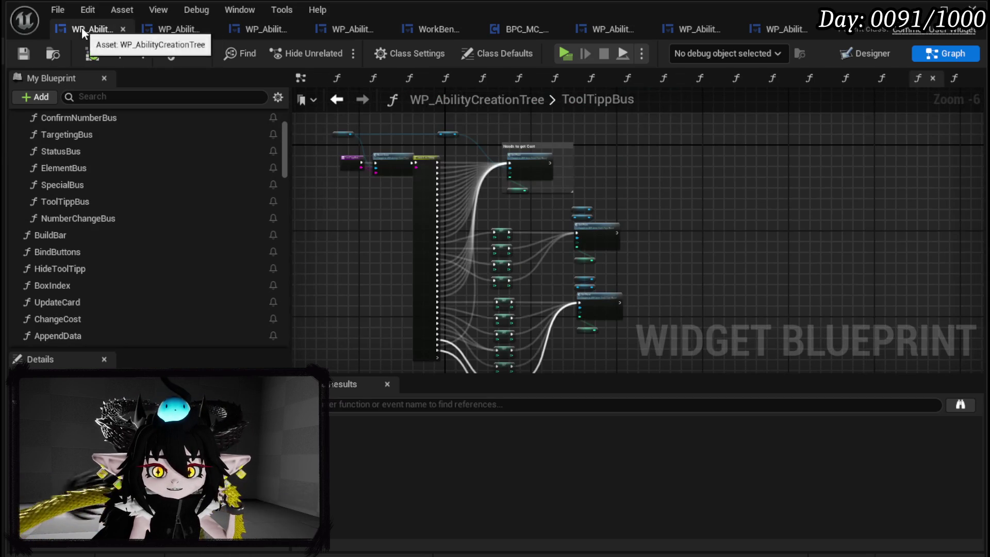
pyautogui.click(180, 31)
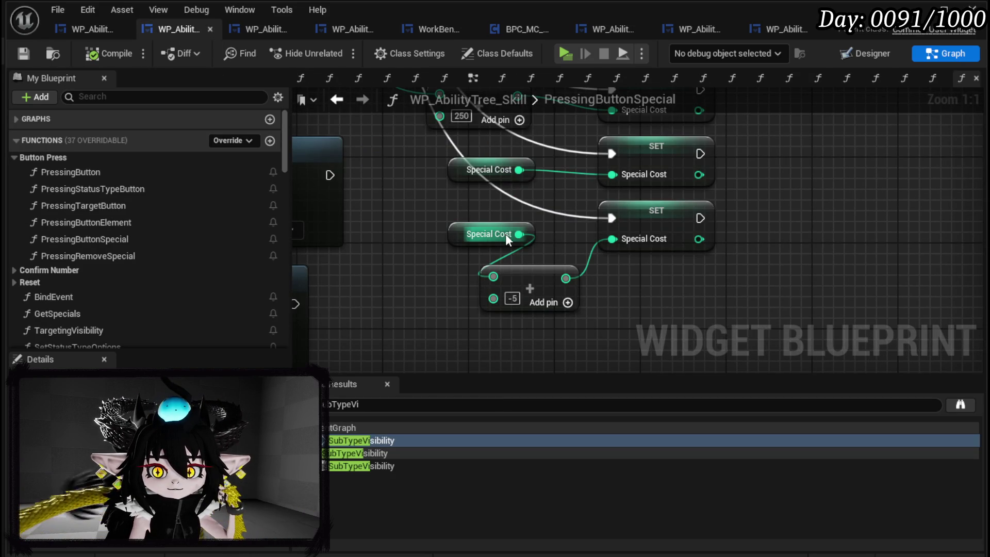
pyautogui.scroll(-3, 505, 233)
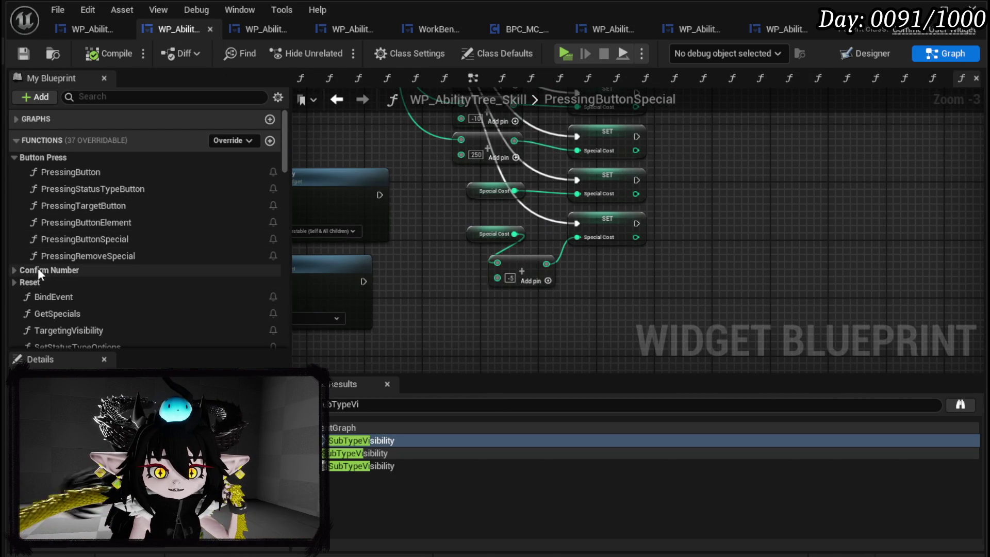
pyautogui.click(13, 270)
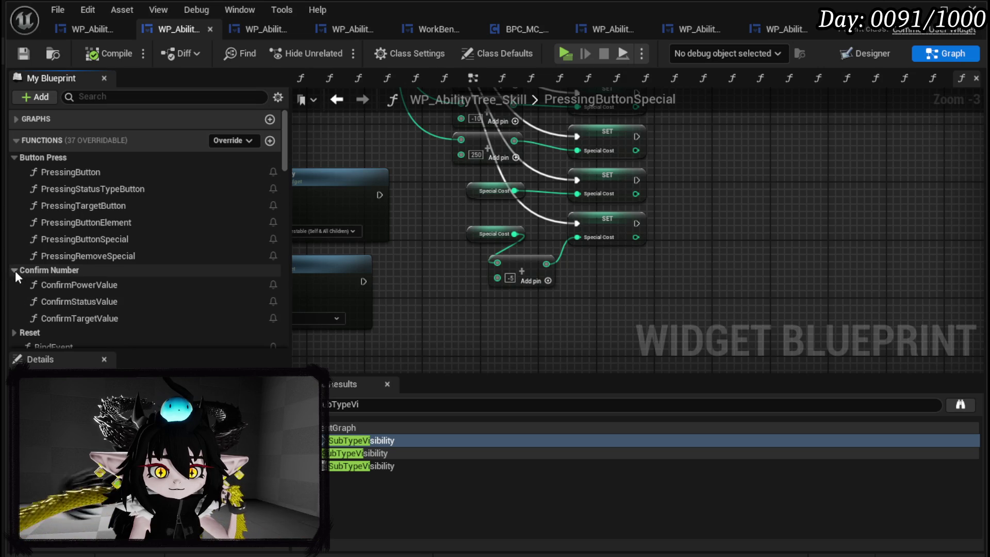
pyautogui.doubleClick(80, 284)
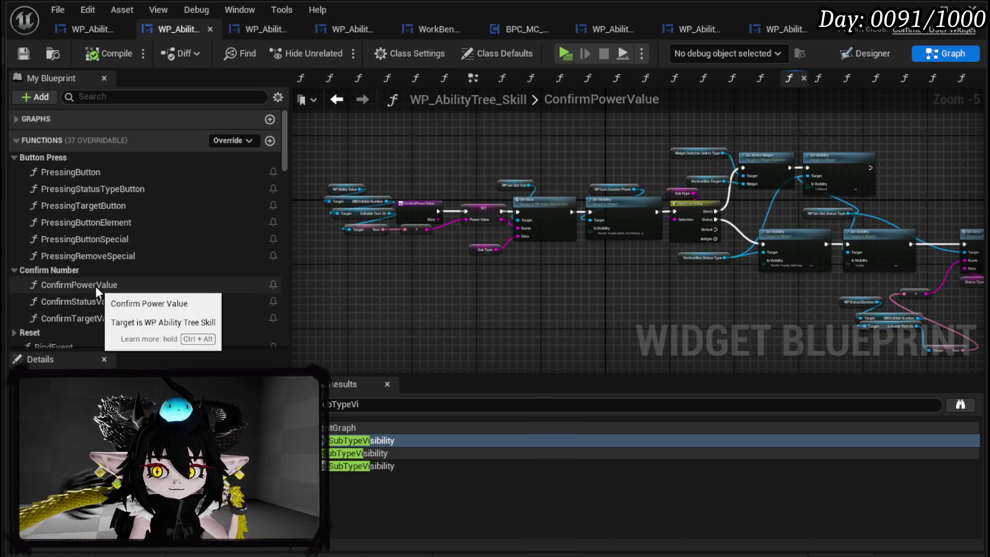
# Open the NumberChange function and locate its Set Cost nodes.
pyautogui.click(14, 268)
pyautogui.scroll(-1, 111, 271)
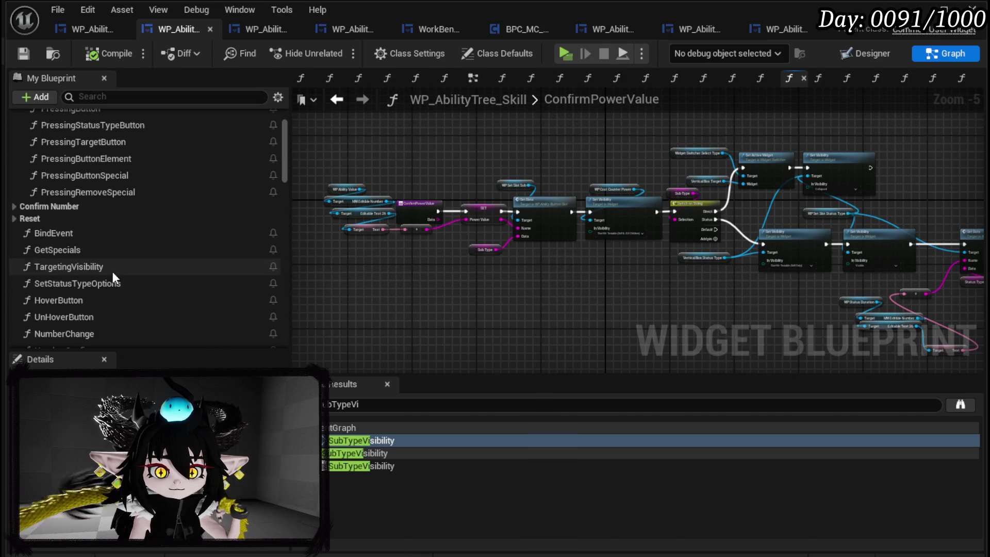
pyautogui.scroll(-1, 111, 276)
pyautogui.doubleClick(90, 292)
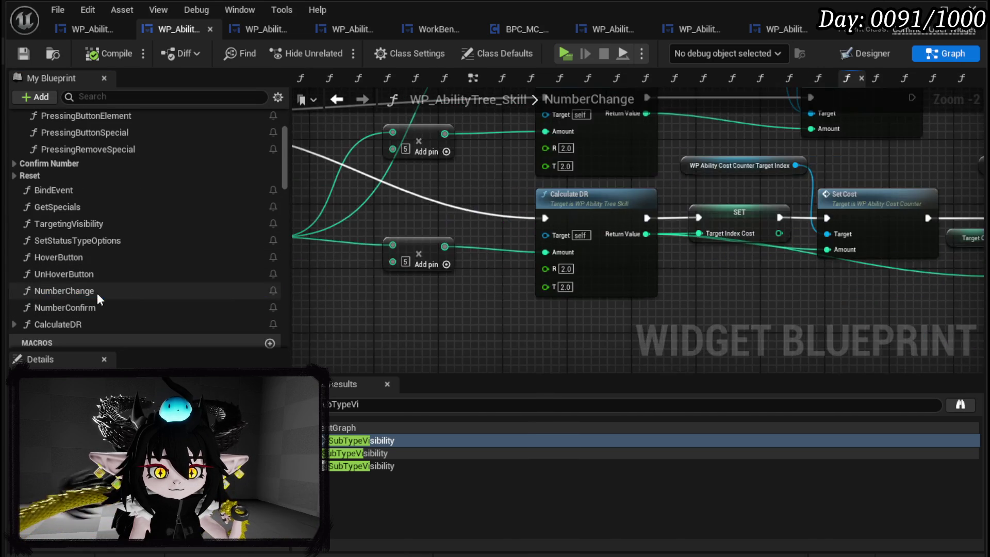
pyautogui.scroll(-3, 442, 240)
pyautogui.scroll(3, 481, 279)
pyautogui.moveTo(480, 280)
pyautogui.mouseDown()
pyautogui.moveTo(429, 273)
pyautogui.moveTo(260, 300)
pyautogui.mouseUp()
# Move the power getters and Set Cost node right to make room.
pyautogui.moveTo(585, 233)
pyautogui.mouseDown()
pyautogui.moveTo(691, 248)
pyautogui.moveTo(703, 195)
pyautogui.mouseUp()
pyautogui.moveTo(585, 247)
pyautogui.mouseDown()
pyautogui.moveTo(613, 202)
pyautogui.moveTo(617, 247)
pyautogui.mouseUp()
pyautogui.moveTo(575, 174)
pyautogui.mouseDown()
pyautogui.moveTo(510, 234)
pyautogui.moveTo(431, 143)
pyautogui.moveTo(433, 201)
pyautogui.mouseUp()
pyautogui.click(426, 148)
pyautogui.keyDown('shift'); pyautogui.click(580, 225); pyautogui.keyUp('shift')
pyautogui.moveTo(580, 225); pyautogui.dragTo(717, 227)
pyautogui.moveTo(518, 258); pyautogui.dragTo(520, 215)
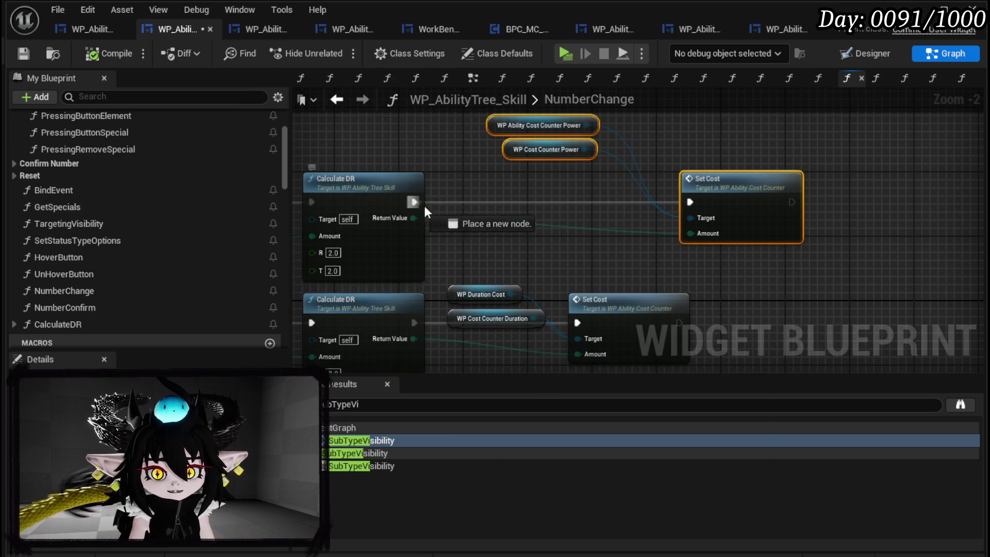
# Insert a Multiply by -1 between Calculate DR's Return Value and Set Cost.
pyautogui.moveTo(414, 202); pyautogui.dragTo(492, 215)
pyautogui.write('*')
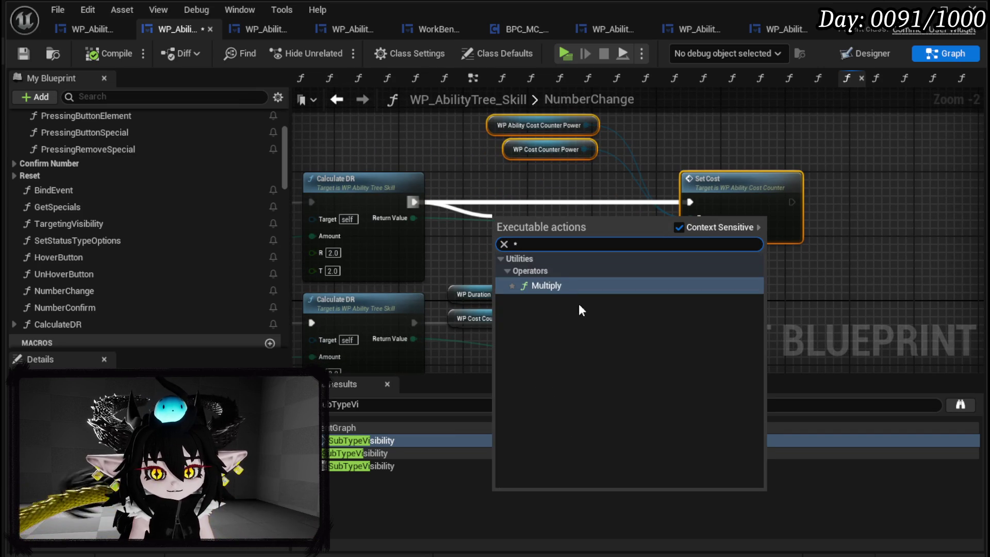
pyautogui.press('Return')
pyautogui.moveTo(418, 218); pyautogui.dragTo(498, 223)
pyautogui.press('Escape')
pyautogui.moveTo(416, 218); pyautogui.dragTo(690, 233)
pyautogui.write('-1')
# Copy the -1 Multiply node to the second and third Calculate DR branches.
pyautogui.scroll(-3, 607, 232)
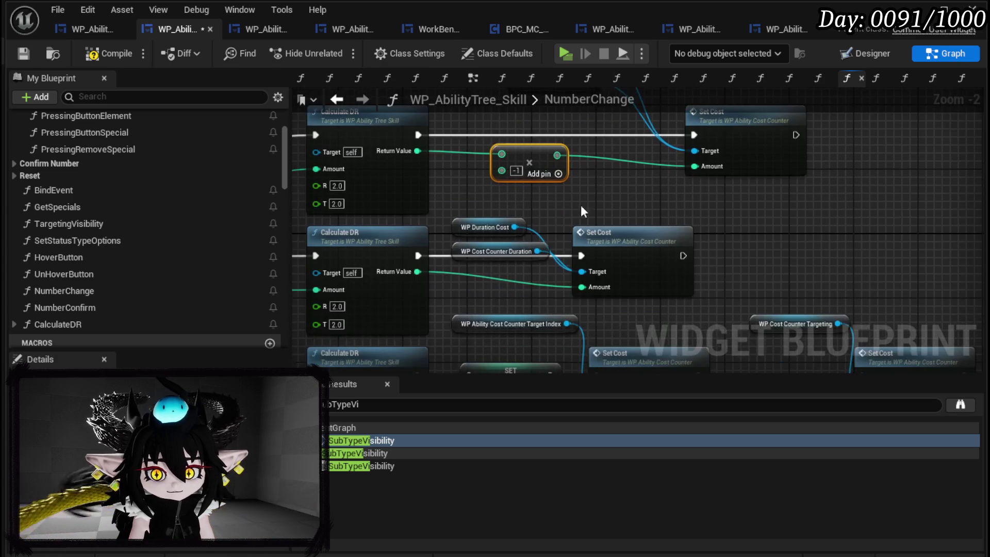
pyautogui.hotkey('ctrl', 'c')
pyautogui.hotkey('ctrl', 'v')
pyautogui.moveTo(417, 272)
pyautogui.mouseDown()
pyautogui.moveTo(476, 285)
pyautogui.moveTo(582, 287)
pyautogui.mouseUp()
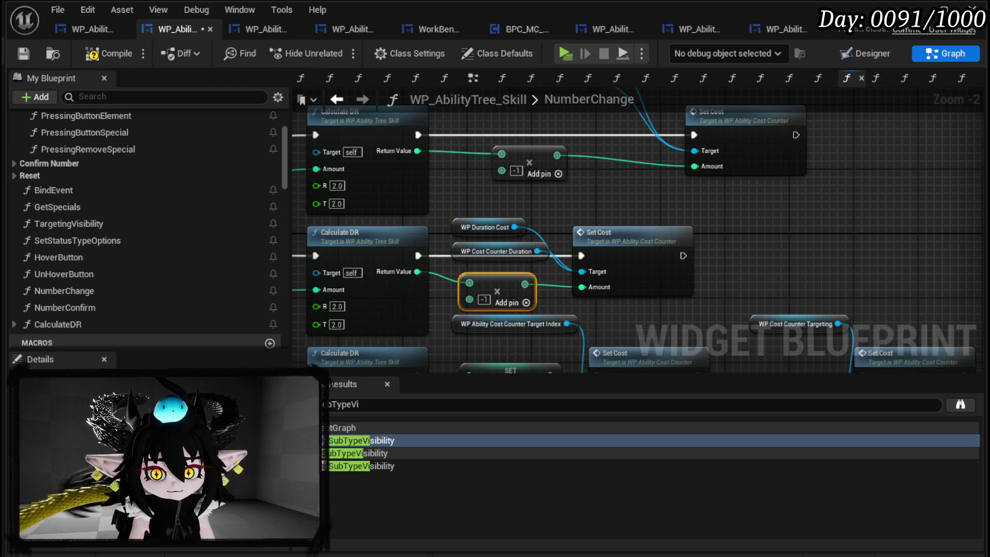
pyautogui.scroll(-5, 601, 302)
pyautogui.hotkey('ctrl', 'v')
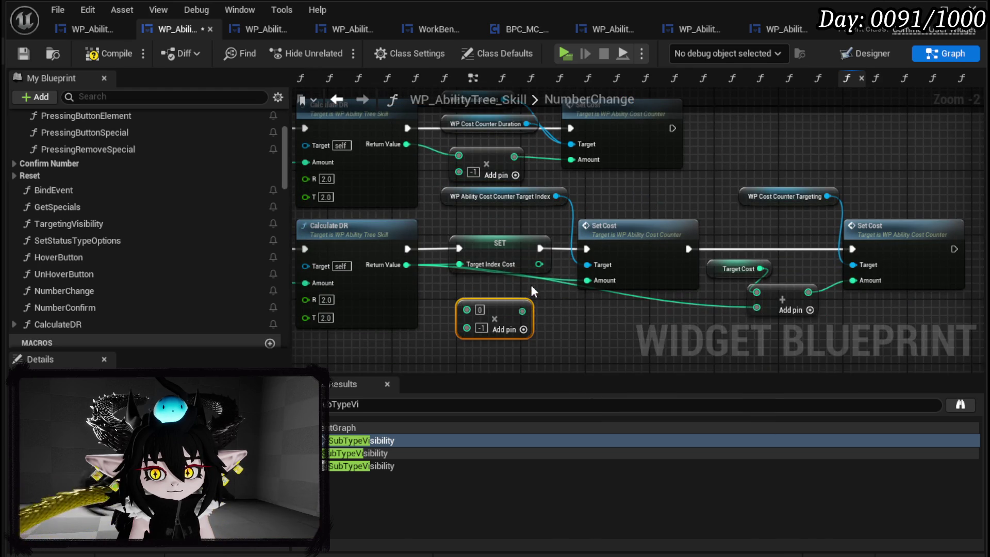
# Rearrange the lower cost nodes, feed Return Value into the last -1 Multiply, and compile.
pyautogui.moveTo(422, 276); pyautogui.dragTo(511, 206)
pyautogui.moveTo(592, 319); pyautogui.dragTo(795, 211)
pyautogui.moveTo(466, 250); pyautogui.dragTo(547, 243)
pyautogui.moveTo(437, 289)
pyautogui.mouseDown()
pyautogui.moveTo(558, 202)
pyautogui.moveTo(740, 233)
pyautogui.moveTo(785, 202)
pyautogui.mouseUp()
pyautogui.moveTo(555, 231); pyautogui.dragTo(579, 230)
pyautogui.moveTo(332, 266)
pyautogui.mouseDown()
pyautogui.moveTo(398, 322)
pyautogui.moveTo(392, 310)
pyautogui.moveTo(423, 264)
pyautogui.mouseUp()
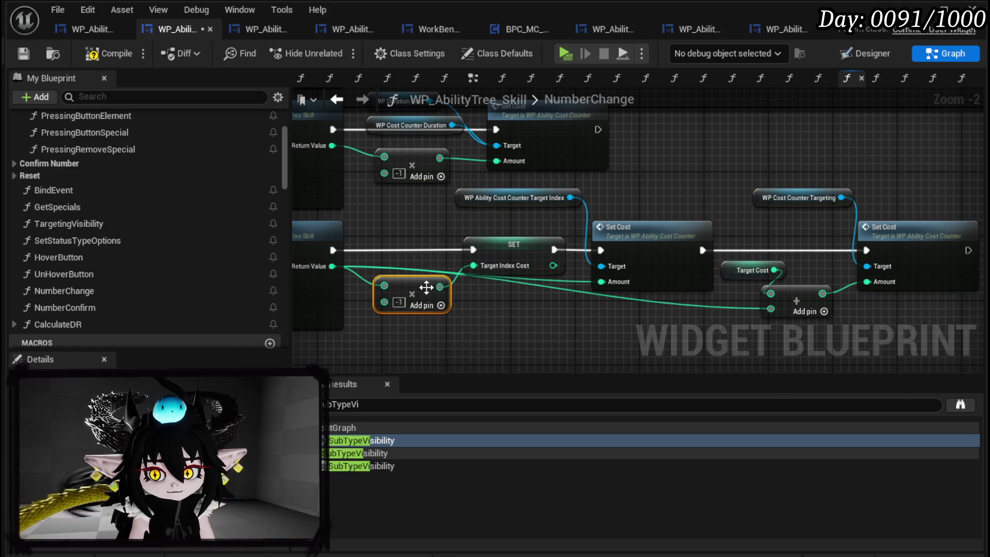
pyautogui.moveTo(646, 307); pyautogui.dragTo(694, 246)
pyautogui.moveTo(685, 274); pyautogui.dragTo(689, 299)
pyautogui.click(704, 271)
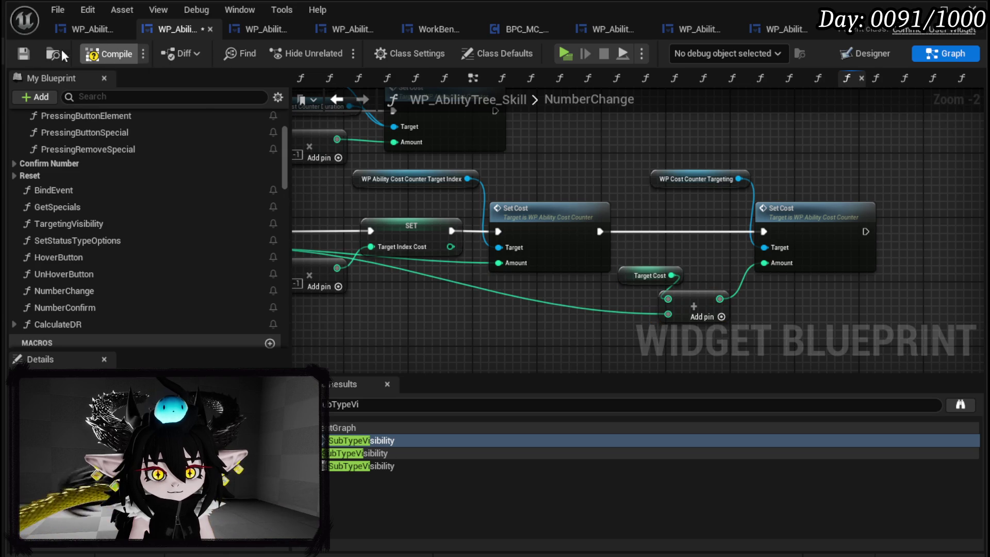
pyautogui.click(24, 54)
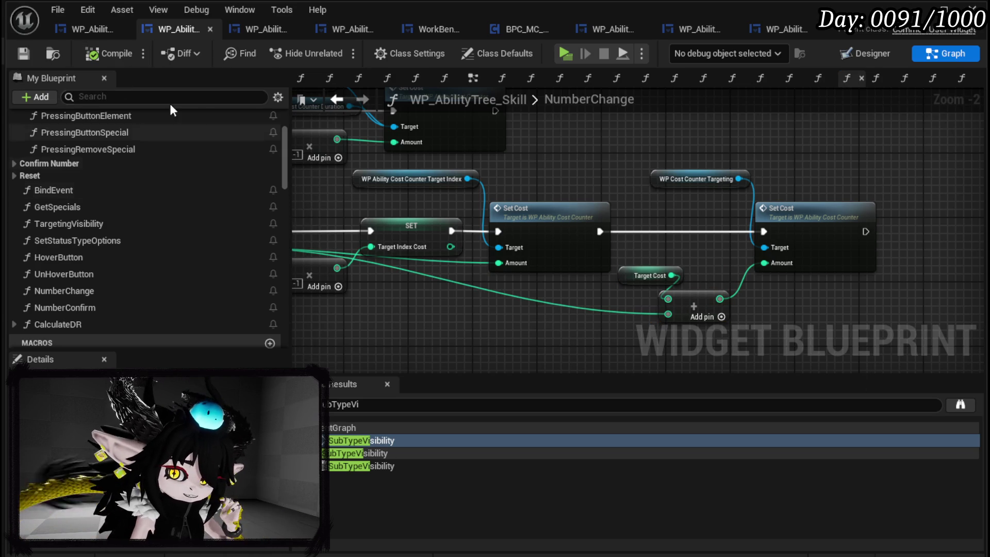
pyautogui.click(83, 29)
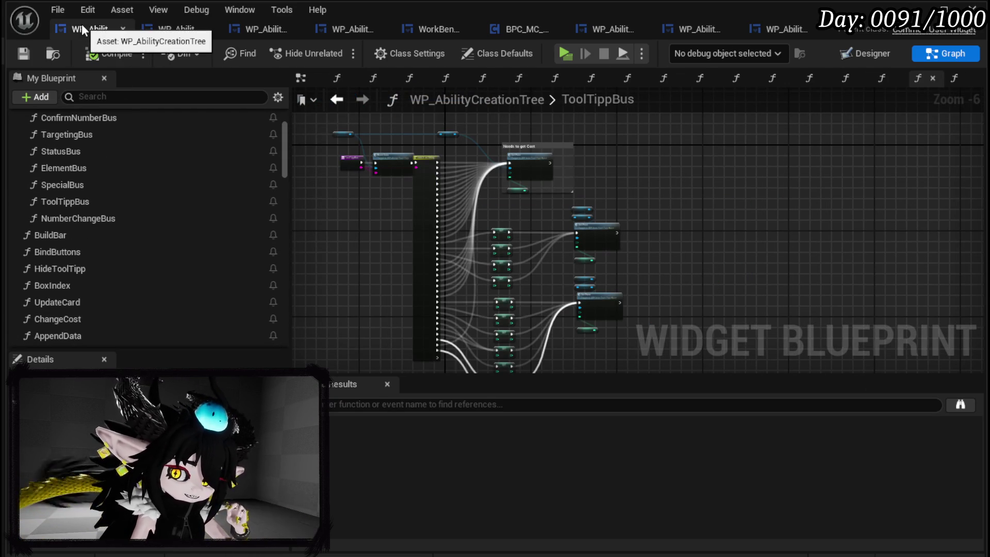
# Flip the first two Tool Tipp Cost values in ToolTippBus to -40 and 20.
pyautogui.scroll(3, 533, 232)
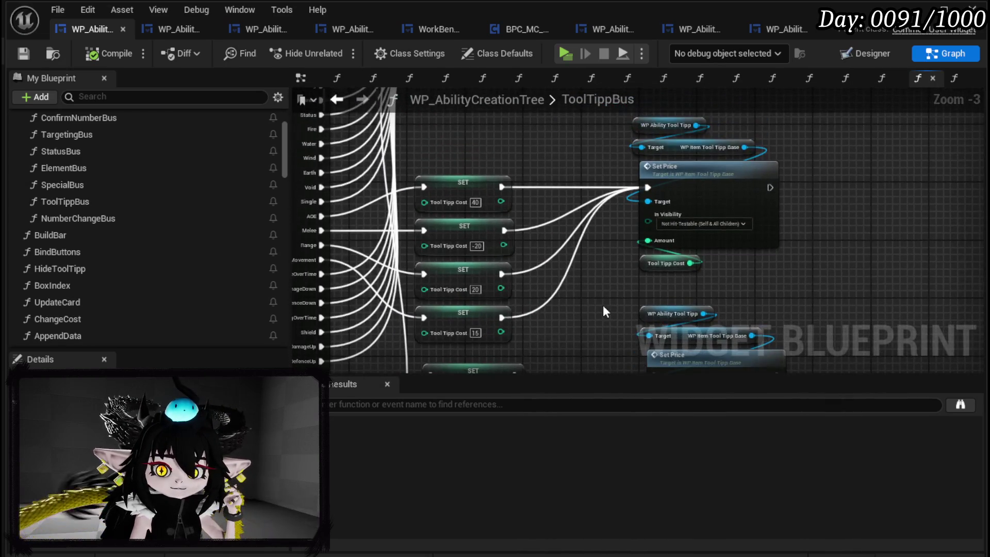
pyautogui.scroll(3, 450, 203)
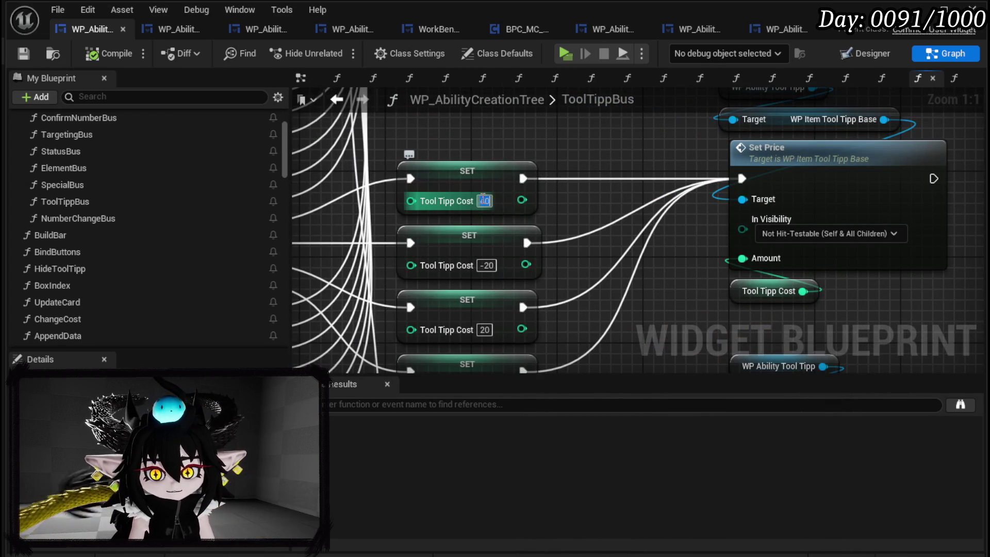
pyautogui.write('-')
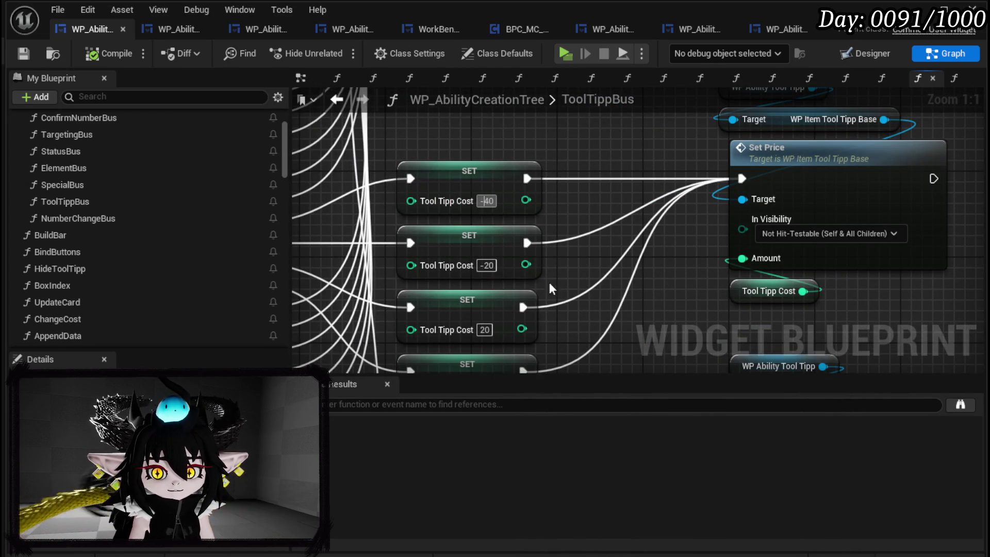
pyautogui.press('Return')
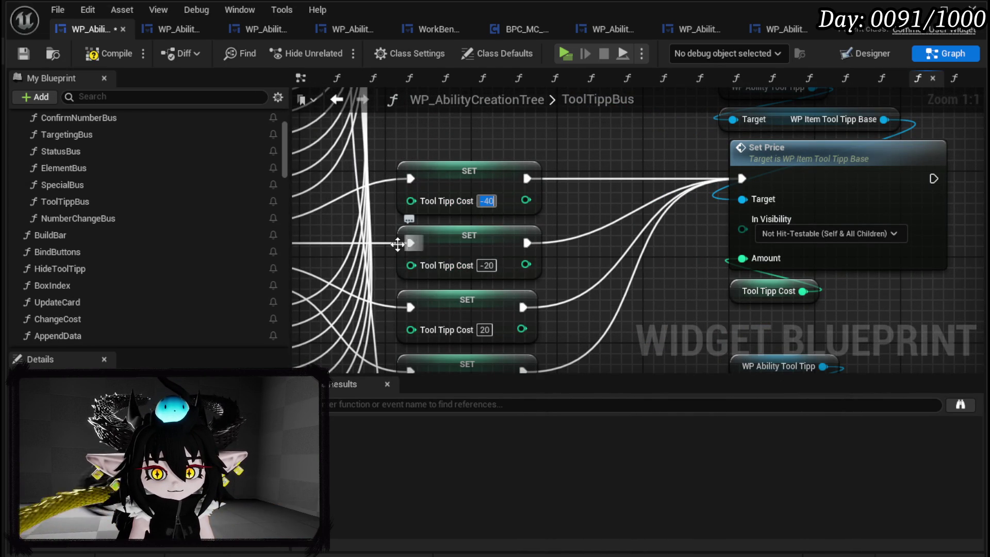
pyautogui.moveTo(380, 244); pyautogui.dragTo(496, 274)
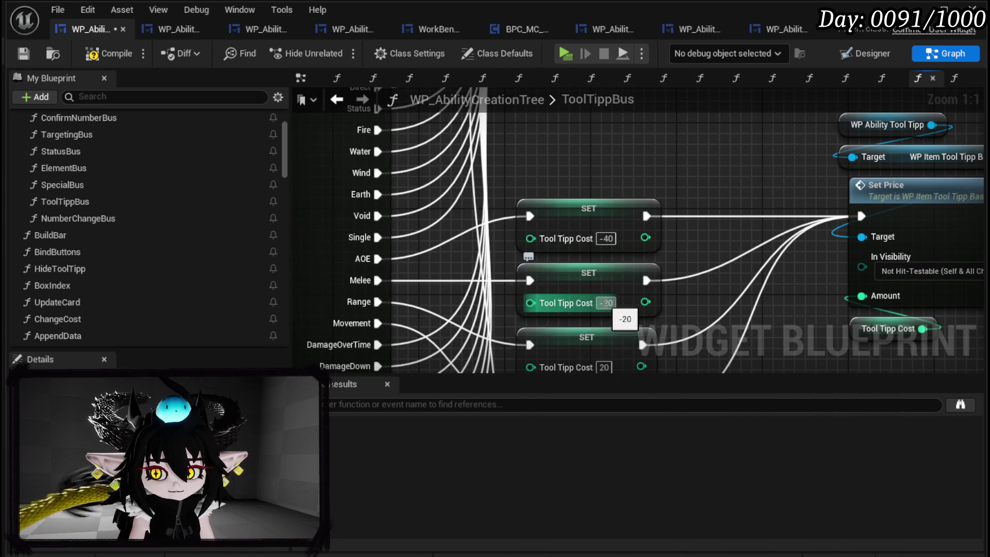
pyautogui.click(606, 303)
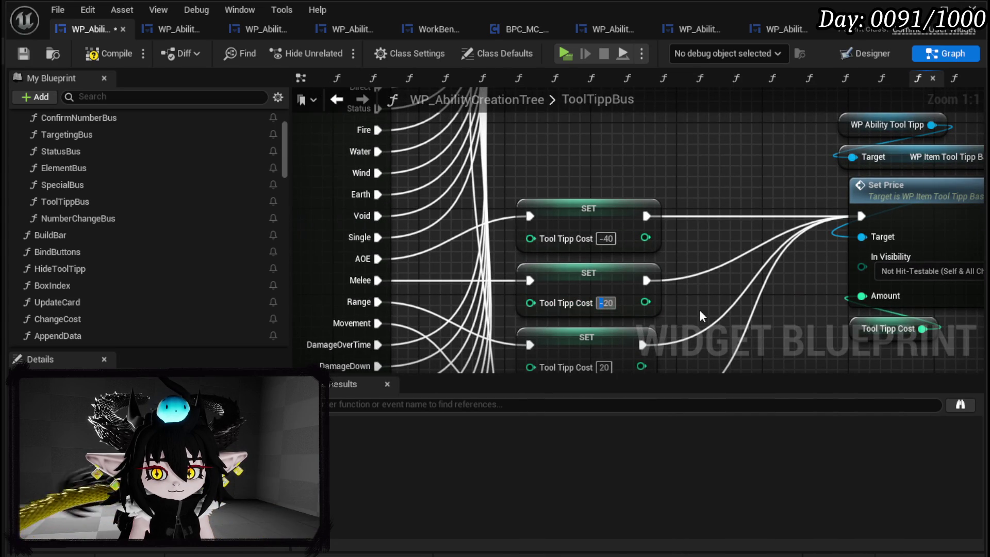
pyautogui.write('20')
pyautogui.press('Return')
# Make the next costs -20 and -15, and turn the -100 cost into 100.
pyautogui.moveTo(698, 316); pyautogui.dragTo(618, 205)
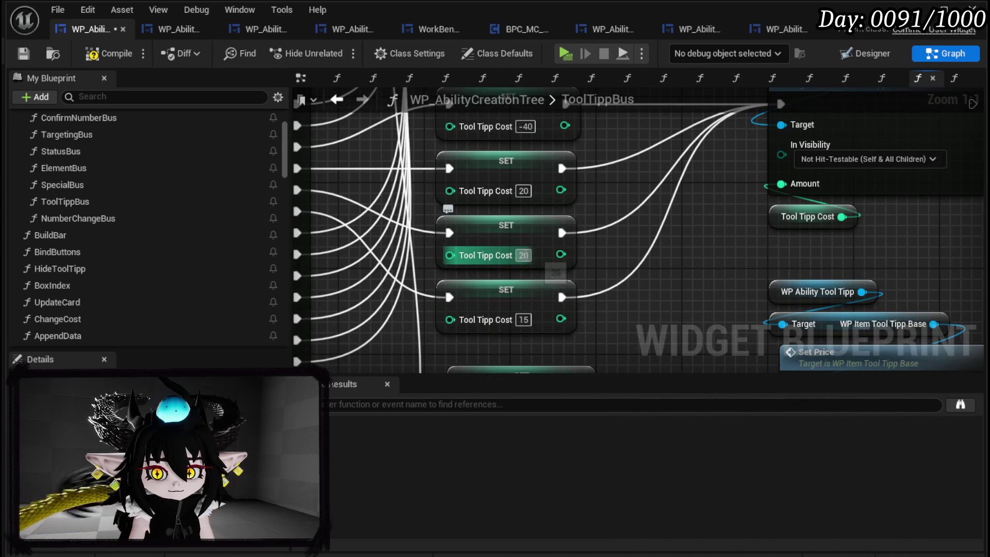
pyautogui.write('-')
pyautogui.press('Return')
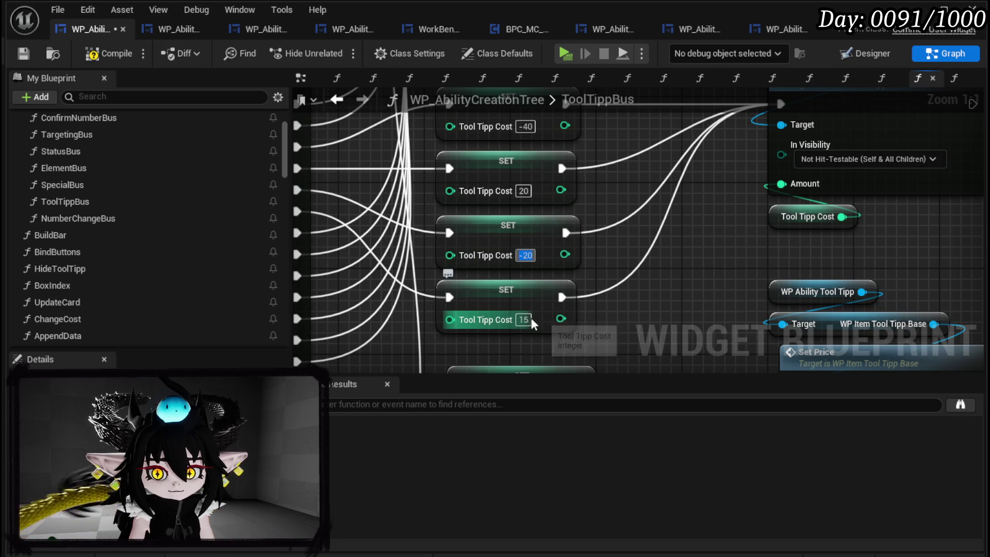
pyautogui.write('-')
pyautogui.press('Return')
pyautogui.moveTo(651, 320); pyautogui.dragTo(638, 192)
pyautogui.click(522, 278)
pyautogui.press('BackSpace')
pyautogui.press('Return')
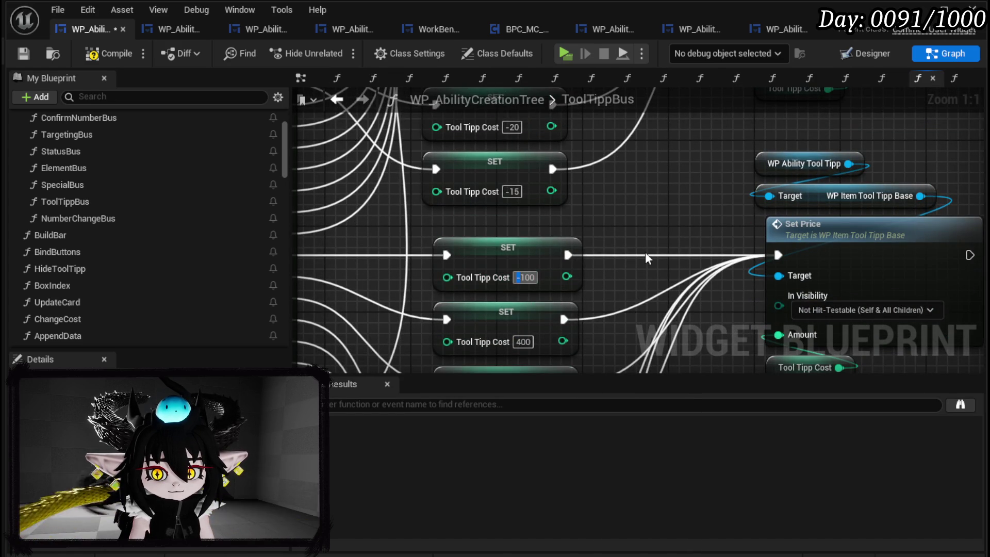
pyautogui.moveTo(636, 277); pyautogui.dragTo(637, 192)
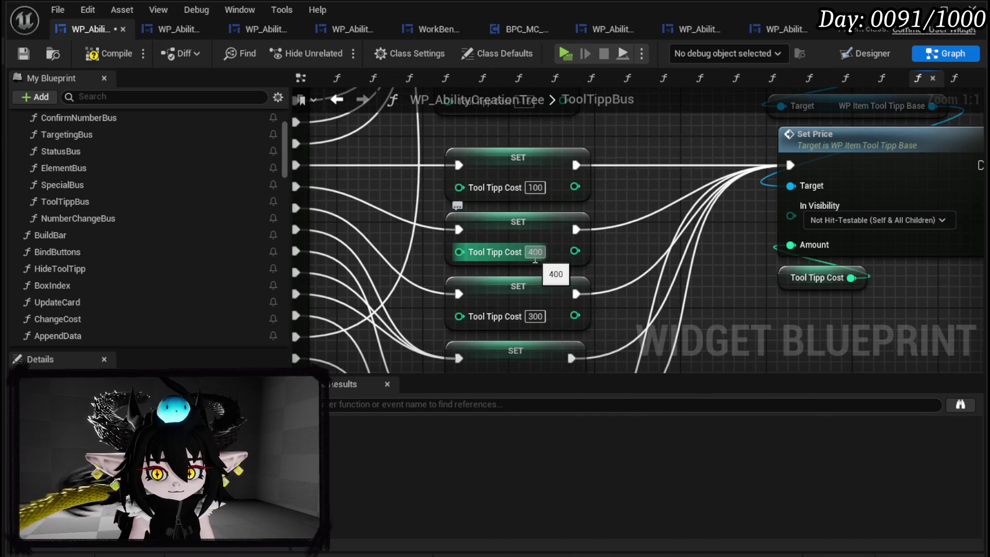
pyautogui.click(531, 187)
pyautogui.click(608, 209)
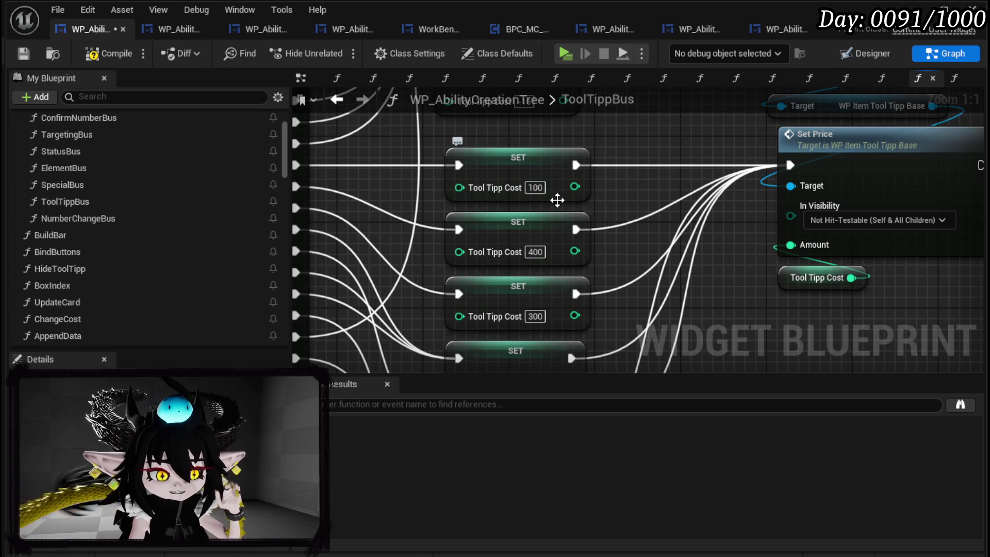
# Set the special abilities' costs to -400, -300, -10, 200 and 250.
pyautogui.moveTo(641, 226); pyautogui.dragTo(623, 182)
pyautogui.moveTo(584, 238)
pyautogui.mouseDown()
pyautogui.moveTo(671, 268)
pyautogui.moveTo(618, 275)
pyautogui.mouseUp()
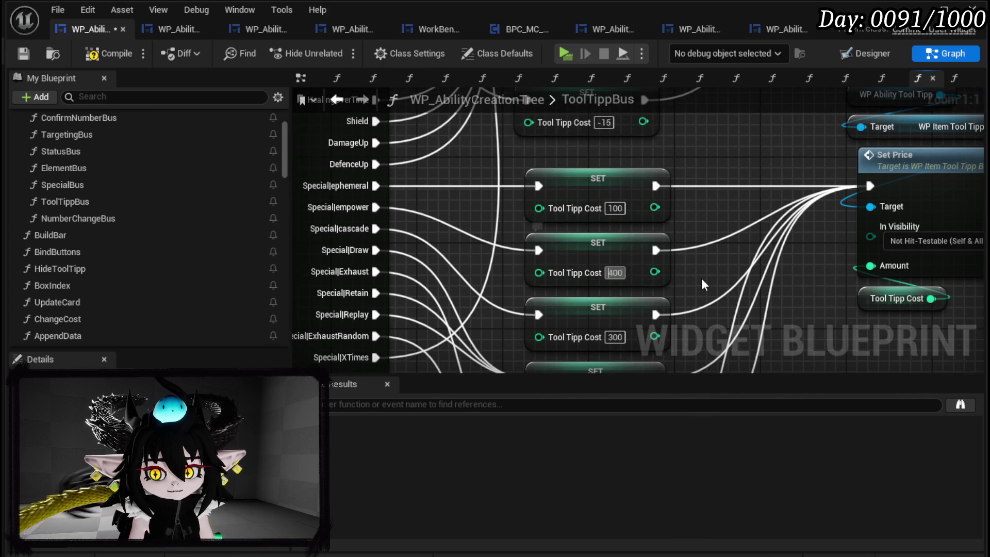
pyautogui.write('-')
pyautogui.press('Tab')
pyautogui.write('-')
pyautogui.press('Tab')
pyautogui.write('-')
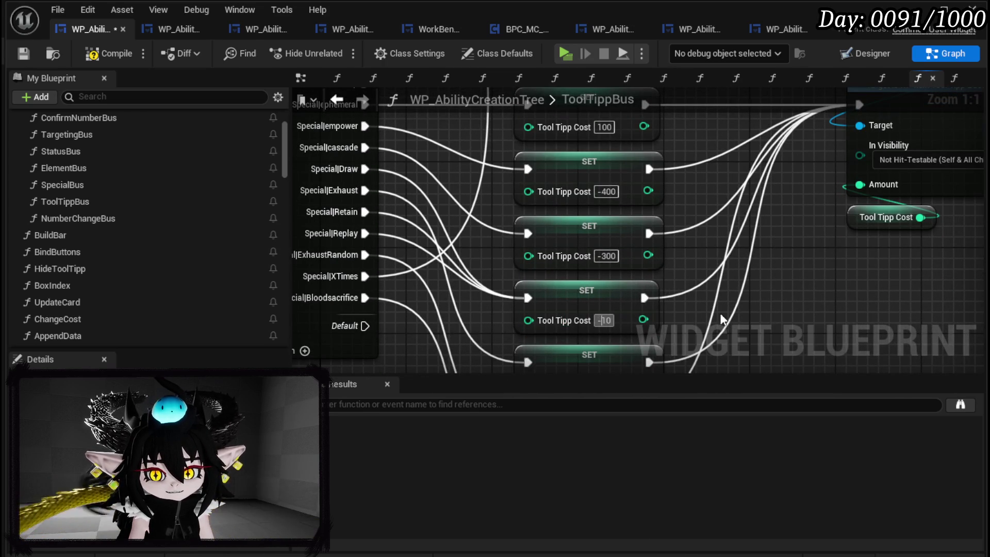
pyautogui.press('Tab')
pyautogui.write('-')
pyautogui.click(432, 232)
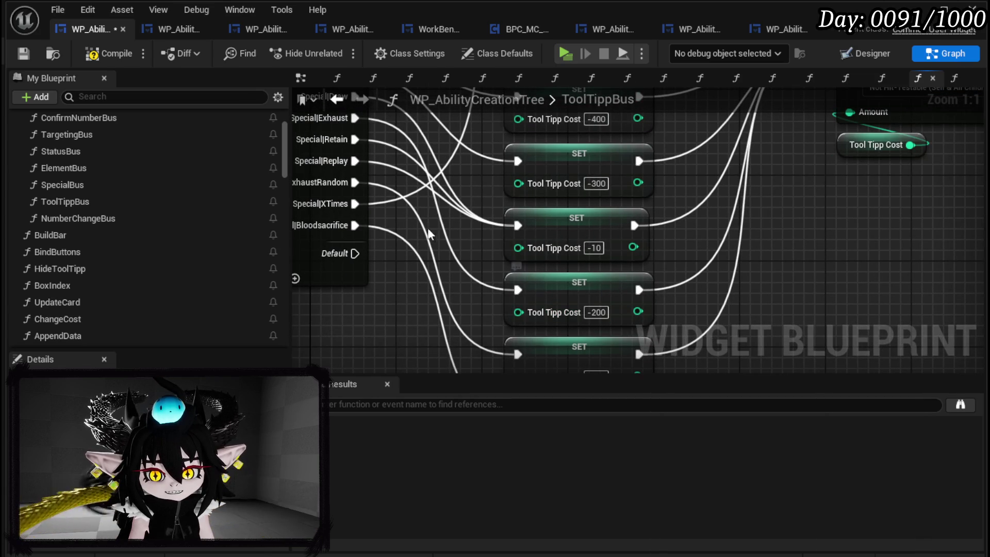
pyautogui.doubleClick(596, 312)
pyautogui.press('Tab')
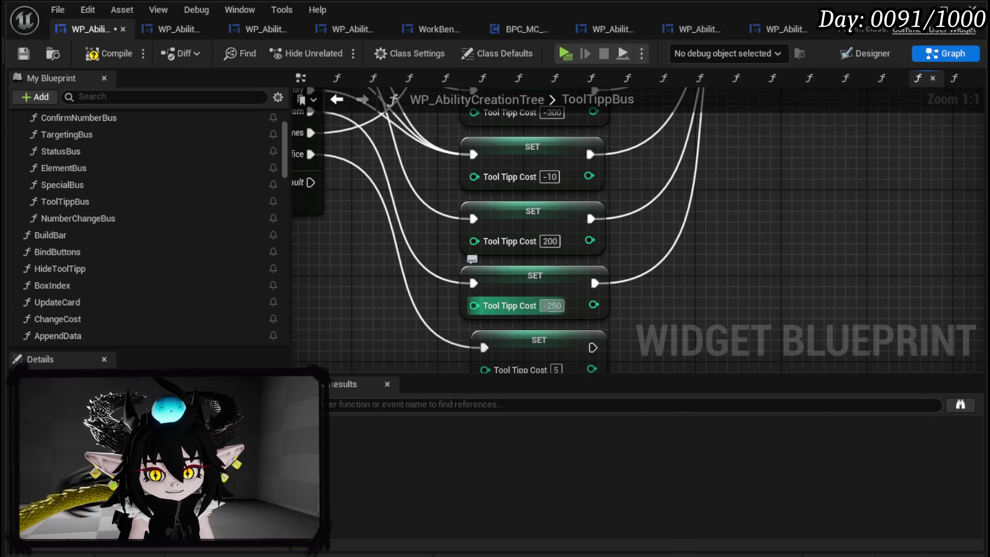
pyautogui.press('Delete')
pyautogui.press('Tab')
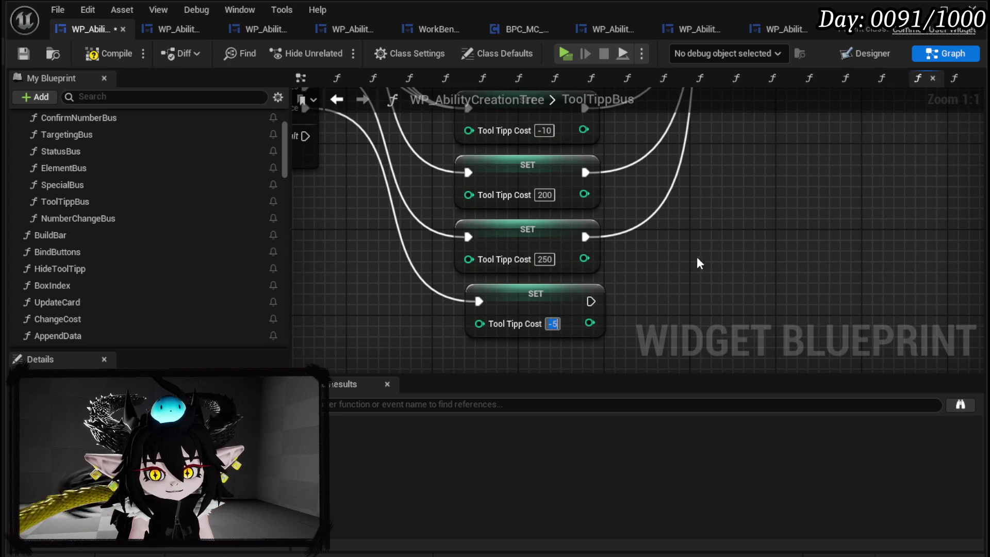
# Save the ability creation tree blueprint and switch to WP_AbilityTree_Skill.
pyautogui.scroll(-3, 695, 259)
pyautogui.moveTo(653, 284)
pyautogui.mouseDown()
pyautogui.moveTo(642, 228)
pyautogui.moveTo(608, 289)
pyautogui.mouseUp()
pyautogui.scroll(-1, 632, 220)
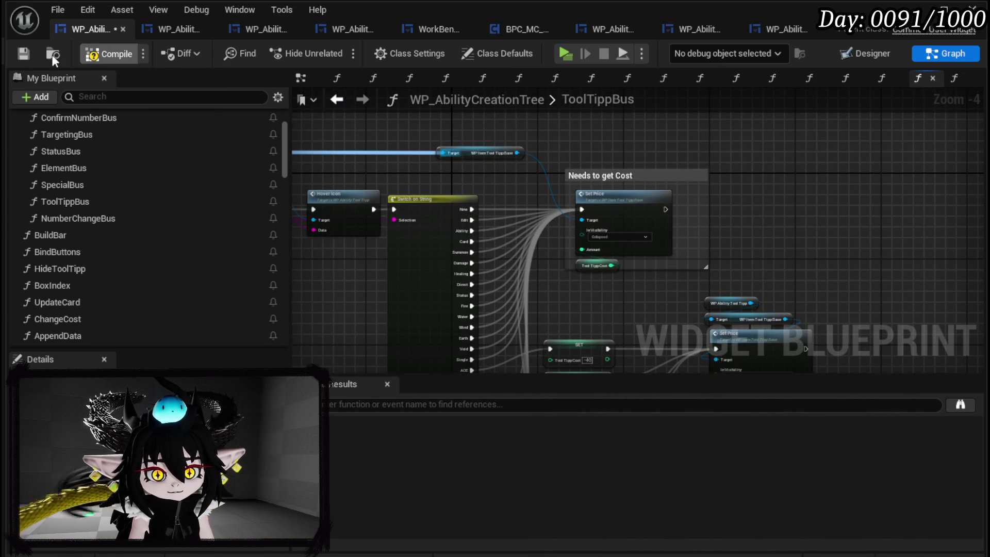
pyautogui.click(29, 55)
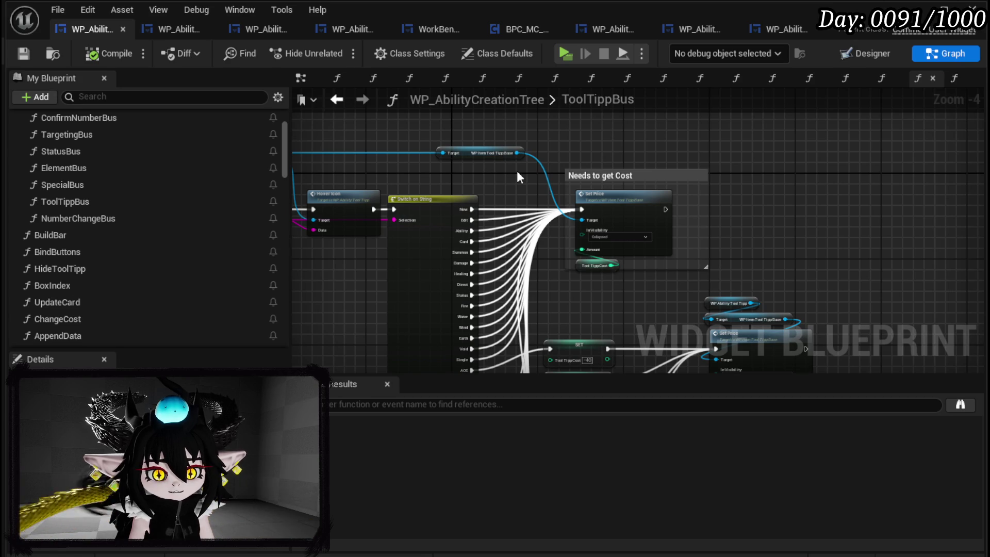
pyautogui.click(173, 29)
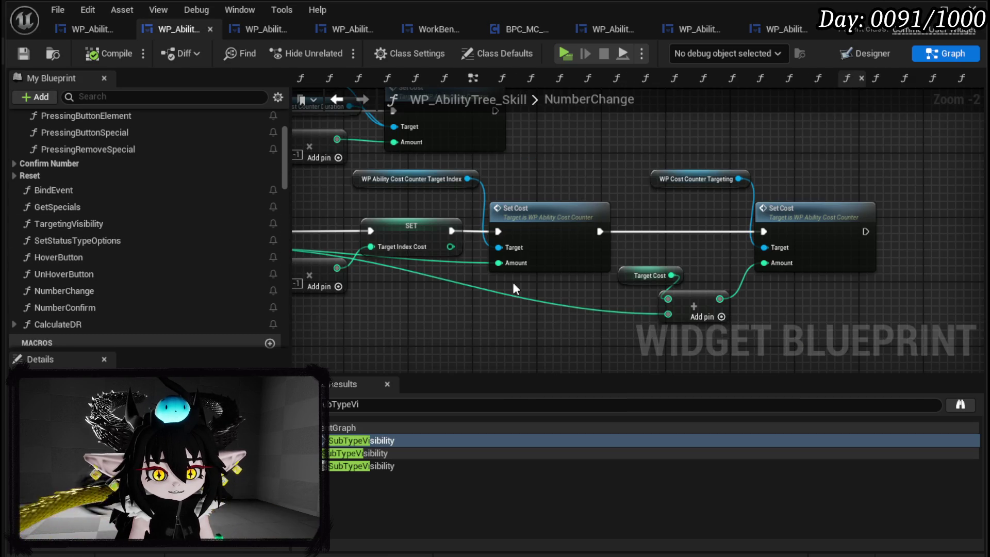
# Open the PressingRemoveSpecial graph and reconnect Special Cost into the first Add node.
pyautogui.scroll(3, 103, 207)
pyautogui.click(124, 238)
pyautogui.doubleClick(123, 240)
pyautogui.scroll(-5, 475, 245)
pyautogui.scroll(5, 621, 233)
pyautogui.scroll(1, 701, 309)
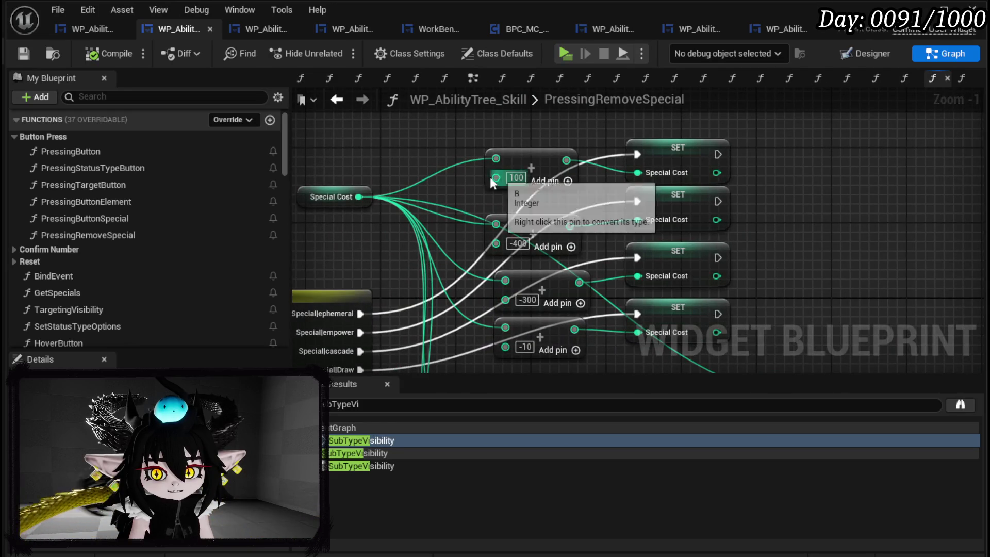
pyautogui.moveTo(501, 210); pyautogui.dragTo(457, 199)
pyautogui.click(548, 182)
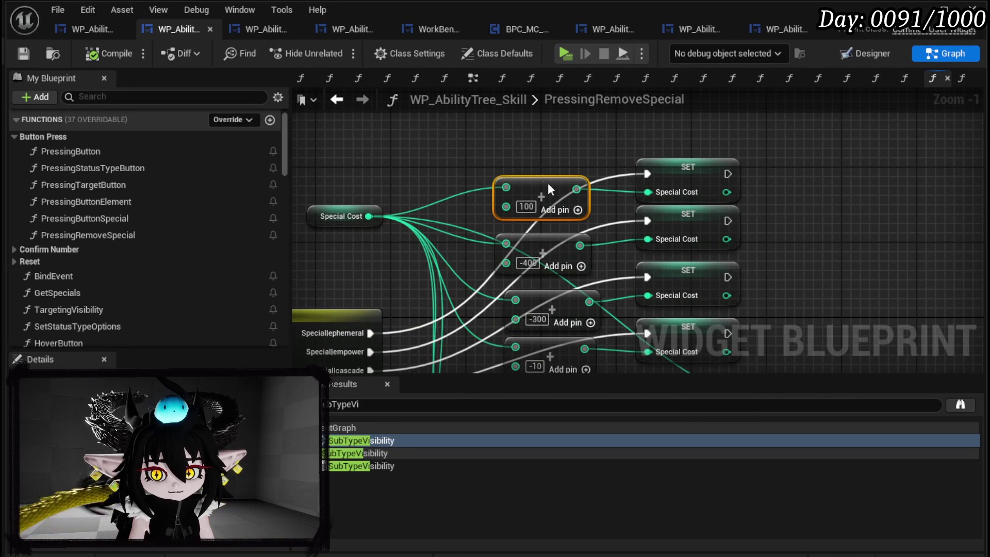
pyautogui.moveTo(369, 216)
pyautogui.mouseDown()
pyautogui.moveTo(387, 204)
pyautogui.moveTo(506, 187)
pyautogui.mouseUp()
pyautogui.moveTo(598, 329); pyautogui.dragTo(565, 253)
pyautogui.write('-100')
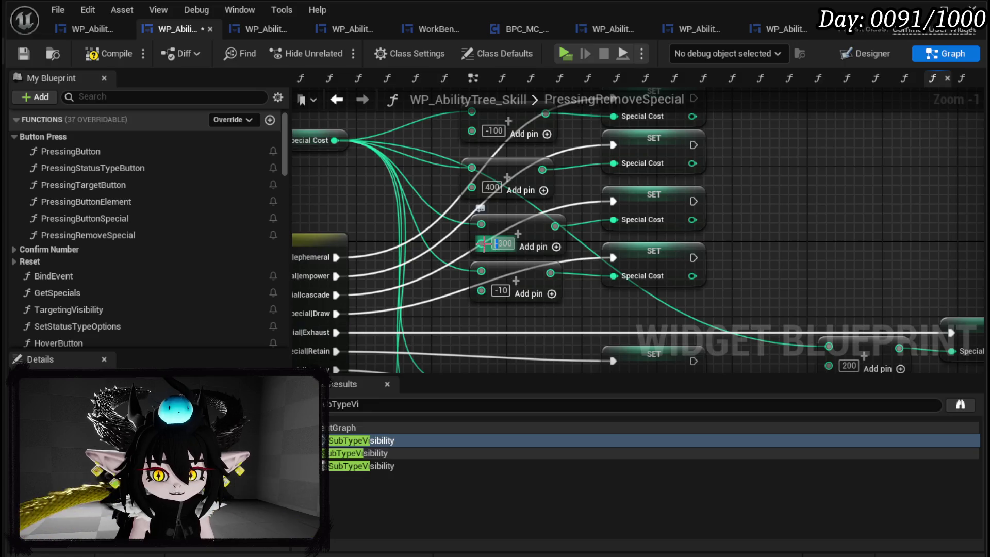
# Invert the lower Add amounts, entering 10 for the negative ones and making 250 into -250.
pyautogui.press('Tab')
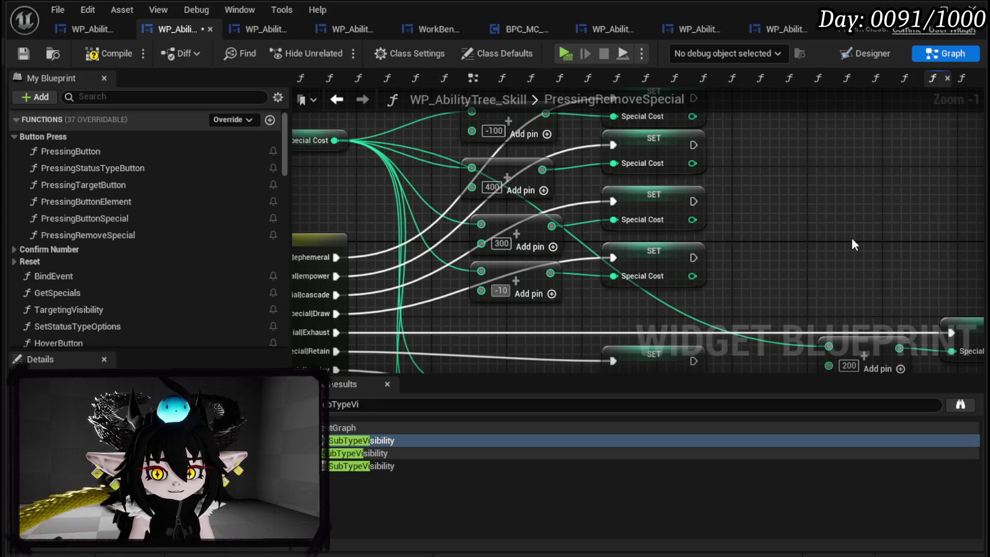
pyautogui.write('10')
pyautogui.moveTo(815, 250)
pyautogui.mouseDown()
pyautogui.moveTo(794, 164)
pyautogui.moveTo(816, 88)
pyautogui.mouseUp()
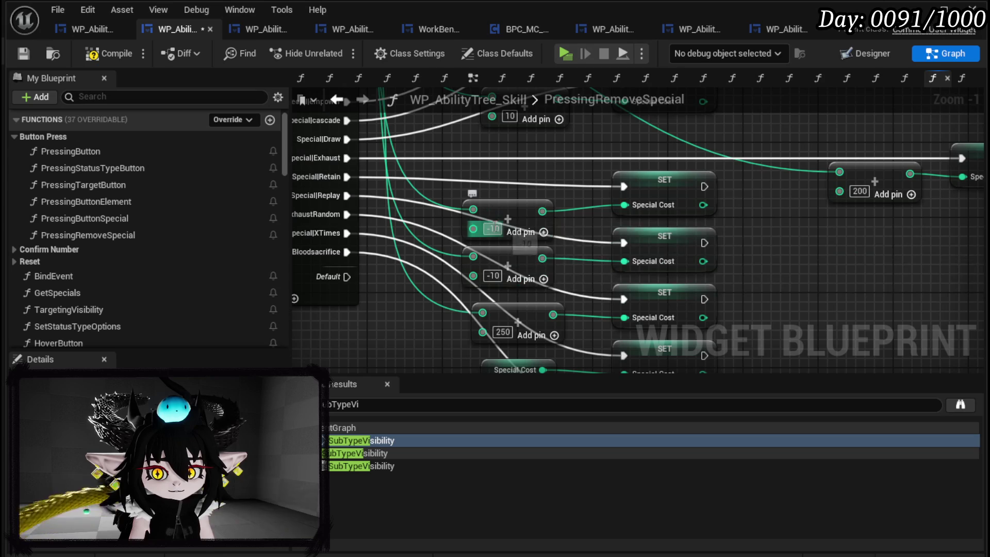
pyautogui.write('10')
pyautogui.press('Tab')
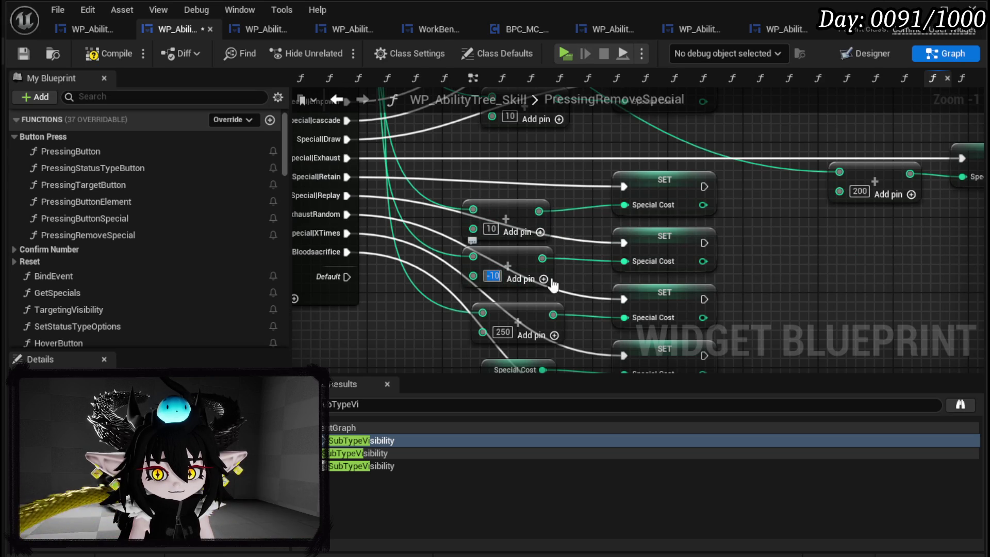
pyautogui.write('10')
pyautogui.press('Tab')
pyautogui.press('Home')
pyautogui.write('-')
pyautogui.press('Tab')
pyautogui.moveTo(793, 283)
pyautogui.mouseDown()
pyautogui.moveTo(780, 210)
pyautogui.moveTo(797, 139)
pyautogui.mouseUp()
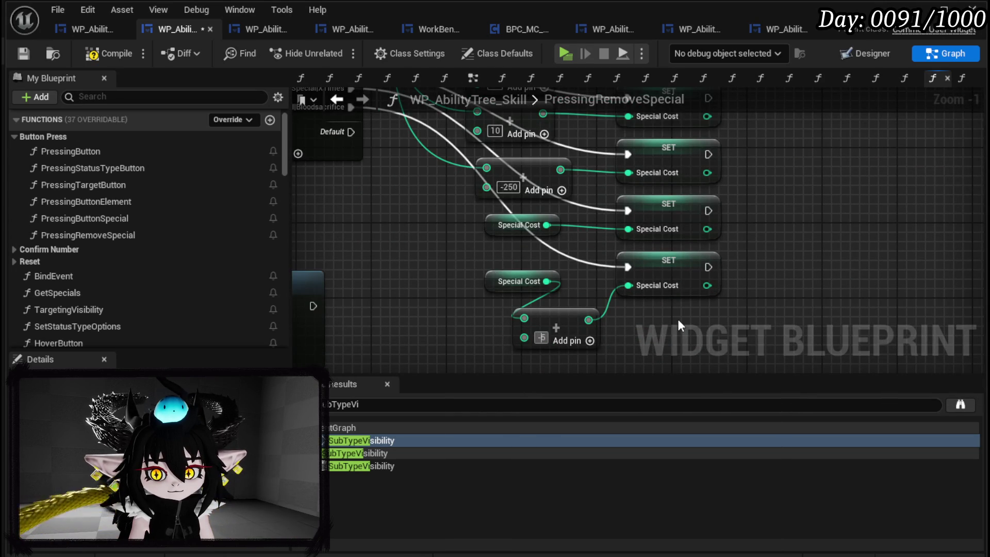
# Review the Add node chain, save the skill tree blueprint, and return to WP_AbilityTree_Skill.
pyautogui.scroll(-2, 779, 196)
pyautogui.moveTo(778, 197)
pyautogui.mouseDown()
pyautogui.moveTo(720, 263)
pyautogui.moveTo(748, 209)
pyautogui.moveTo(737, 287)
pyautogui.moveTo(789, 291)
pyautogui.mouseUp()
pyautogui.scroll(3, 537, 194)
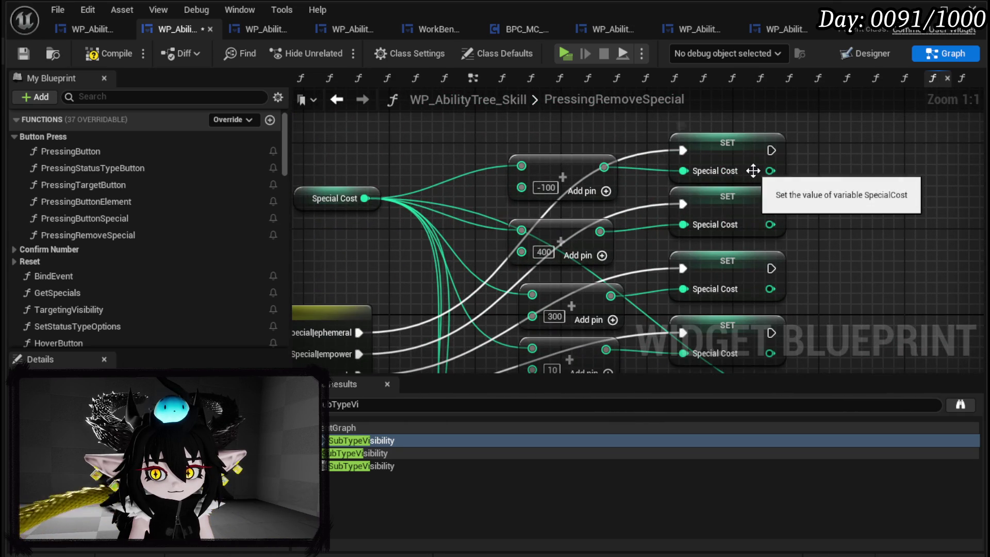
pyautogui.scroll(-2, 458, 255)
pyautogui.scroll(2, 558, 222)
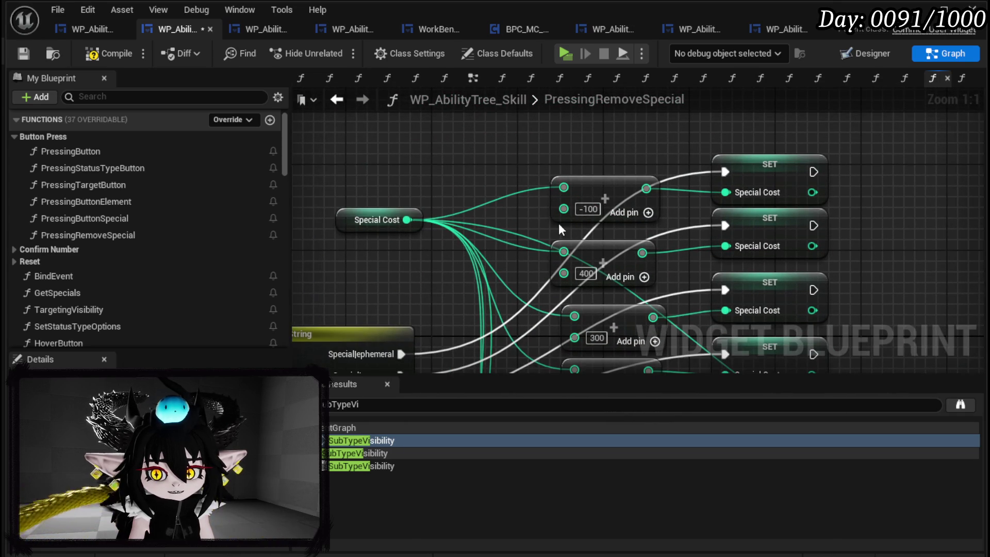
pyautogui.click(19, 52)
pyautogui.click(73, 29)
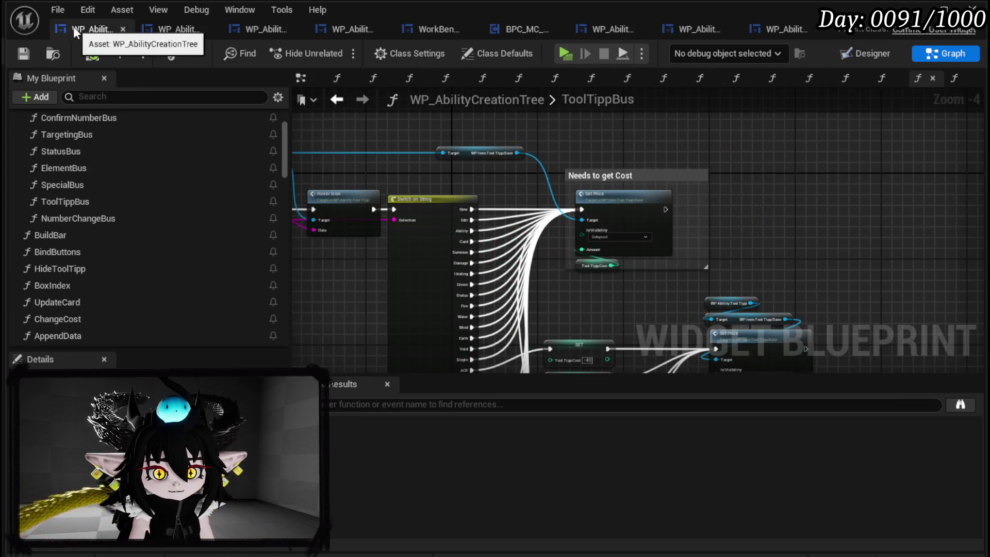
pyautogui.click(157, 24)
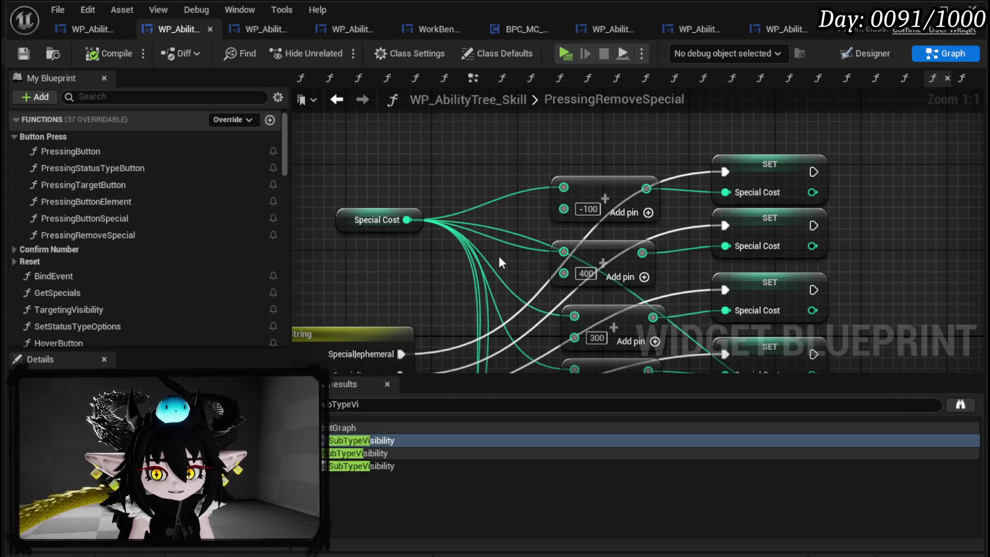
# Check the Tool Tipp Cost SET nodes in WP_AbilityCreationTree, then go back to the level editor.
pyautogui.click(68, 26)
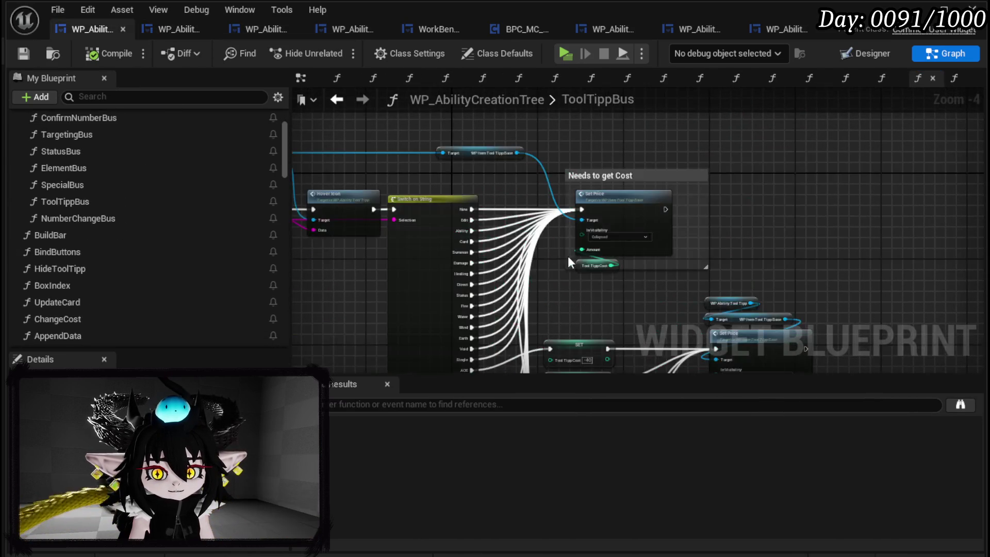
pyautogui.scroll(-1, 567, 252)
pyautogui.scroll(3, 567, 253)
pyautogui.moveTo(662, 243)
pyautogui.mouseDown()
pyautogui.moveTo(683, 195)
pyautogui.moveTo(668, 160)
pyautogui.moveTo(664, 207)
pyautogui.mouseUp()
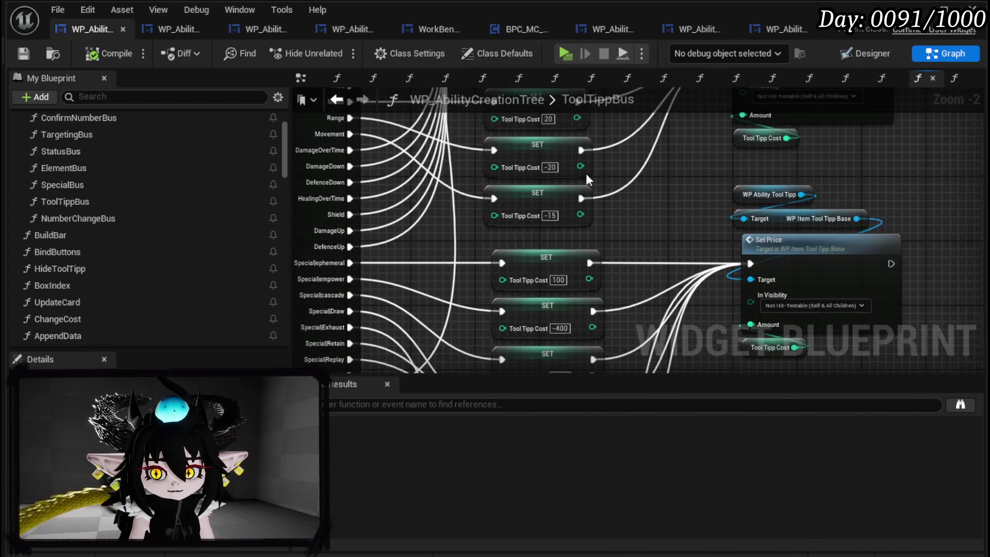
pyautogui.click(916, 10)
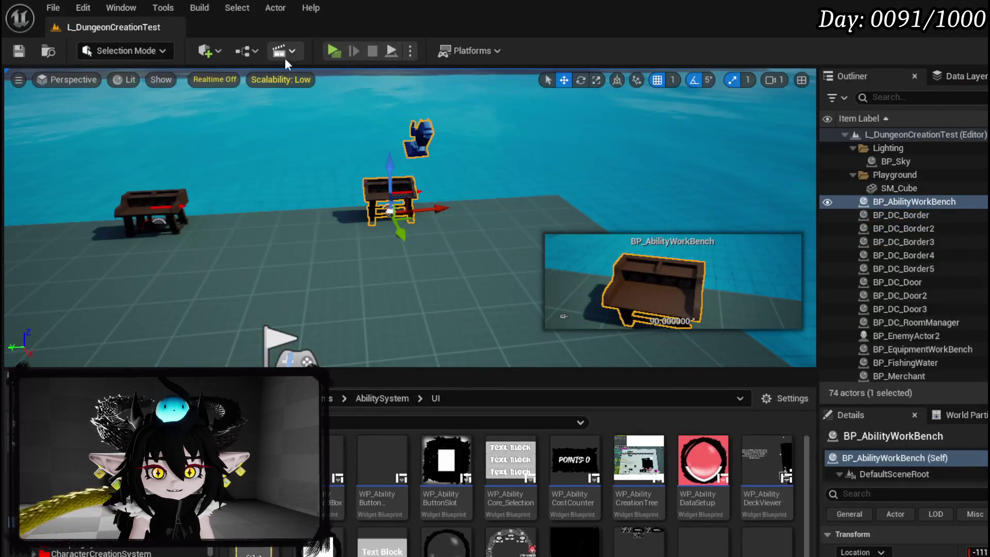
# Play-test the level, use the workbench's card-editing screen, then stop the preview.
pyautogui.click(334, 50)
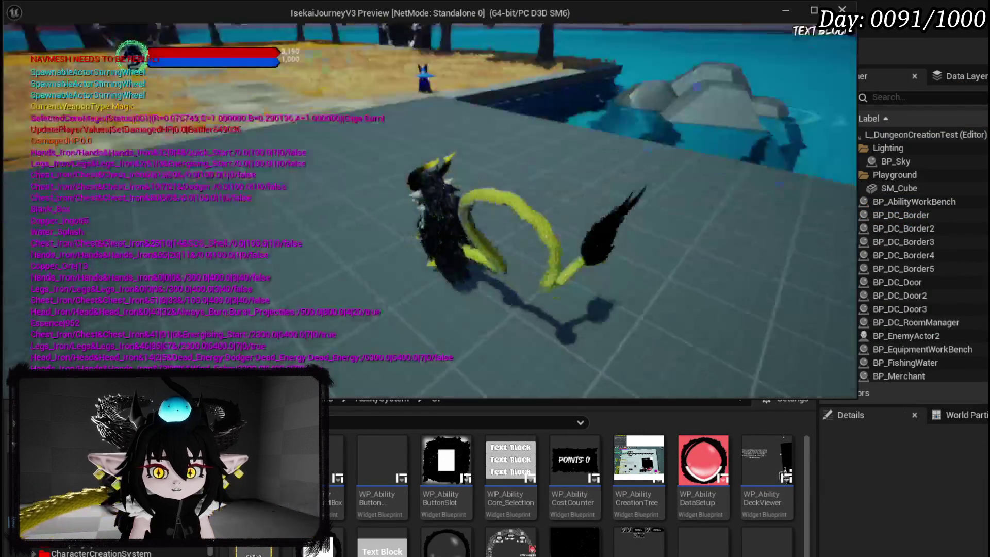
pyautogui.press('e')
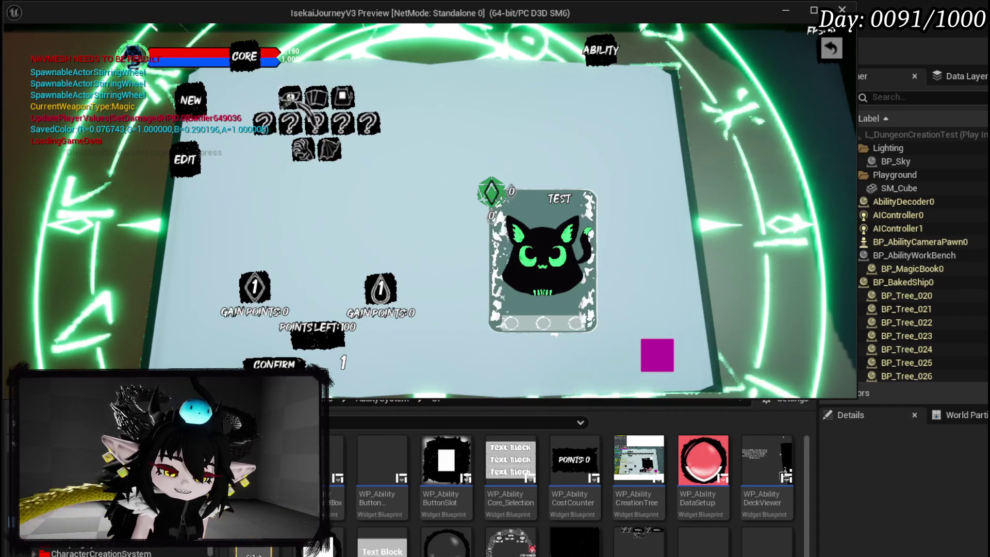
pyautogui.press('Escape')
pyautogui.hotkey('ctrl', 's')
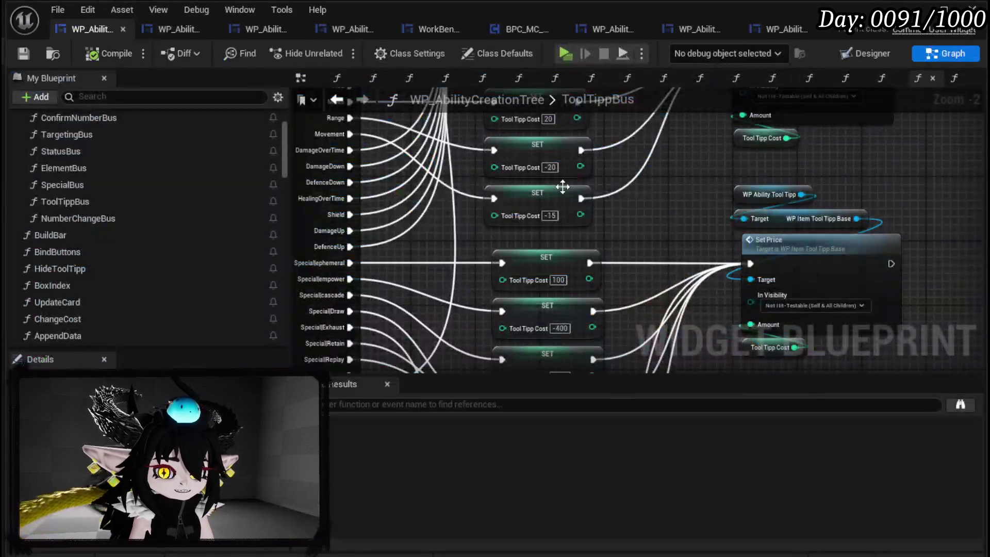
# Inspect the ability slot icon widget in the layout view, then return to the event graph.
pyautogui.scroll(-3, 649, 166)
pyautogui.moveTo(648, 166); pyautogui.dragTo(544, 198)
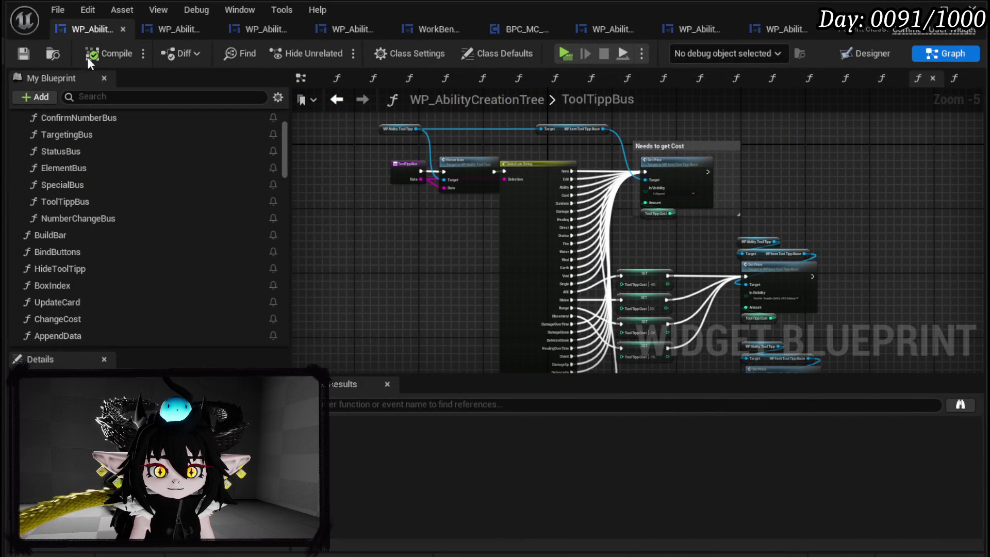
pyautogui.click(846, 66)
pyautogui.scroll(5, 470, 133)
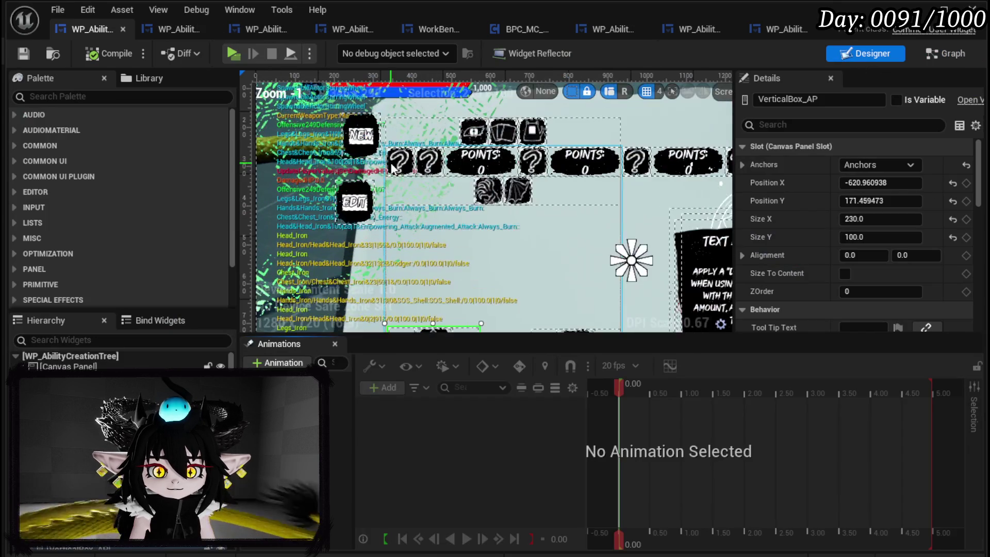
pyautogui.click(471, 133)
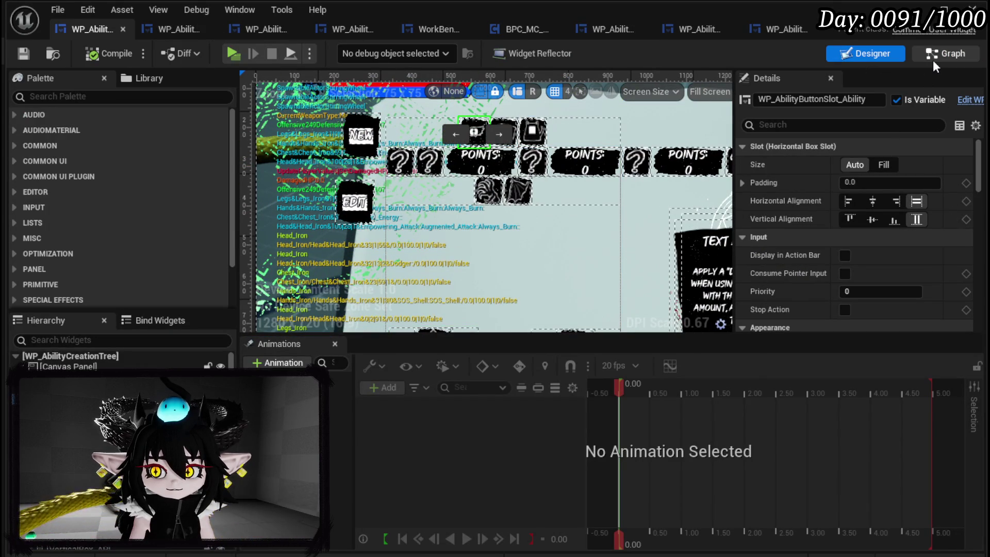
pyautogui.click(932, 60)
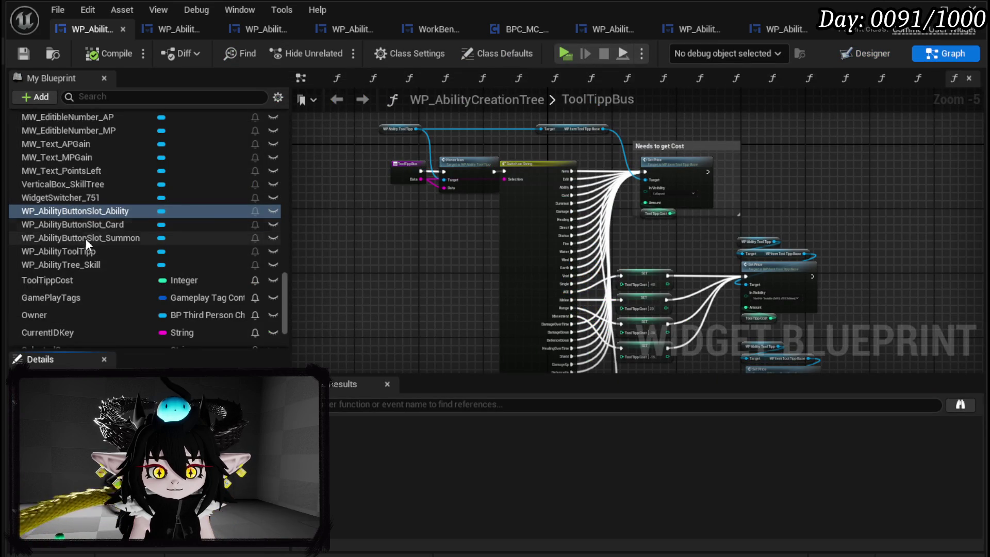
# Open the BindButtons function graph and bring its SET nodes into view.
pyautogui.scroll(8, 82, 231)
pyautogui.scroll(10, 85, 227)
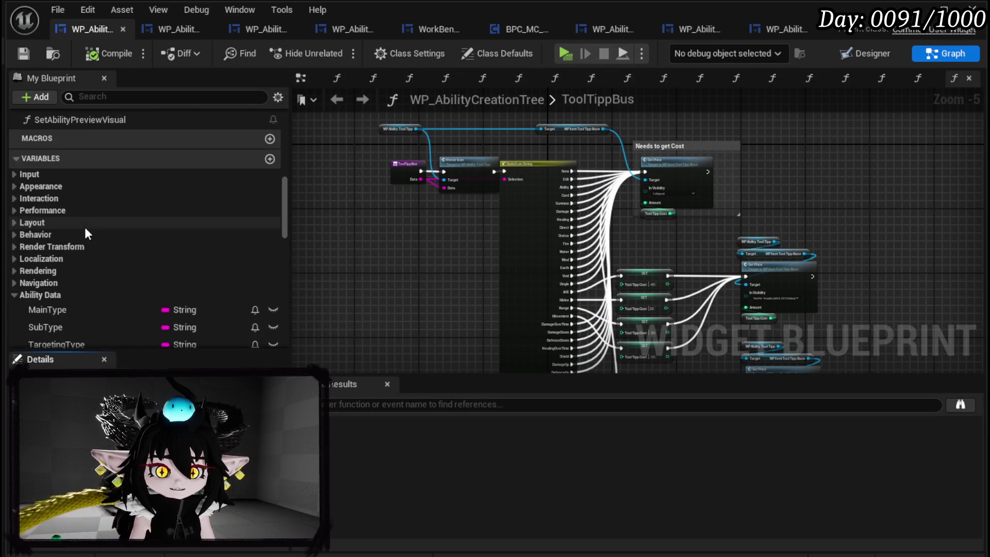
pyautogui.scroll(5, 356, 184)
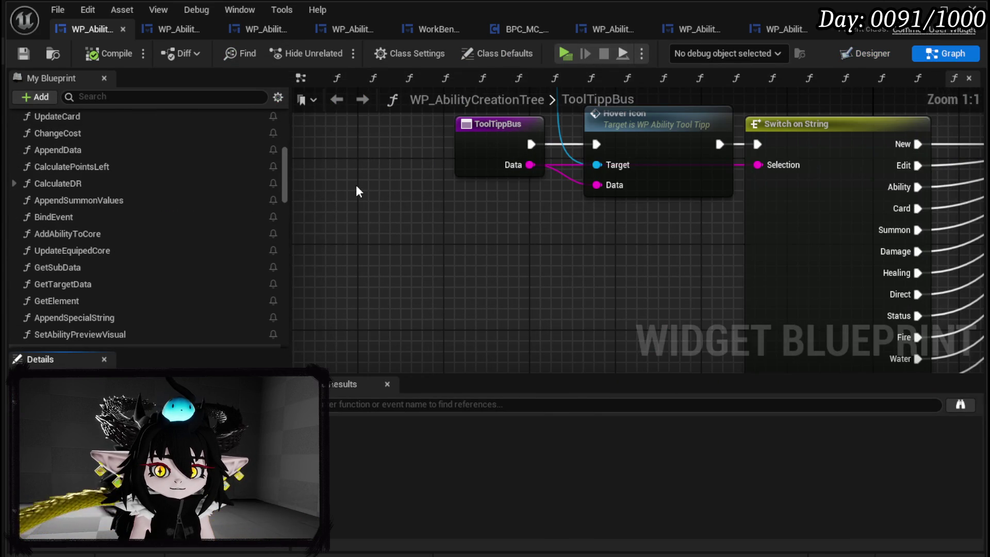
pyautogui.scroll(5, 112, 177)
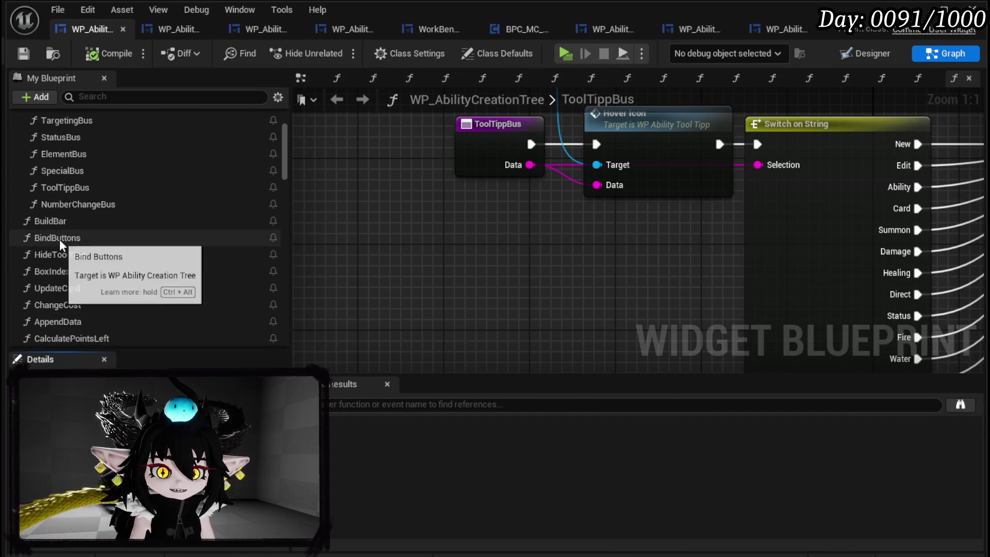
pyautogui.doubleClick(60, 239)
pyautogui.scroll(2, 577, 196)
pyautogui.moveTo(954, 170)
pyautogui.mouseDown()
pyautogui.moveTo(679, 237)
pyautogui.moveTo(769, 155)
pyautogui.moveTo(350, 149)
pyautogui.mouseUp()
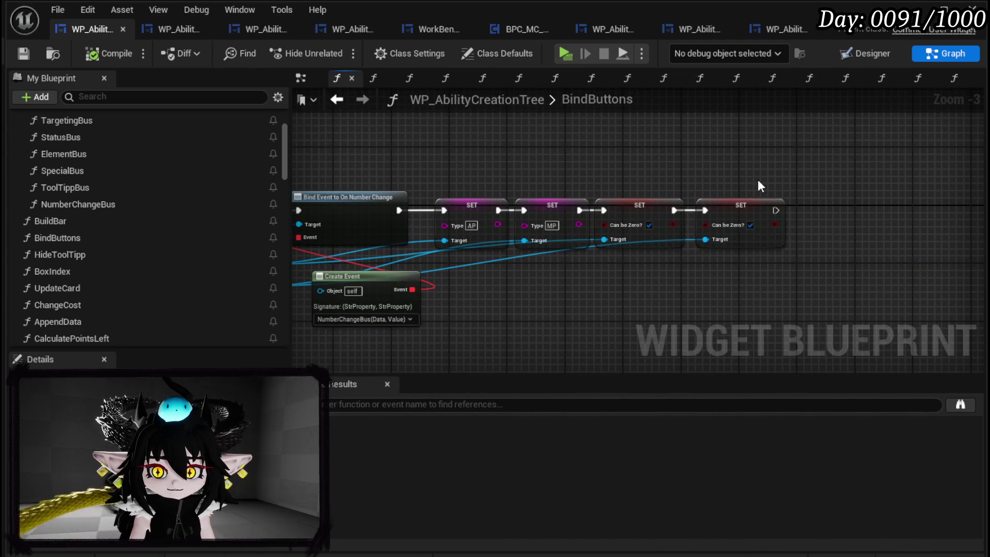
# Add getters for the Ability, Card and Summon WP_AbilityButtonSlot variables.
pyautogui.moveTo(757, 180)
pyautogui.mouseDown()
pyautogui.moveTo(947, 179)
pyautogui.moveTo(573, 189)
pyautogui.mouseUp()
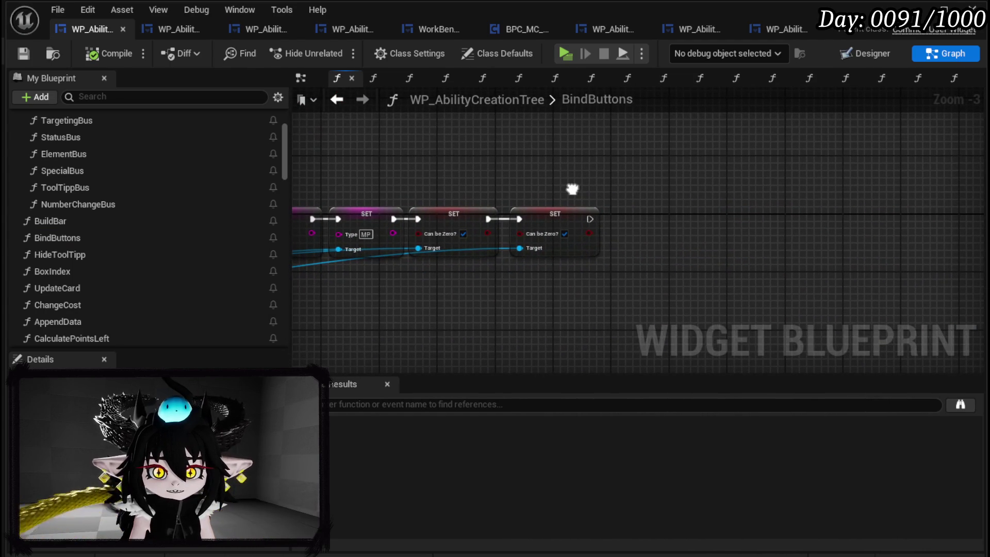
pyautogui.scroll(-12, 181, 215)
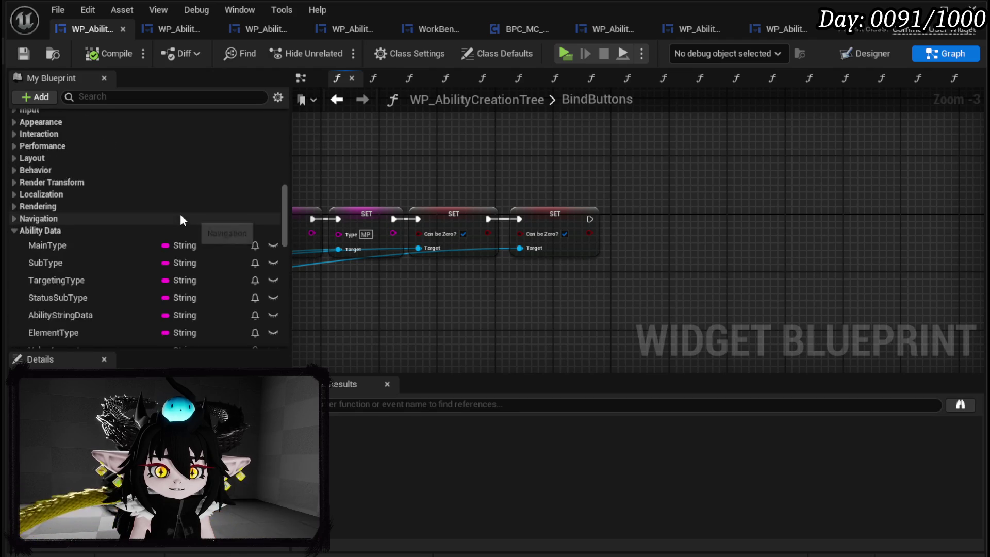
pyautogui.scroll(-10, 182, 215)
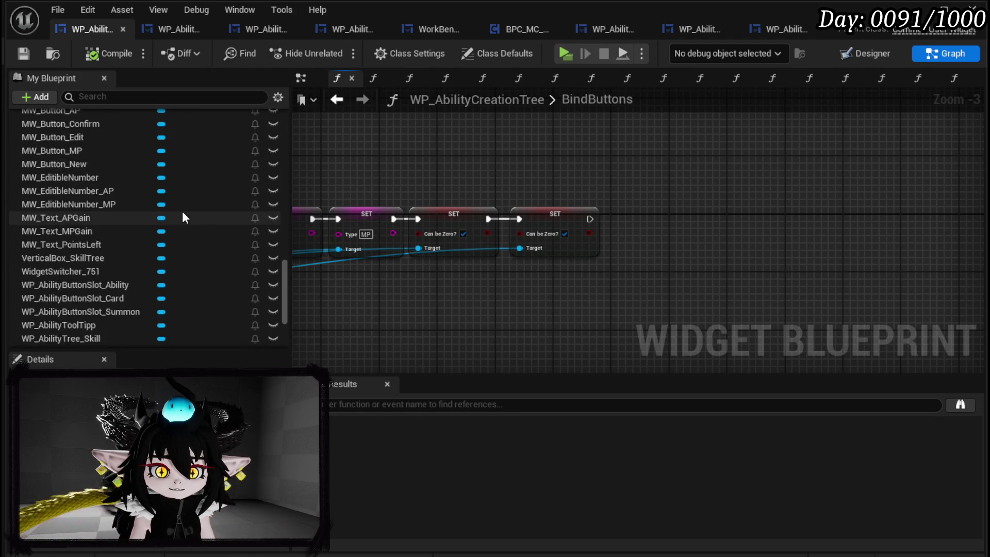
pyautogui.moveTo(115, 178); pyautogui.dragTo(590, 155)
pyautogui.click(635, 180)
pyautogui.moveTo(135, 192)
pyautogui.mouseDown()
pyautogui.moveTo(605, 129)
pyautogui.moveTo(593, 133)
pyautogui.mouseUp()
pyautogui.click(654, 156)
pyautogui.moveTo(98, 202); pyautogui.dragTo(539, 179)
pyautogui.click(581, 203)
pyautogui.moveTo(416, 231); pyautogui.dragTo(447, 239)
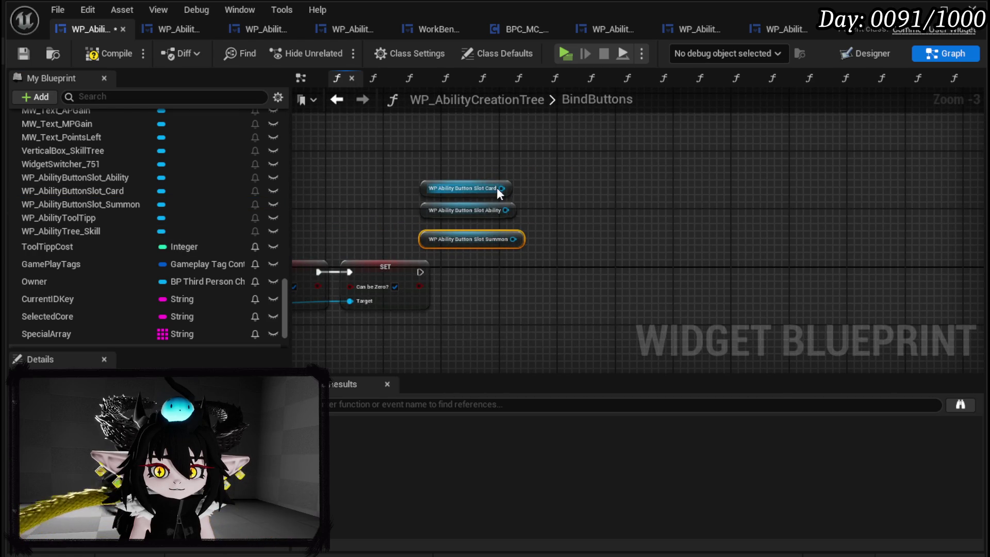
# Add Bind Event to On Hover and Bind Event to On Un Hover nodes.
pyautogui.moveTo(500, 189); pyautogui.dragTo(592, 204)
pyautogui.write('S')
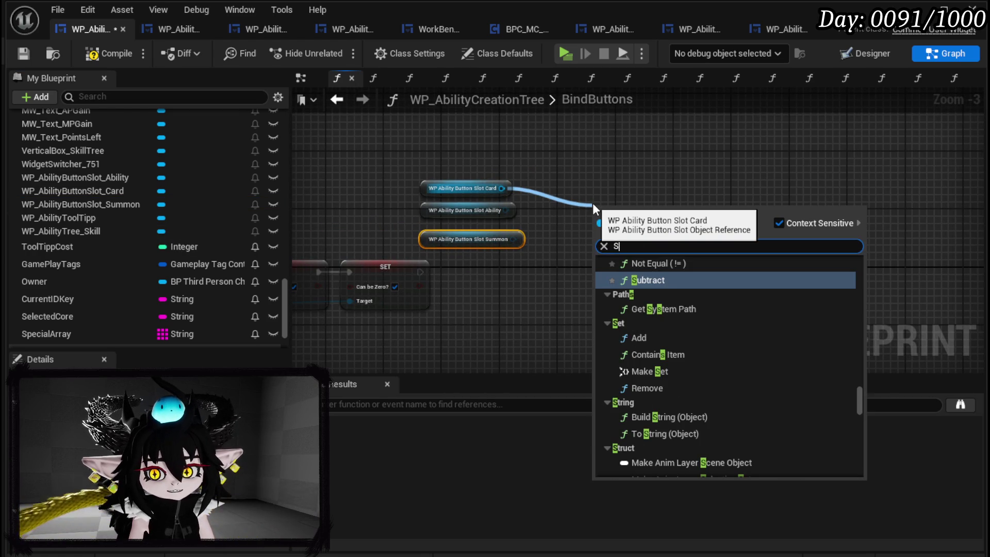
pyautogui.press('BackSpace')
pyautogui.write('on')
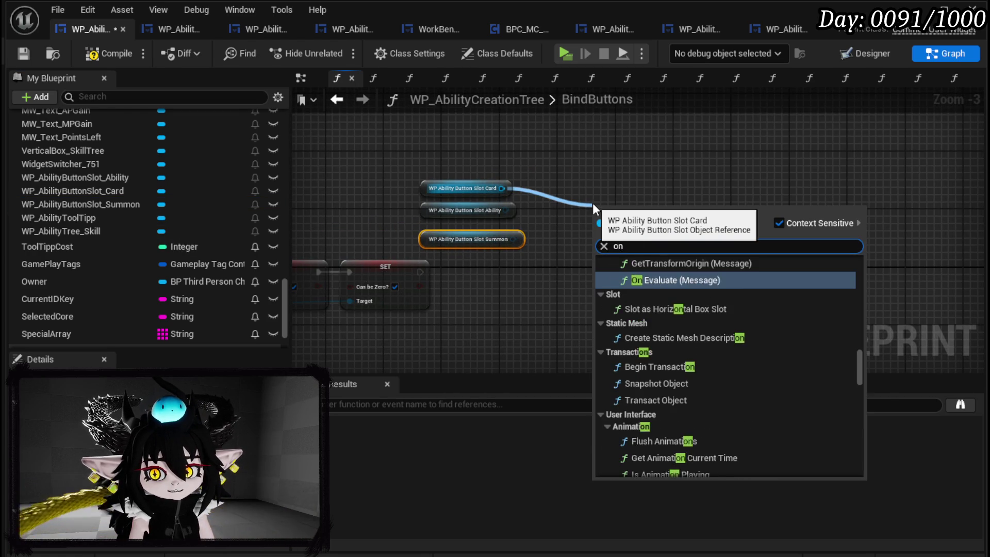
pyautogui.write(' hover')
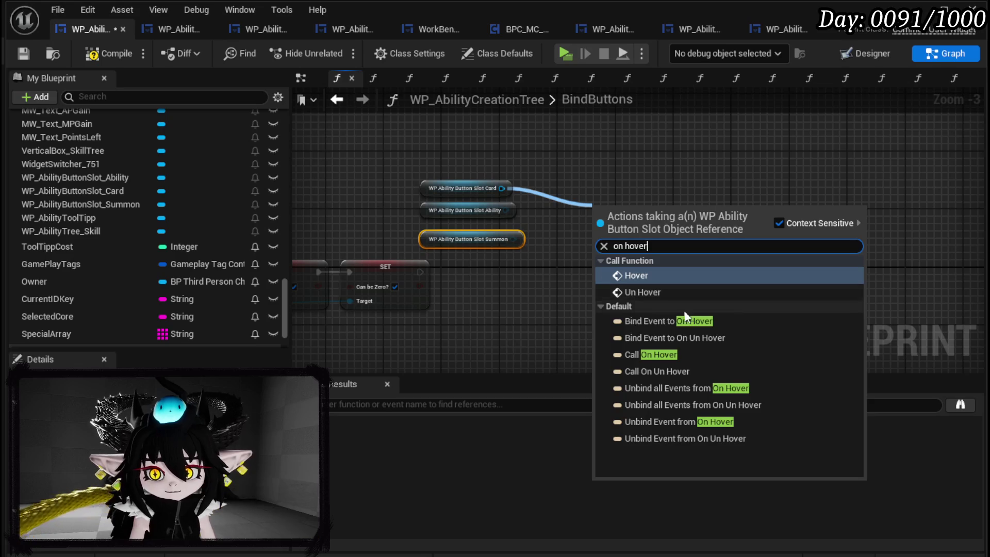
pyautogui.click(670, 320)
pyautogui.moveTo(624, 232); pyautogui.dragTo(580, 276)
pyautogui.moveTo(504, 210); pyautogui.dragTo(639, 208)
pyautogui.write('Unhover')
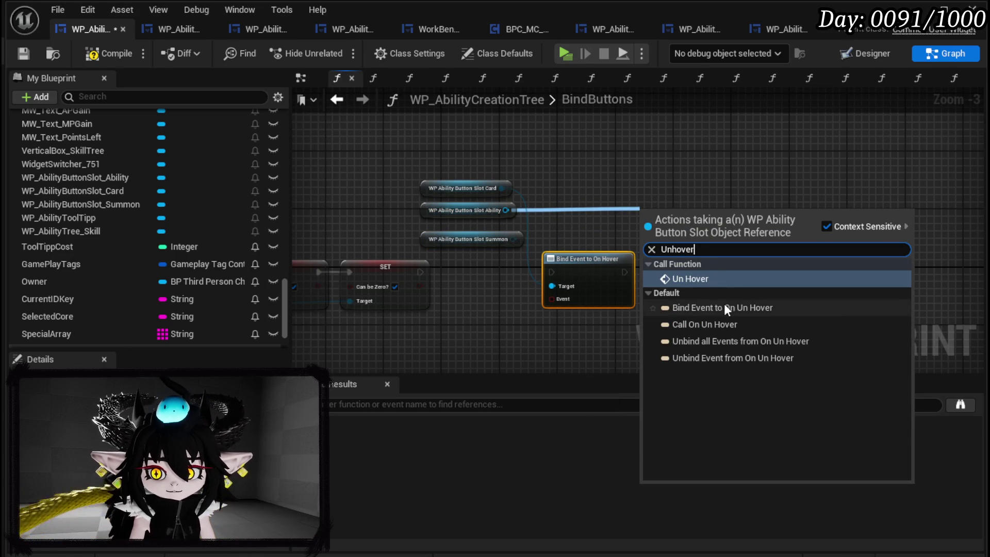
pyautogui.click(724, 308)
pyautogui.moveTo(696, 230)
pyautogui.mouseDown()
pyautogui.moveTo(711, 276)
pyautogui.moveTo(652, 273)
pyautogui.mouseUp()
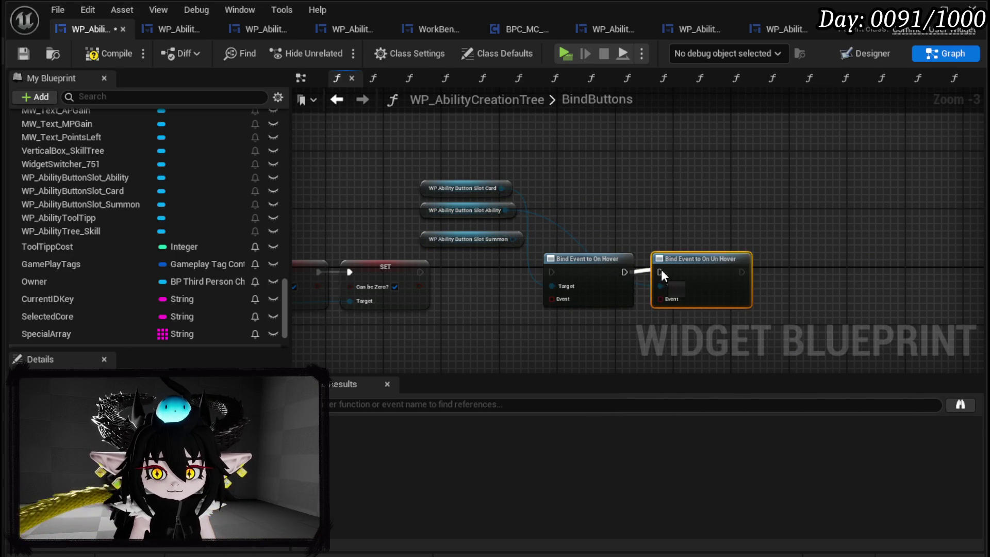
# Wire the Card, Ability and Summon getters into both bind nodes' Targets.
pyautogui.moveTo(506, 210)
pyautogui.mouseDown()
pyautogui.moveTo(654, 284)
pyautogui.moveTo(673, 284)
pyautogui.mouseUp()
pyautogui.moveTo(513, 209)
pyautogui.mouseDown()
pyautogui.moveTo(643, 282)
pyautogui.moveTo(661, 280)
pyautogui.mouseUp()
pyautogui.moveTo(502, 187); pyautogui.dragTo(661, 285)
pyautogui.moveTo(506, 211)
pyautogui.mouseDown()
pyautogui.moveTo(538, 233)
pyautogui.moveTo(584, 243)
pyautogui.moveTo(556, 287)
pyautogui.mouseUp()
pyautogui.click(508, 210)
pyautogui.moveTo(513, 239); pyautogui.dragTo(552, 289)
pyautogui.moveTo(520, 237)
pyautogui.mouseDown()
pyautogui.moveTo(597, 280)
pyautogui.moveTo(666, 287)
pyautogui.mouseUp()
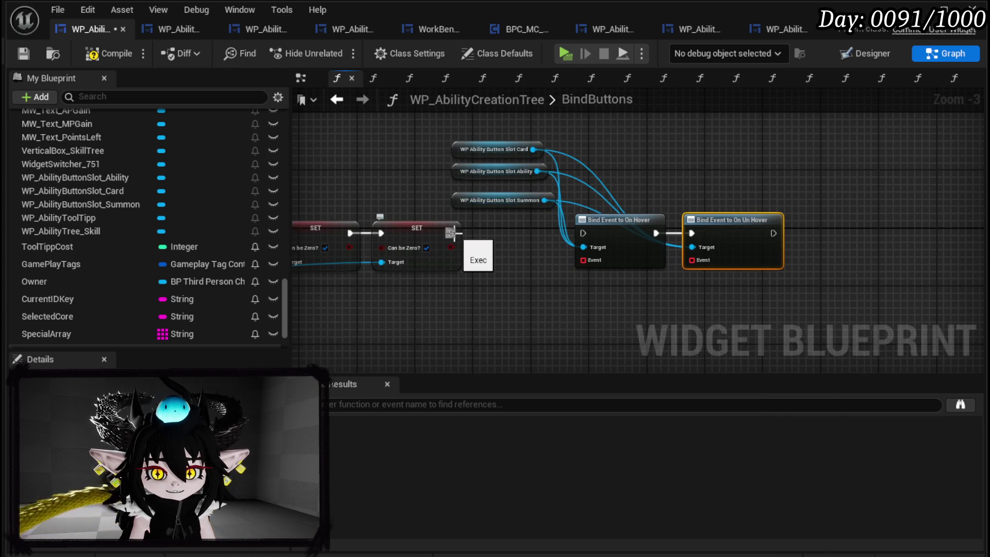
pyautogui.hscroll(-10, 557, 283)
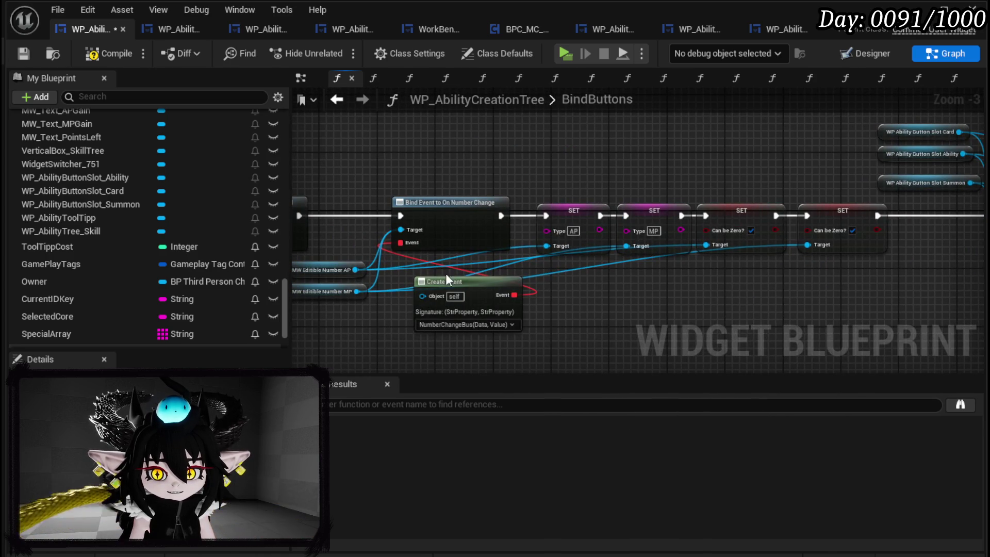
# Add a Set Number node for the MW Editable Number AP widget.
pyautogui.hscroll(-2, 457, 286)
pyautogui.moveTo(439, 258)
pyautogui.mouseDown()
pyautogui.moveTo(686, 263)
pyautogui.moveTo(703, 277)
pyautogui.mouseUp()
pyautogui.write('Set Text')
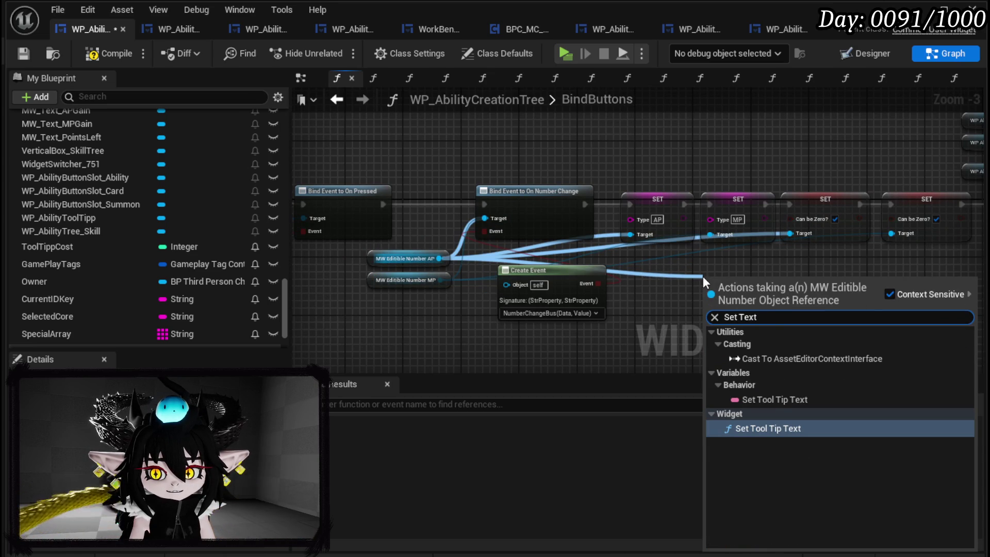
pyautogui.moveTo(437, 259)
pyautogui.mouseDown()
pyautogui.moveTo(737, 274)
pyautogui.moveTo(674, 302)
pyautogui.mouseUp()
pyautogui.write('Set')
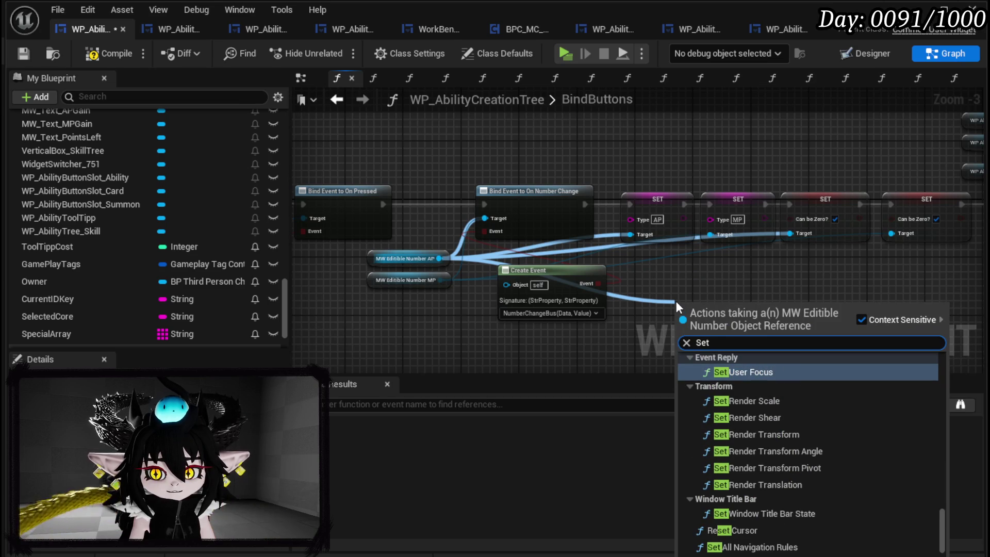
pyautogui.write(' Num')
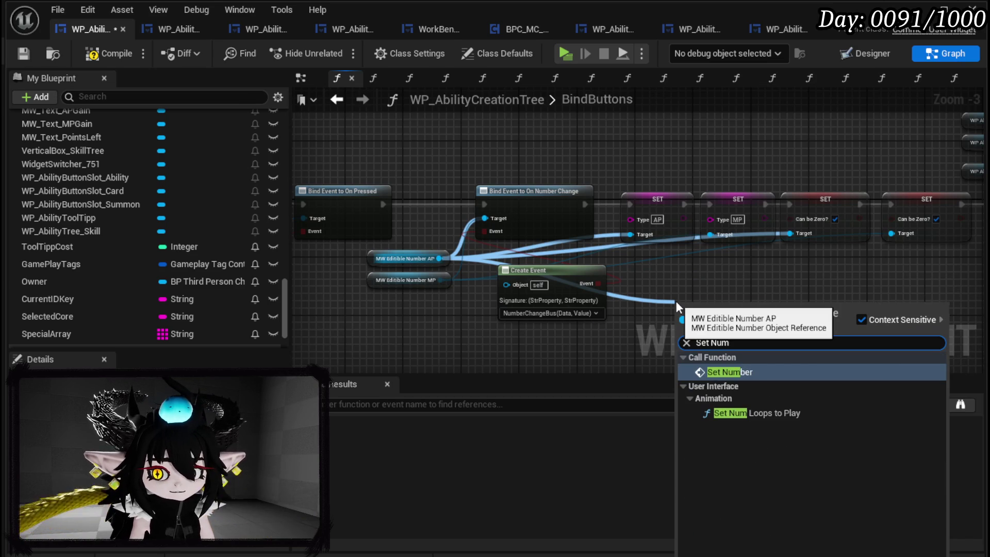
pyautogui.press('Return')
pyautogui.moveTo(780, 277); pyautogui.dragTo(655, 267)
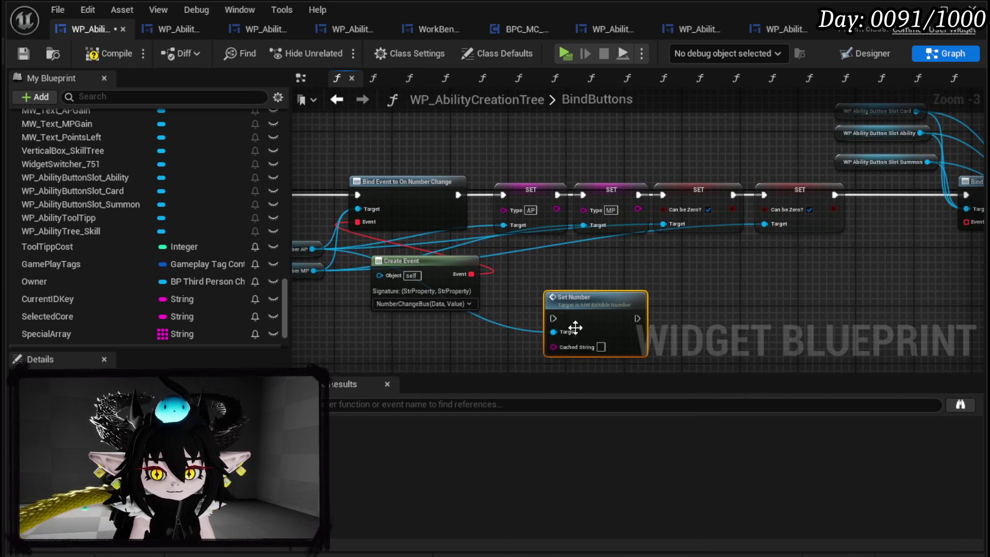
# Add an MP Set Number node, set Cached String to 0, and chain both after the last SET.
pyautogui.moveTo(395, 261)
pyautogui.mouseDown()
pyautogui.moveTo(778, 333)
pyautogui.moveTo(775, 323)
pyautogui.mouseUp()
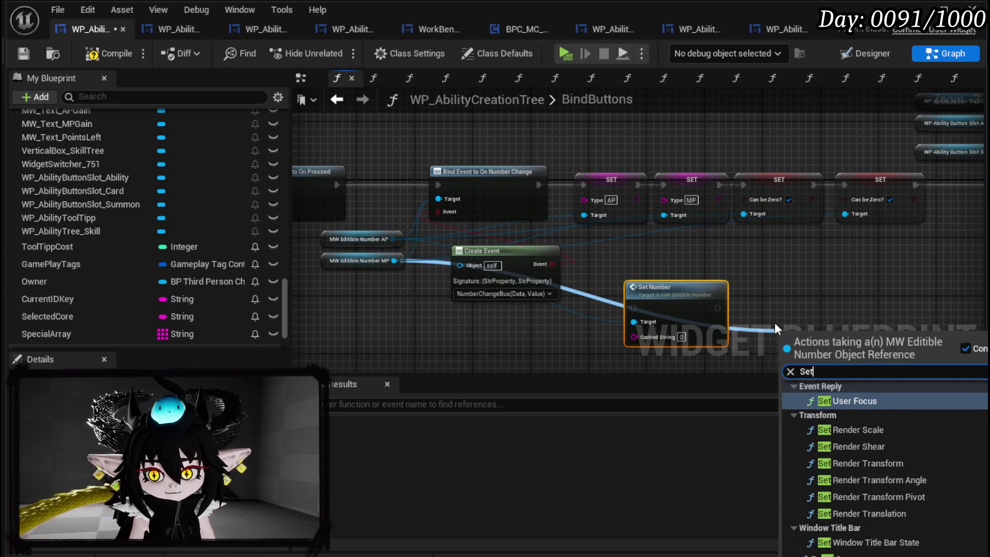
pyautogui.write('Set Numbe')
pyautogui.press('Return')
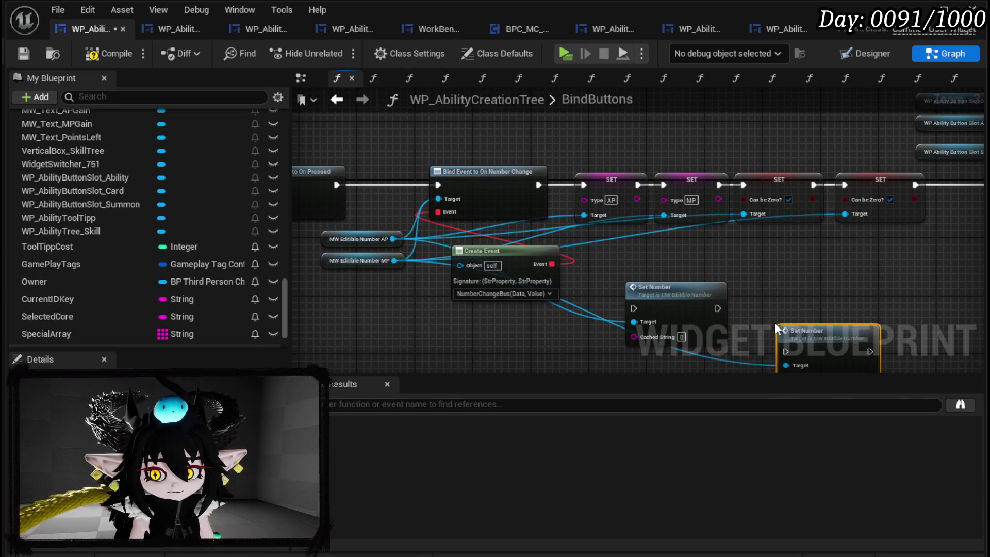
pyautogui.moveTo(815, 340); pyautogui.dragTo(779, 297)
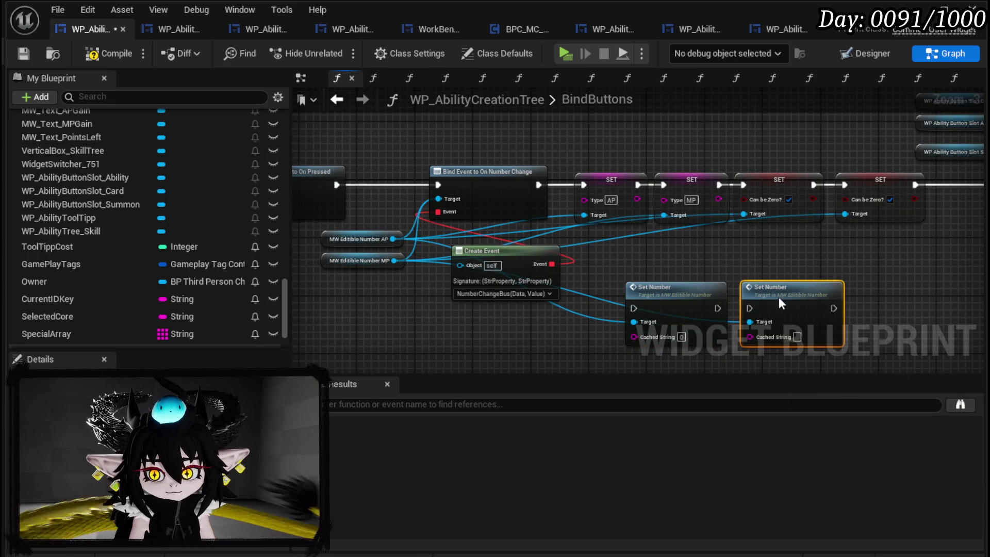
pyautogui.click(797, 336)
pyautogui.moveTo(861, 263); pyautogui.dragTo(672, 259)
pyautogui.moveTo(737, 183)
pyautogui.mouseDown()
pyautogui.moveTo(463, 317)
pyautogui.moveTo(445, 304)
pyautogui.mouseUp()
pyautogui.moveTo(452, 372)
pyautogui.mouseDown()
pyautogui.moveTo(630, 290)
pyautogui.moveTo(680, 240)
pyautogui.moveTo(859, 174)
pyautogui.mouseUp()
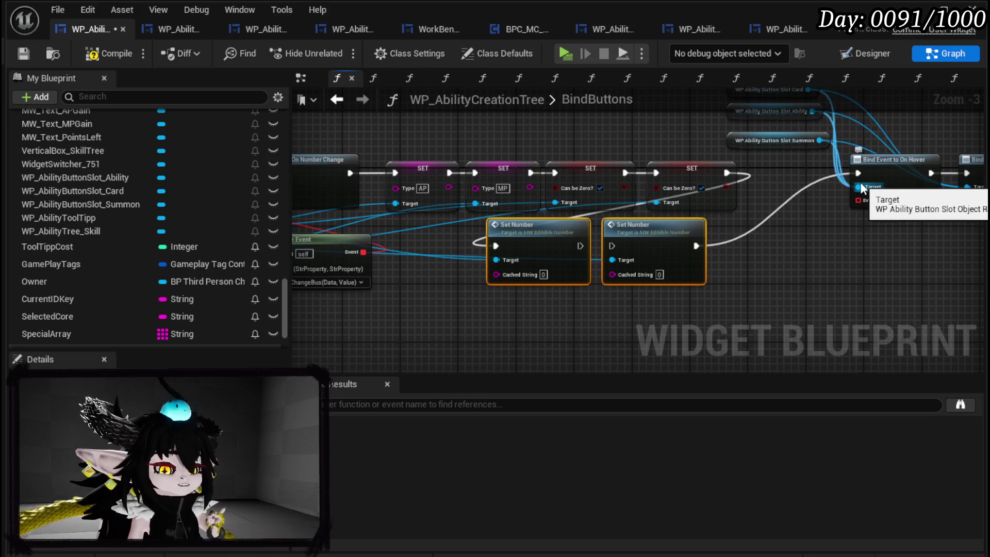
# Add a Create Event on the On Hover binding that calls ToolTippBus.
pyautogui.moveTo(861, 188)
pyautogui.mouseDown()
pyautogui.moveTo(441, 241)
pyautogui.moveTo(429, 298)
pyautogui.mouseUp()
pyautogui.write('create')
pyautogui.press('Return')
pyautogui.click(446, 343)
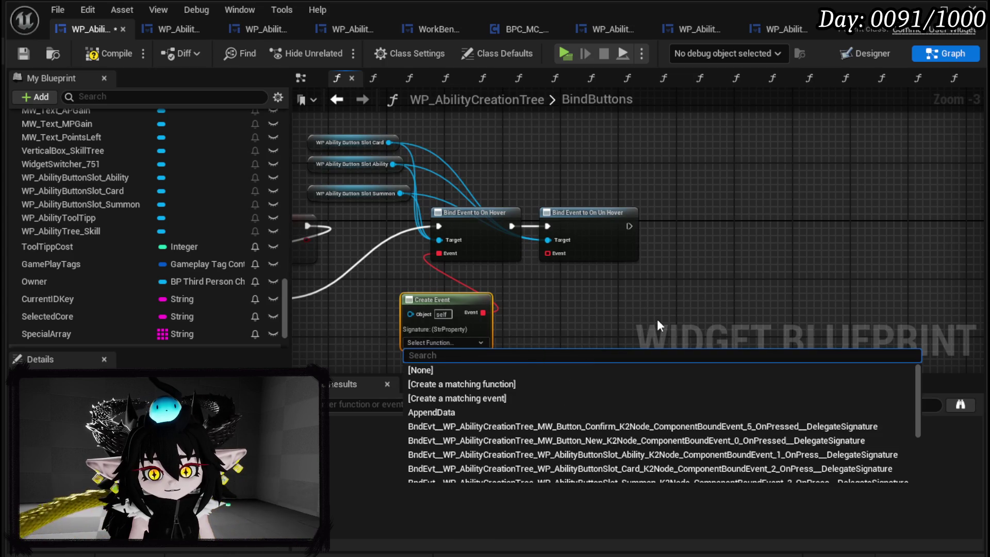
pyautogui.write('Sh')
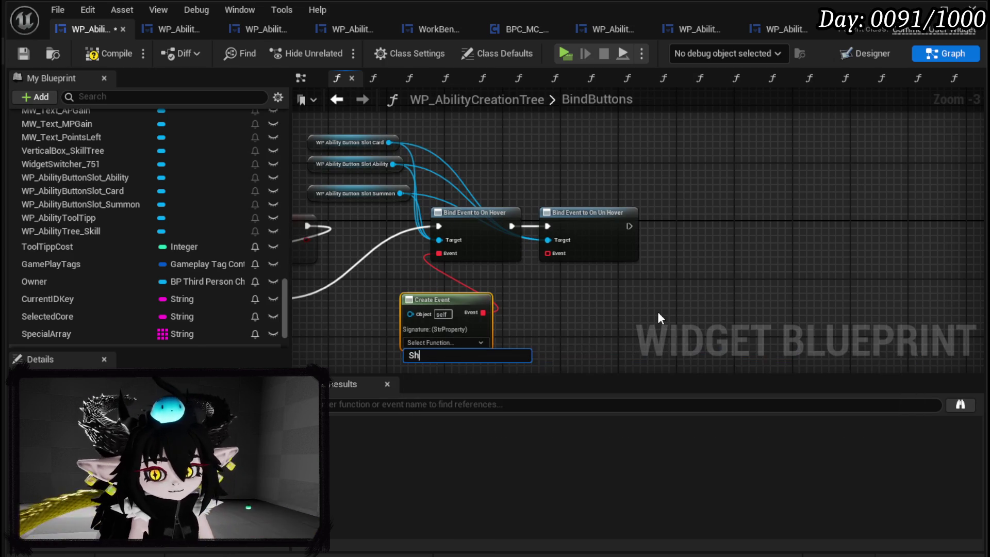
pyautogui.press('BackSpace')
pyautogui.press('BackSpace')
pyautogui.write('Bus')
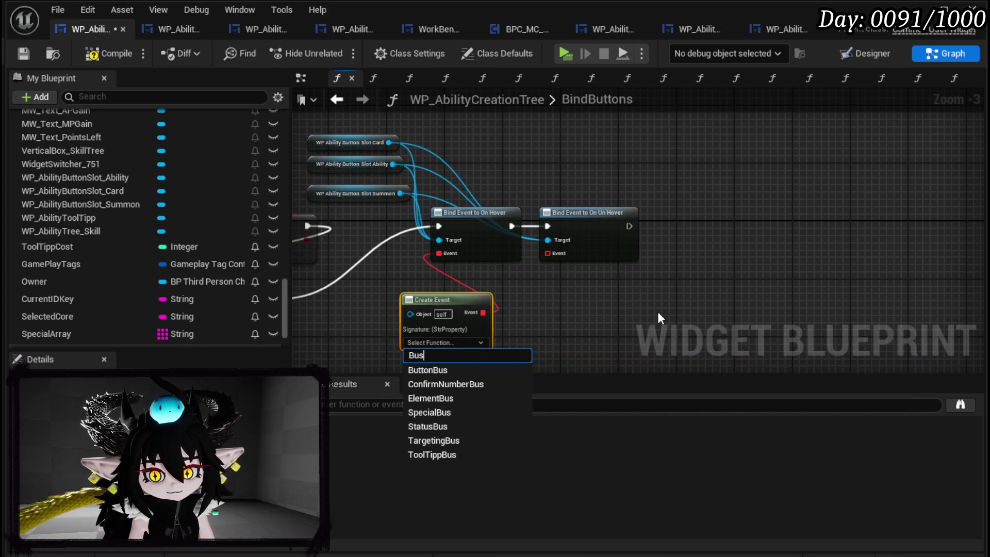
pyautogui.click(436, 454)
# Add a Create Event on On Un Hover calling HideToolTipp, then compile the blueprint.
pyautogui.moveTo(547, 254); pyautogui.dragTo(546, 292)
pyautogui.write('Cre')
pyautogui.click(598, 364)
pyautogui.click(563, 334)
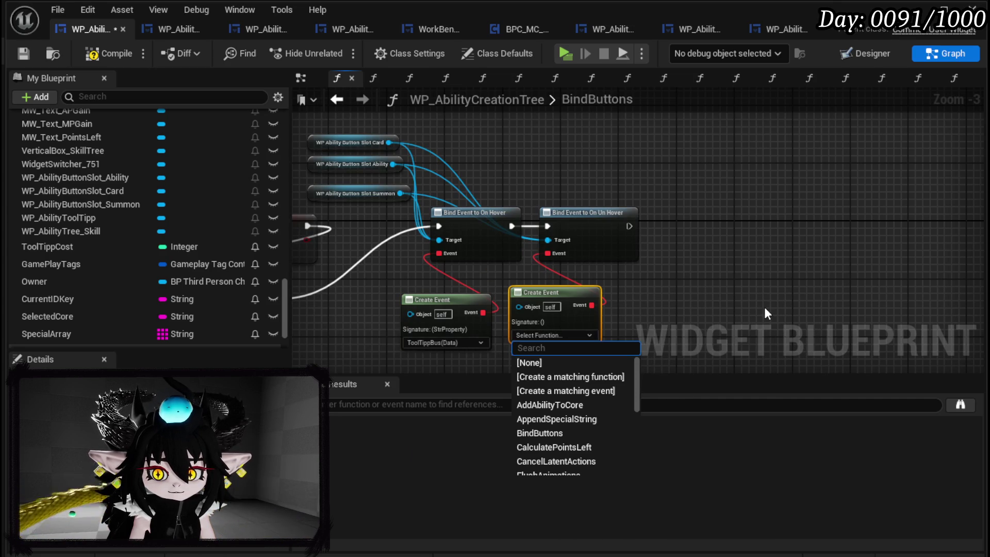
pyautogui.write('hide')
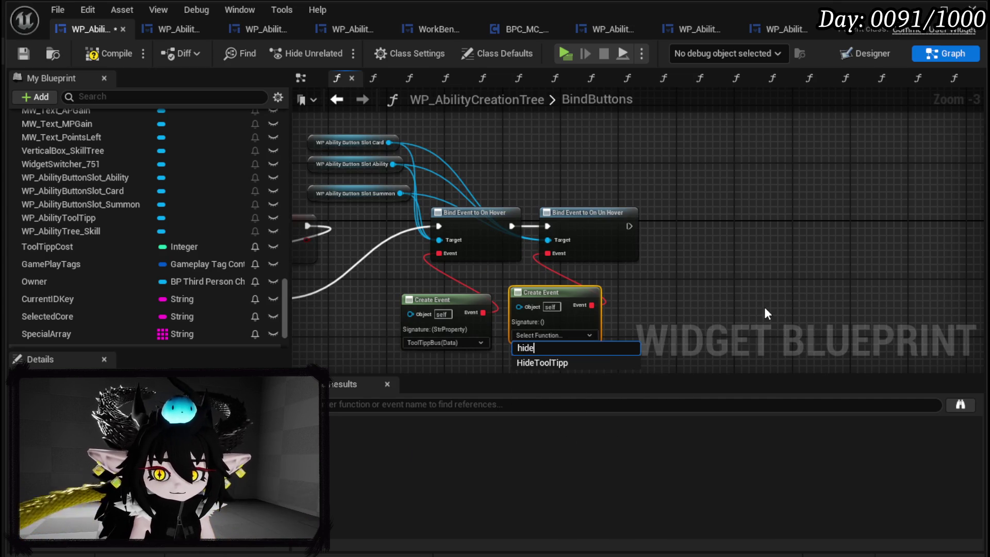
pyautogui.click(605, 360)
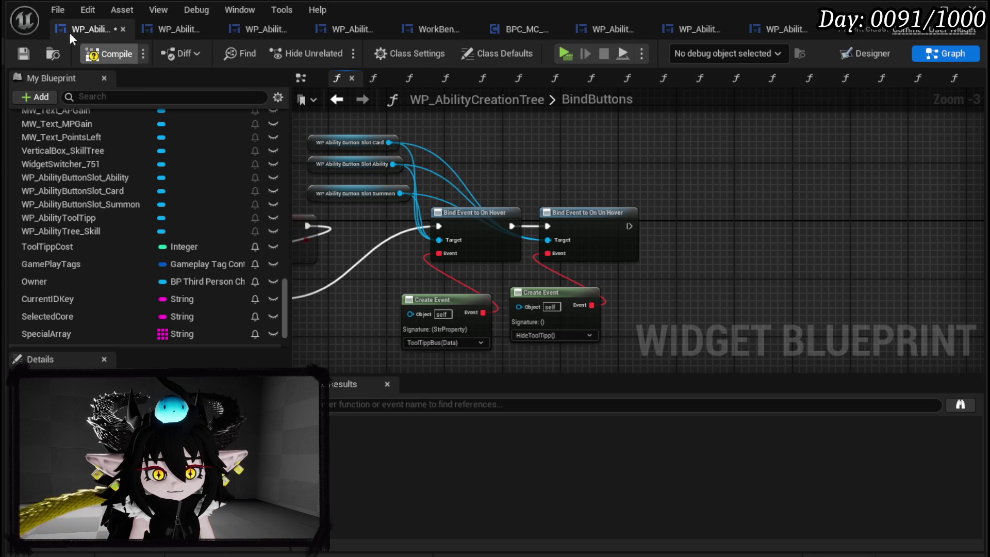
pyautogui.click(19, 55)
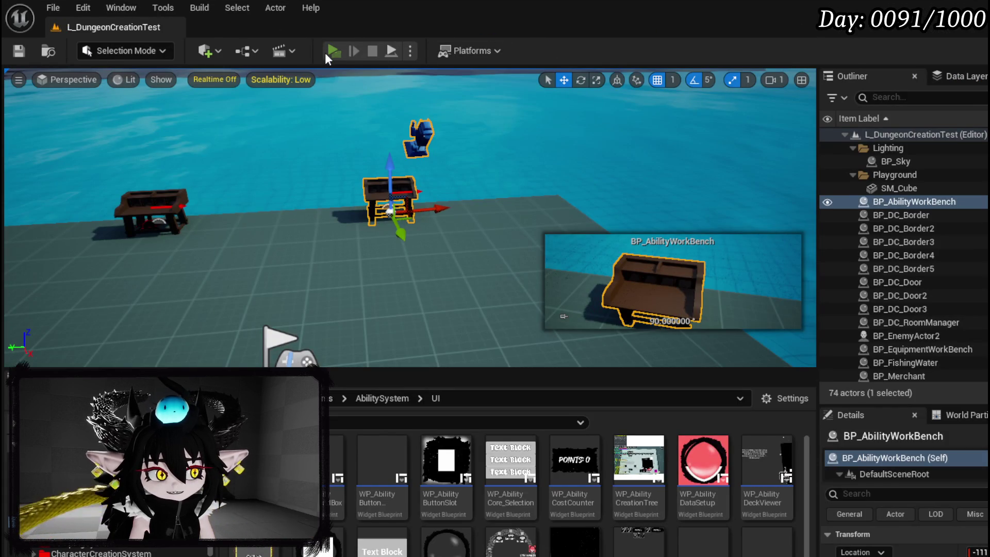
# Play-test the ability card interface, stop the session, save all, and return to WP_AbilityCreationTree.
pyautogui.click(326, 52)
pyautogui.press('e')
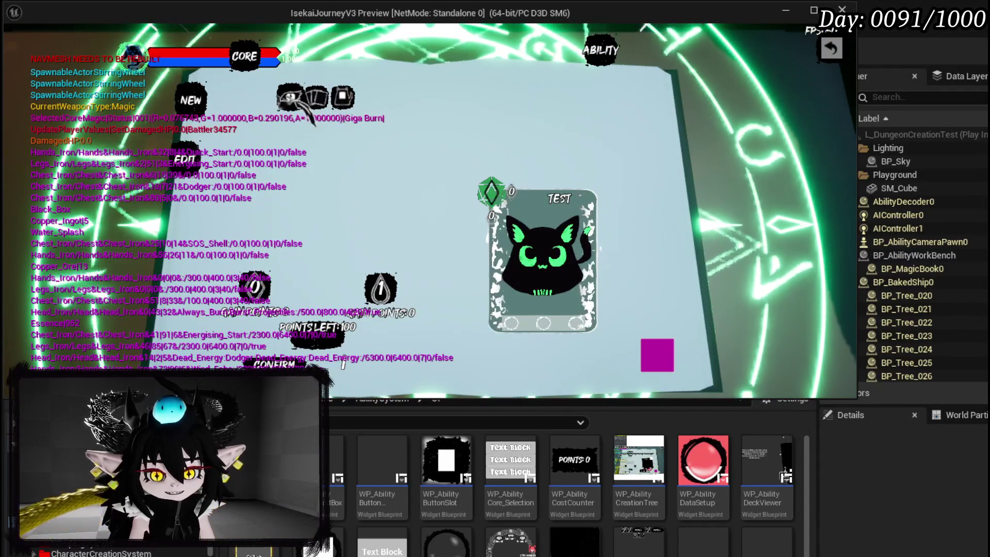
pyautogui.hotkey('alt', 'Tab')
pyautogui.press('Escape')
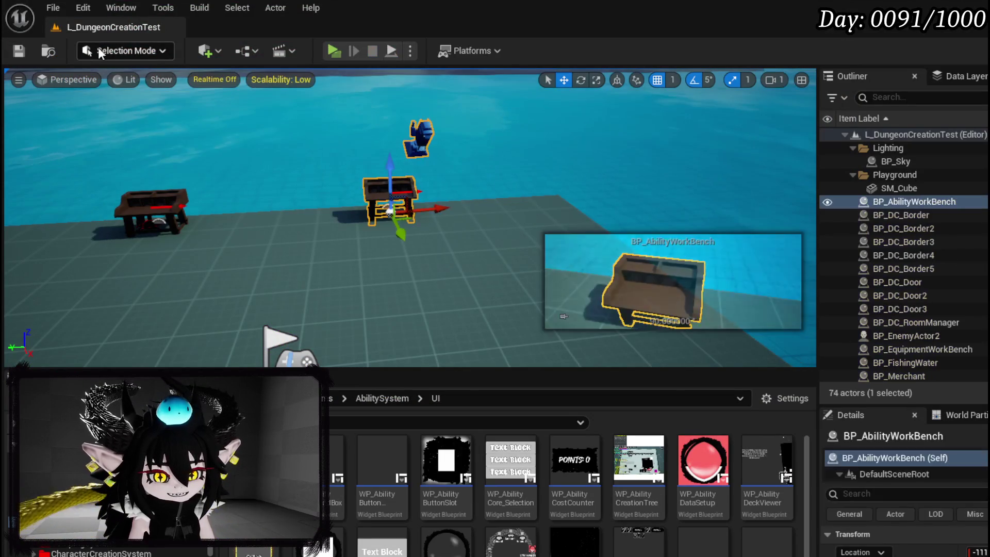
pyautogui.click(19, 51)
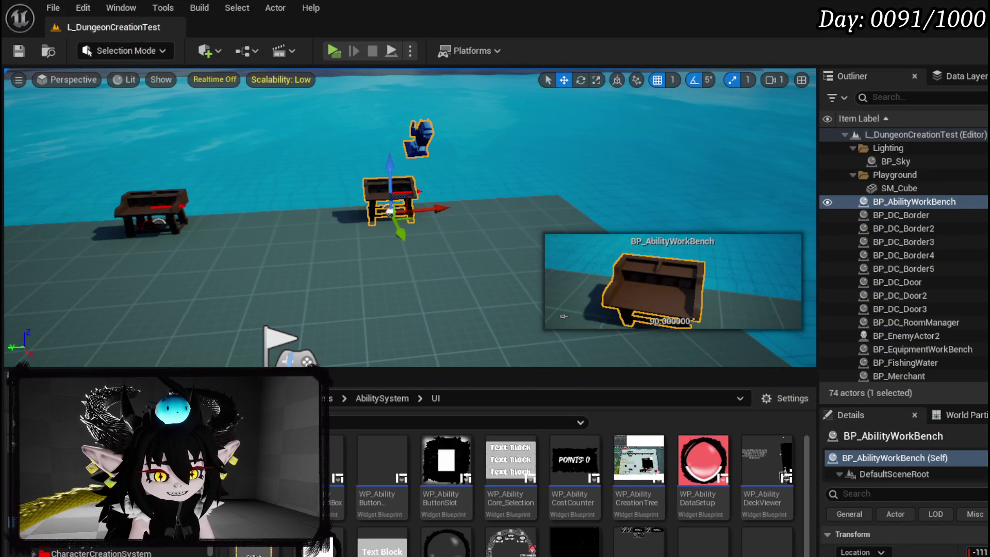
pyautogui.hotkey('alt', 'Tab')
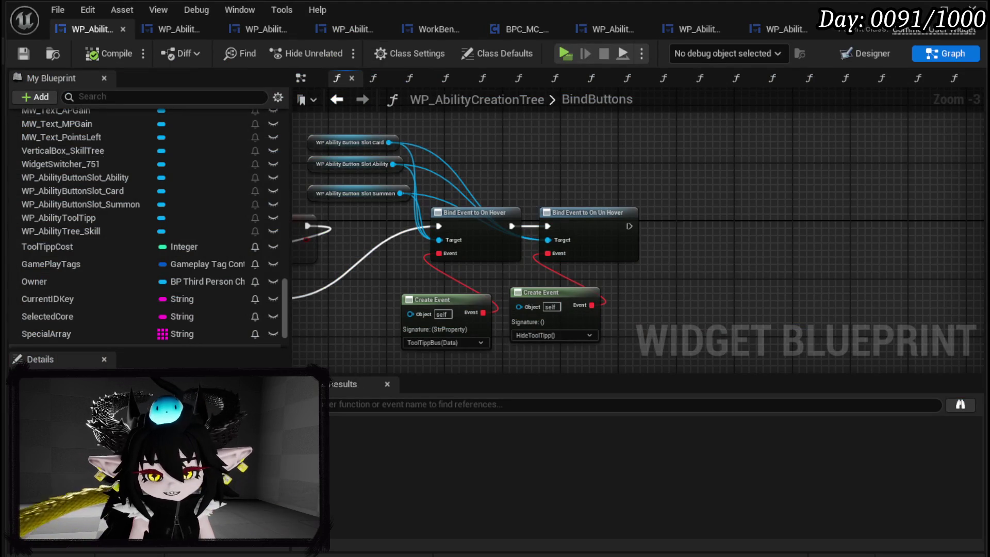
# Shift the seven button-binding nodes right, then open ToolTippBus and move its node left.
pyautogui.moveTo(373, 196)
pyautogui.mouseDown()
pyautogui.moveTo(526, 199)
pyautogui.moveTo(514, 200)
pyautogui.mouseUp()
pyautogui.moveTo(540, 133); pyautogui.dragTo(686, 309)
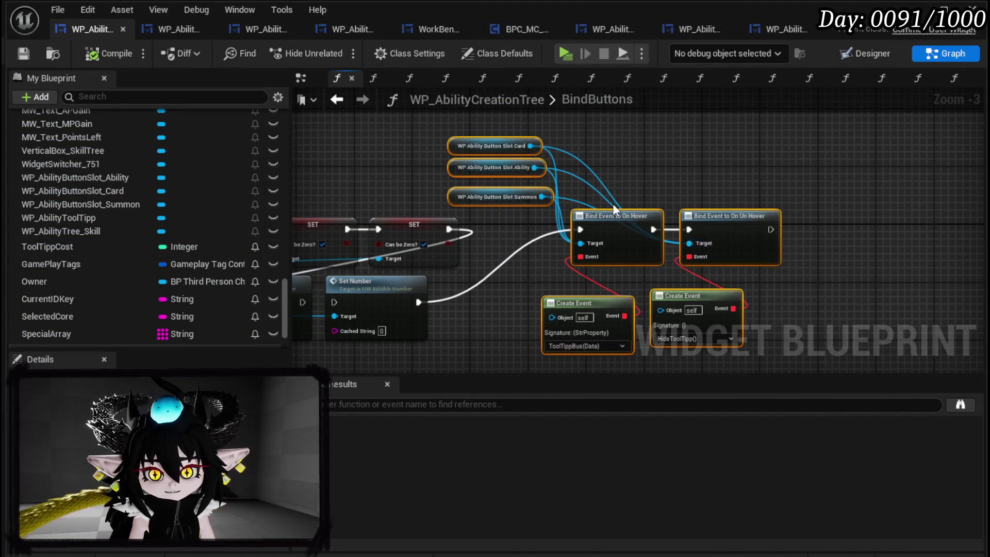
pyautogui.moveTo(626, 222); pyautogui.dragTo(684, 223)
pyautogui.click(732, 190)
pyautogui.moveTo(733, 189)
pyautogui.mouseDown()
pyautogui.moveTo(627, 108)
pyautogui.moveTo(612, 137)
pyautogui.mouseUp()
pyautogui.scroll(15, 120, 163)
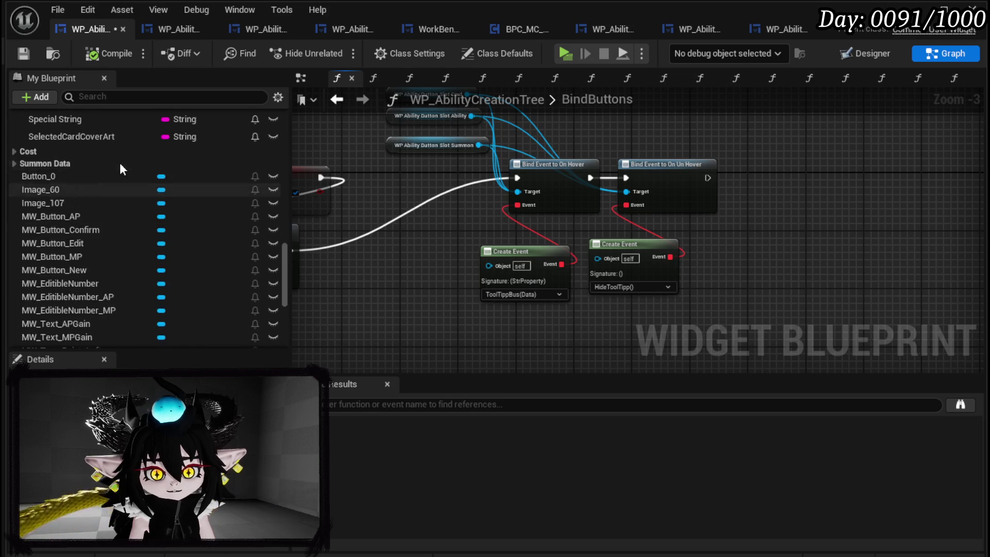
pyautogui.scroll(10, 122, 159)
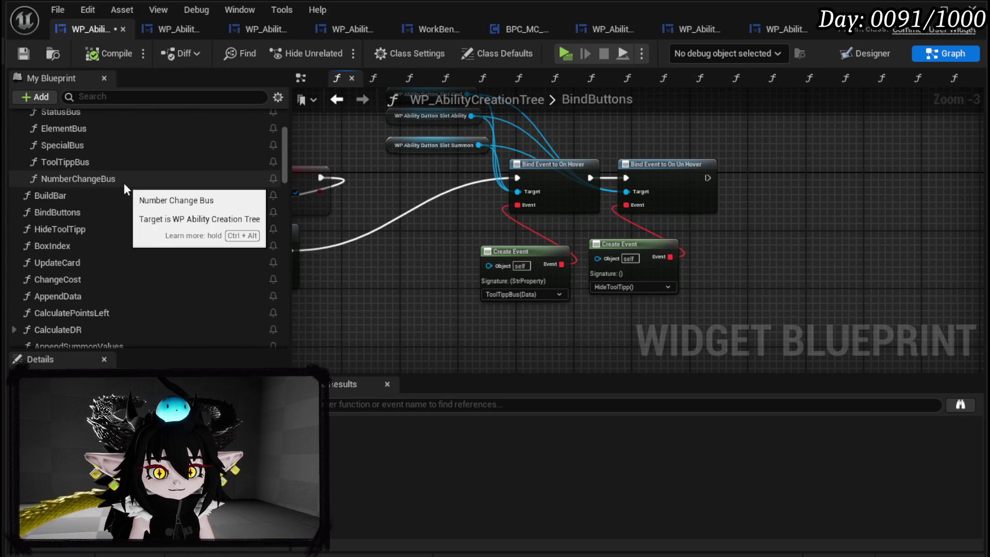
pyautogui.doubleClick(109, 166)
pyautogui.moveTo(437, 263); pyautogui.dragTo(438, 291)
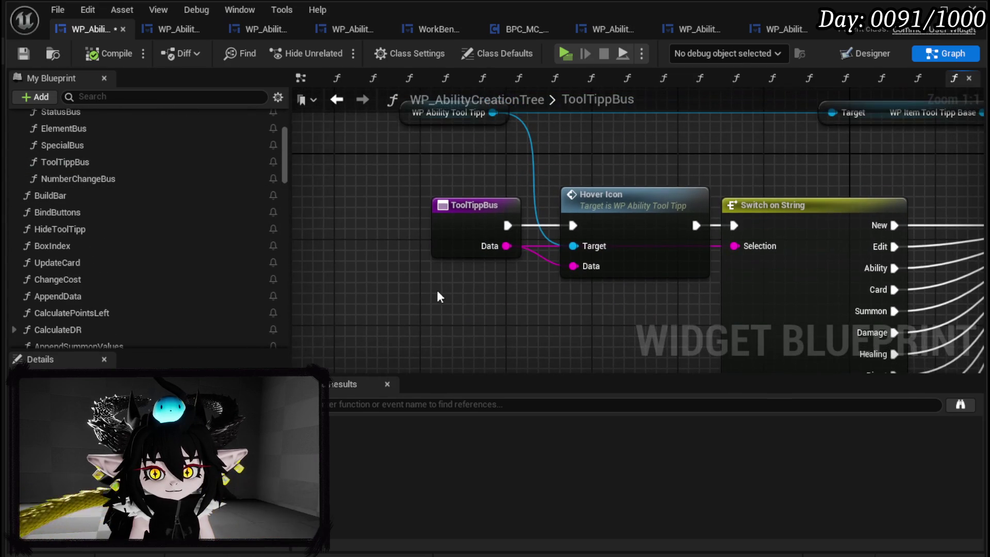
pyautogui.moveTo(459, 247); pyautogui.dragTo(363, 247)
pyautogui.moveTo(537, 246); pyautogui.dragTo(435, 272)
# Follow Hover Icon into the item tooltip's SetData graph and inspect its data-table lookups.
pyautogui.doubleClick(537, 246)
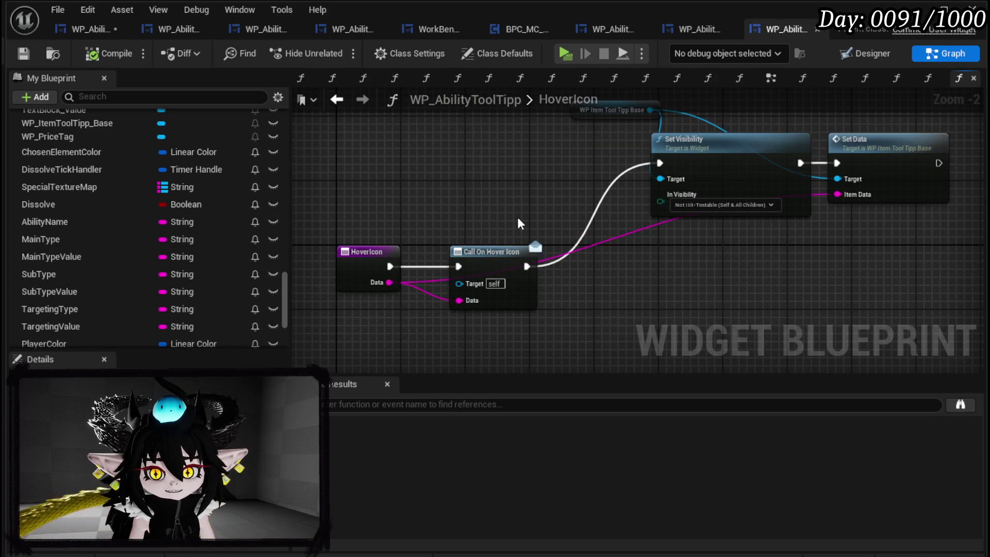
pyautogui.moveTo(518, 222); pyautogui.dragTo(474, 255)
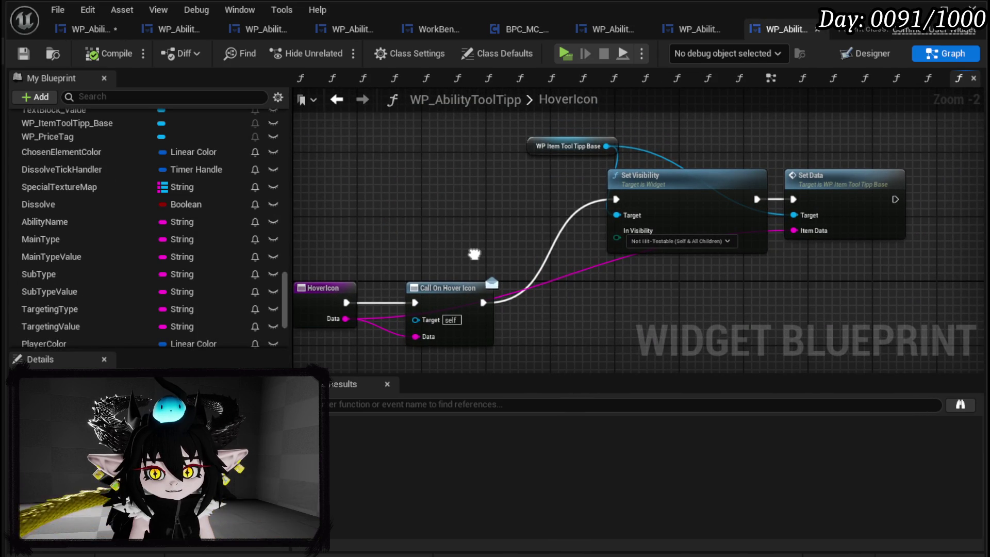
pyautogui.click(817, 190)
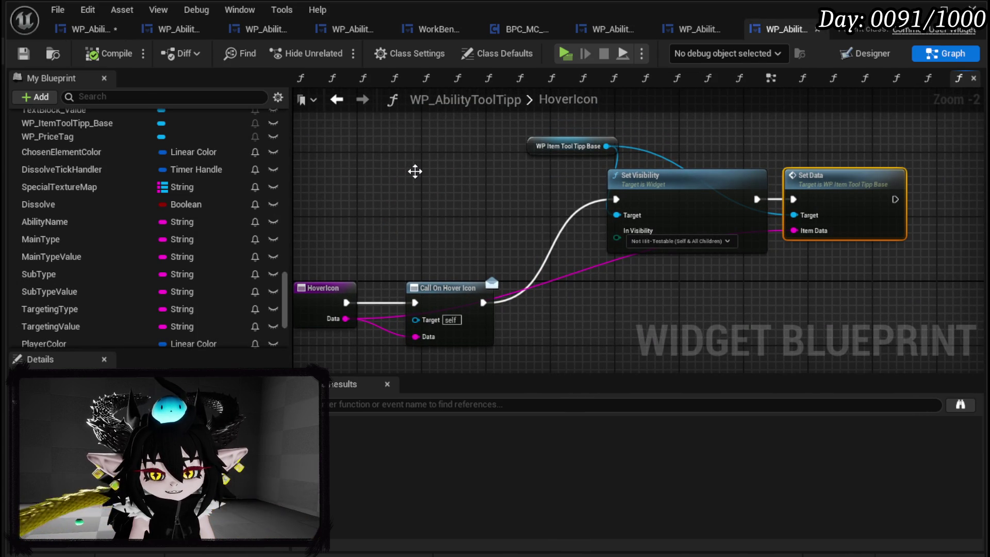
pyautogui.moveTo(415, 171); pyautogui.dragTo(741, 292)
pyautogui.moveTo(619, 272); pyautogui.dragTo(597, 340)
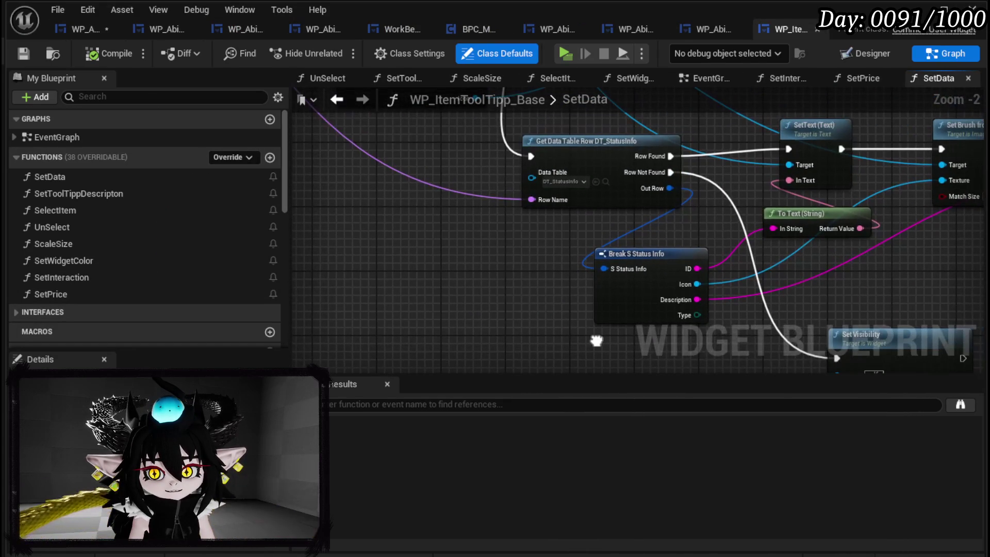
pyautogui.moveTo(490, 151)
pyautogui.mouseDown()
pyautogui.moveTo(495, 308)
pyautogui.moveTo(612, 340)
pyautogui.mouseUp()
pyautogui.moveTo(450, 139)
pyautogui.mouseDown()
pyautogui.moveTo(457, 233)
pyautogui.moveTo(582, 253)
pyautogui.moveTo(649, 282)
pyautogui.mouseUp()
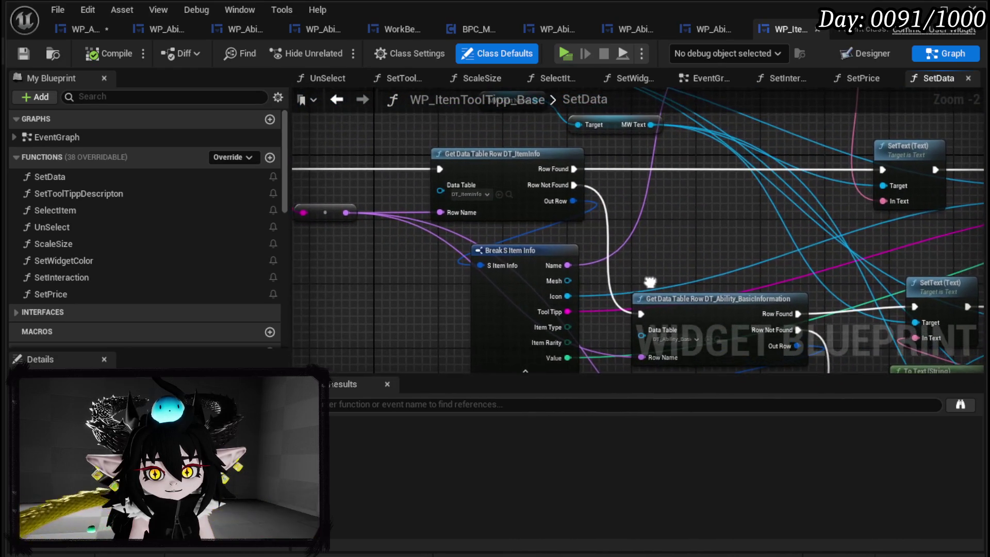
pyautogui.moveTo(668, 340)
pyautogui.mouseDown()
pyautogui.moveTo(504, 235)
pyautogui.moveTo(340, 224)
pyautogui.moveTo(865, 235)
pyautogui.mouseUp()
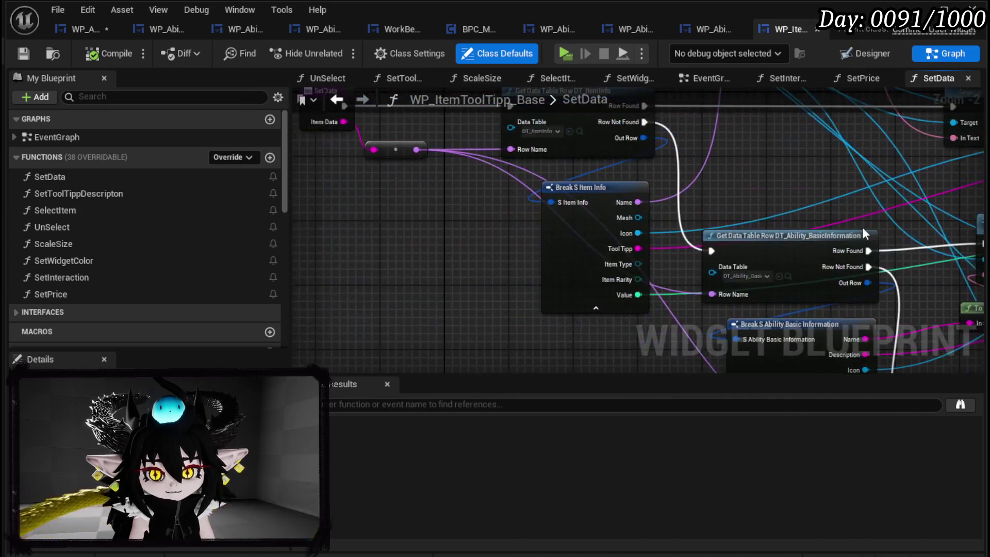
pyautogui.moveTo(686, 181)
pyautogui.mouseDown()
pyautogui.moveTo(767, 230)
pyautogui.moveTo(691, 252)
pyautogui.moveTo(641, 169)
pyautogui.moveTo(483, 155)
pyautogui.moveTo(726, 220)
pyautogui.moveTo(491, 209)
pyautogui.moveTo(462, 231)
pyautogui.moveTo(807, 177)
pyautogui.mouseUp()
pyautogui.scroll(-2, 806, 177)
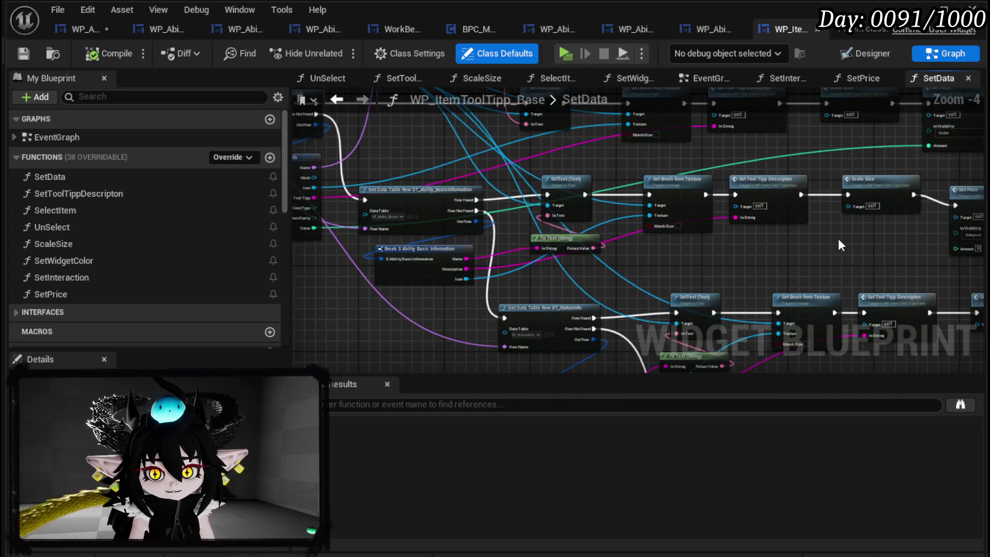
pyautogui.click(76, 30)
# Save the blueprint and add a breakpoint on the ToolTippBus event.
pyautogui.click(23, 54)
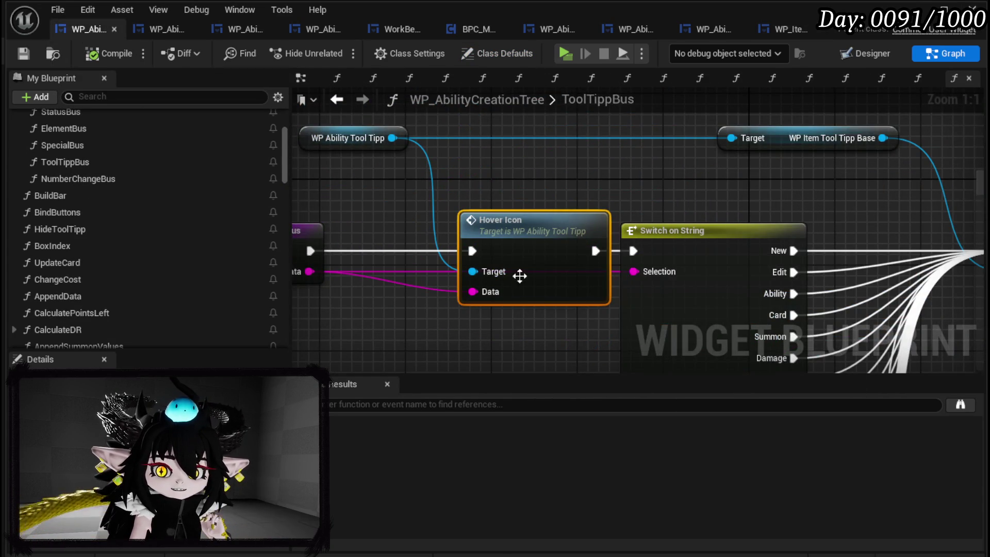
pyautogui.moveTo(493, 241); pyautogui.dragTo(637, 232)
pyautogui.rightClick(411, 243)
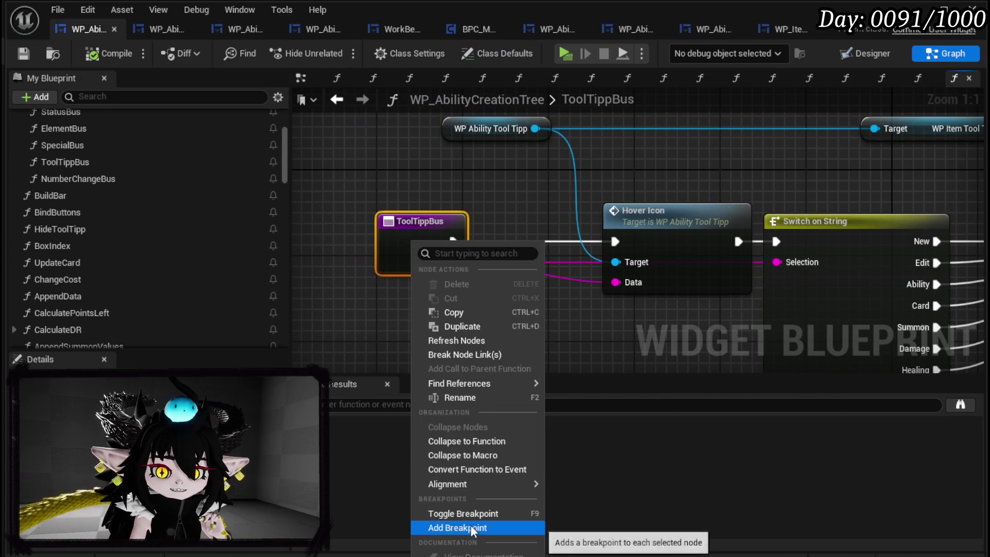
pyautogui.click(448, 526)
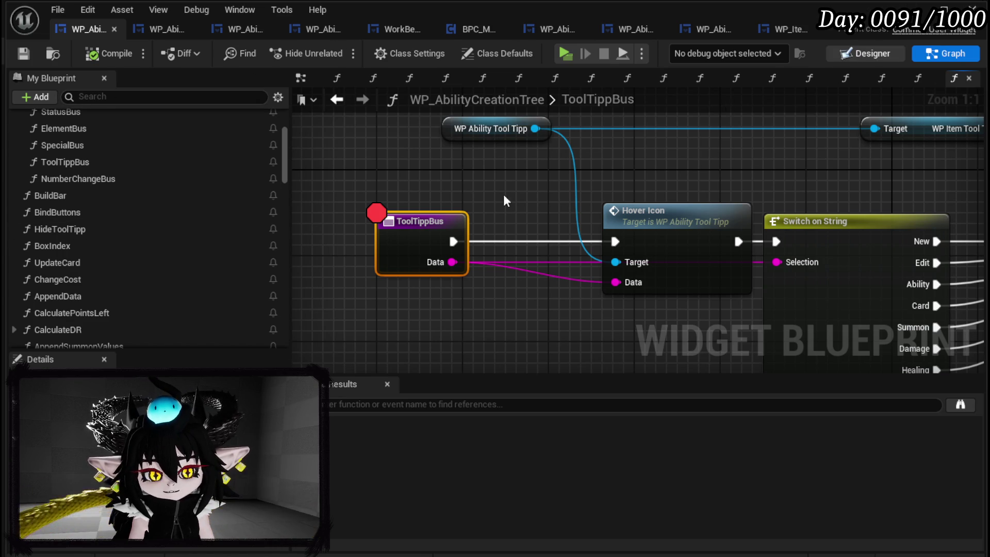
# In the Designer, inspect the Data values of the Ability, Card and Summon button slots.
pyautogui.click(867, 53)
pyautogui.scroll(-2, 856, 253)
pyautogui.scroll(-10, 863, 253)
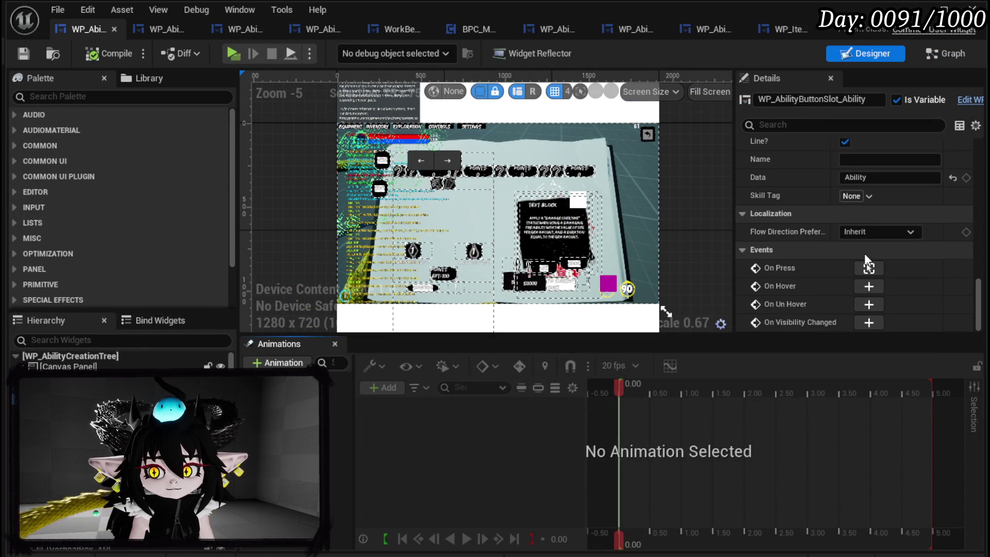
pyautogui.scroll(5, 865, 255)
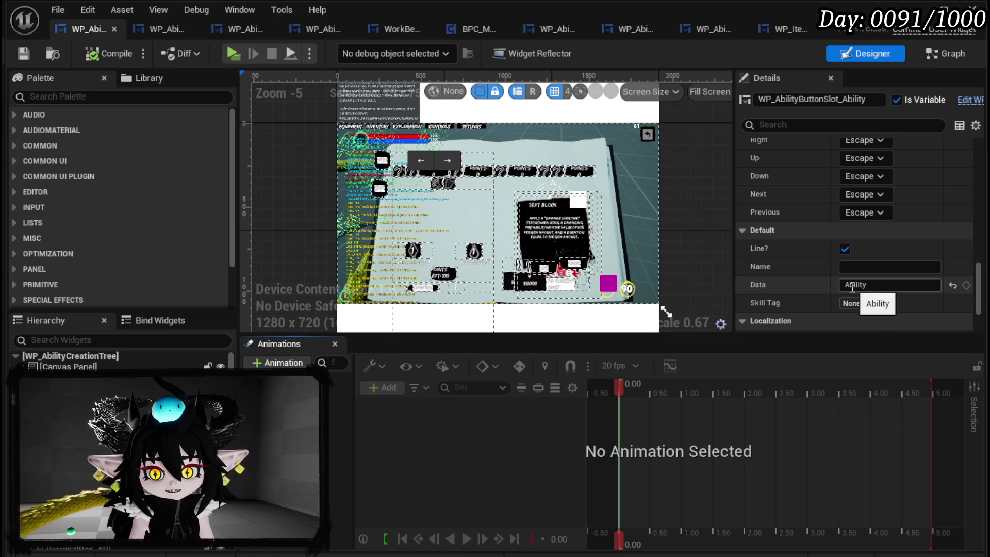
pyautogui.write('Card')
pyautogui.press('Return')
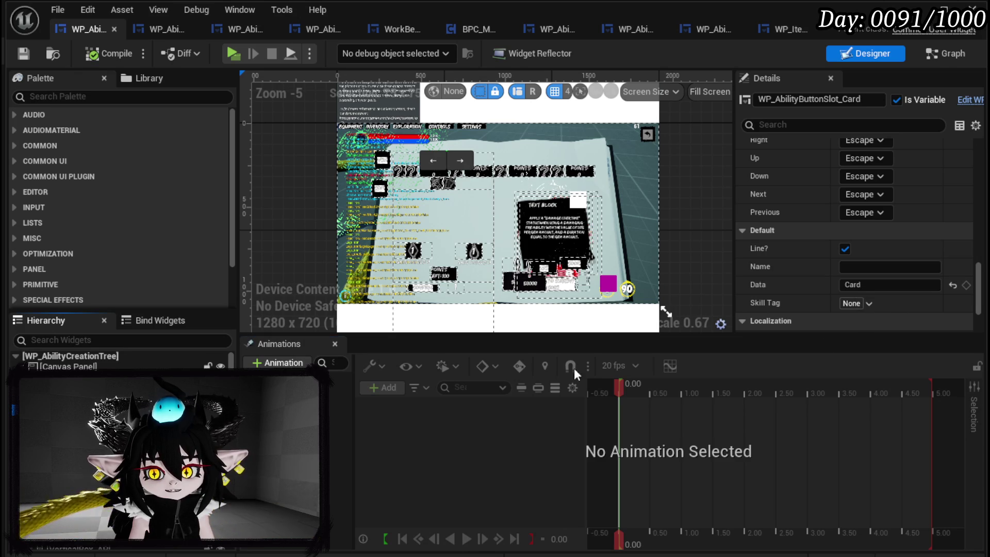
pyautogui.click(890, 285)
pyautogui.write('Summon')
pyautogui.press('Return')
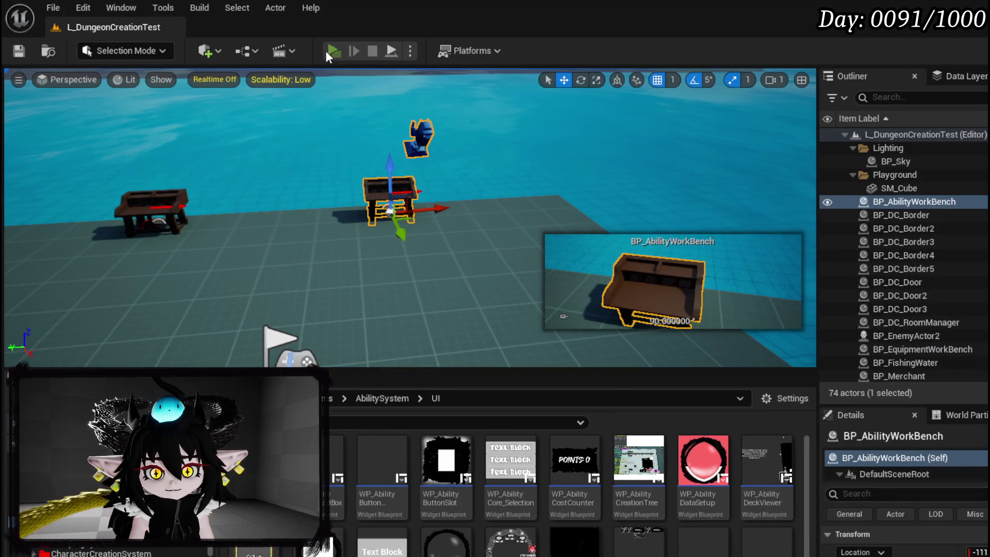
# Play-test the ability workbench UI with the E key, then stop and save the level.
pyautogui.click(334, 51)
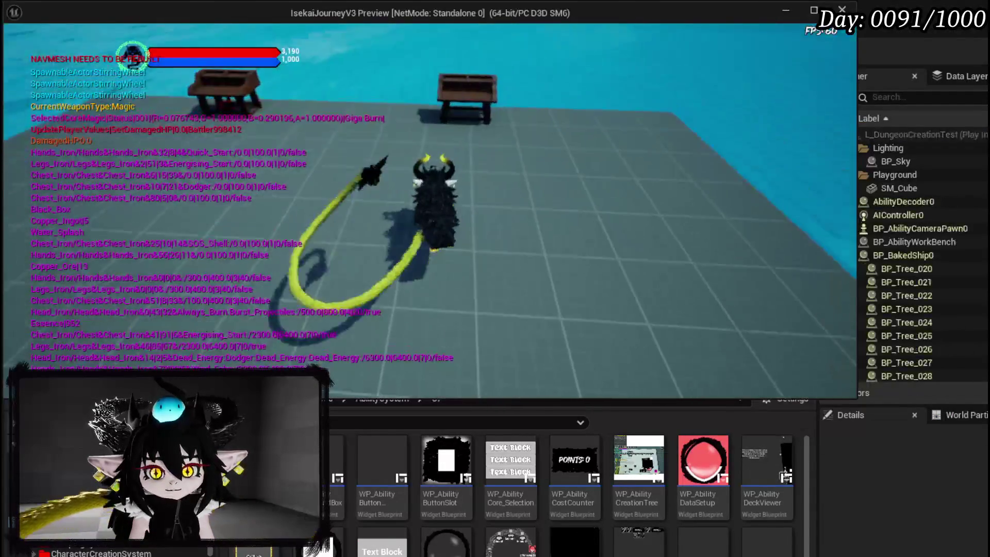
pyautogui.press('e')
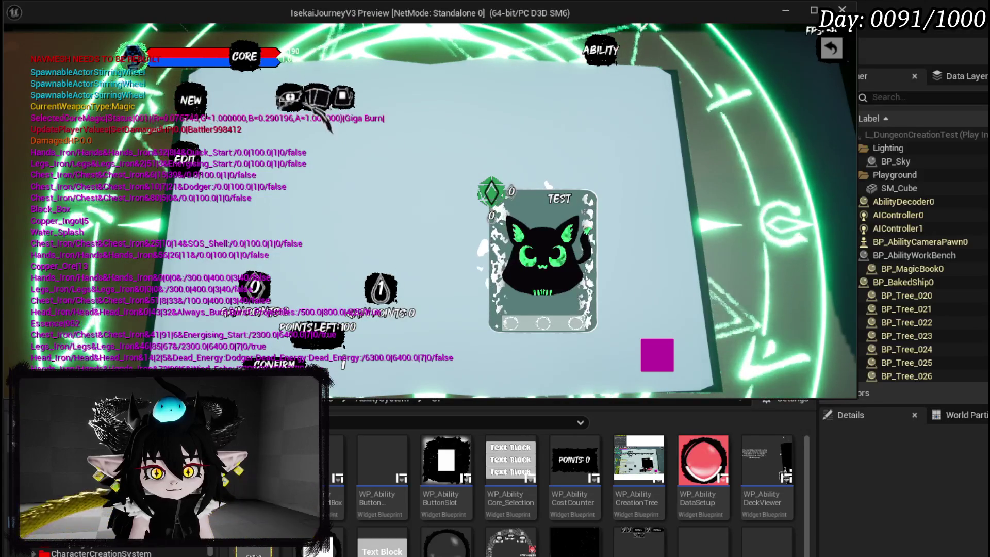
pyautogui.press('Escape')
pyautogui.click(914, 202)
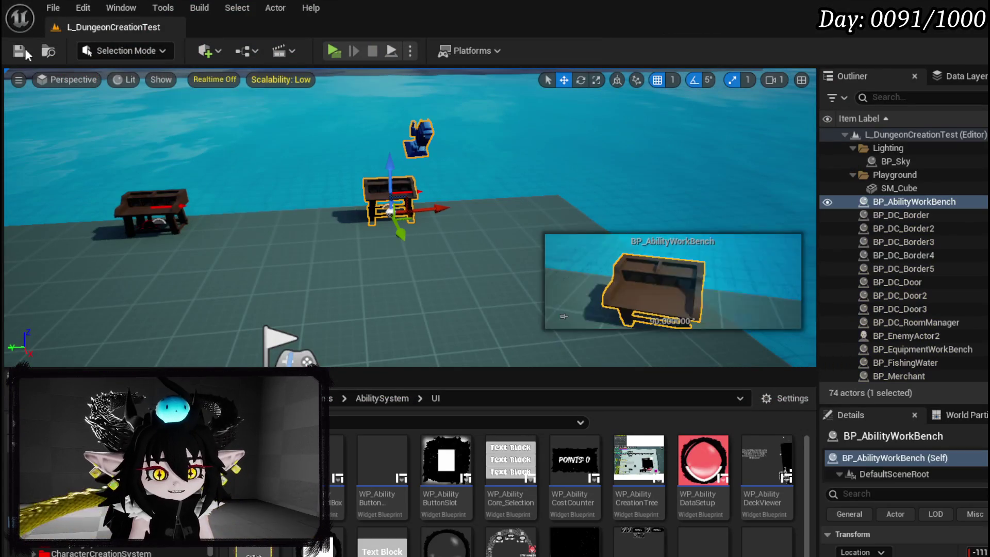
pyautogui.hotkey('ctrl', 's')
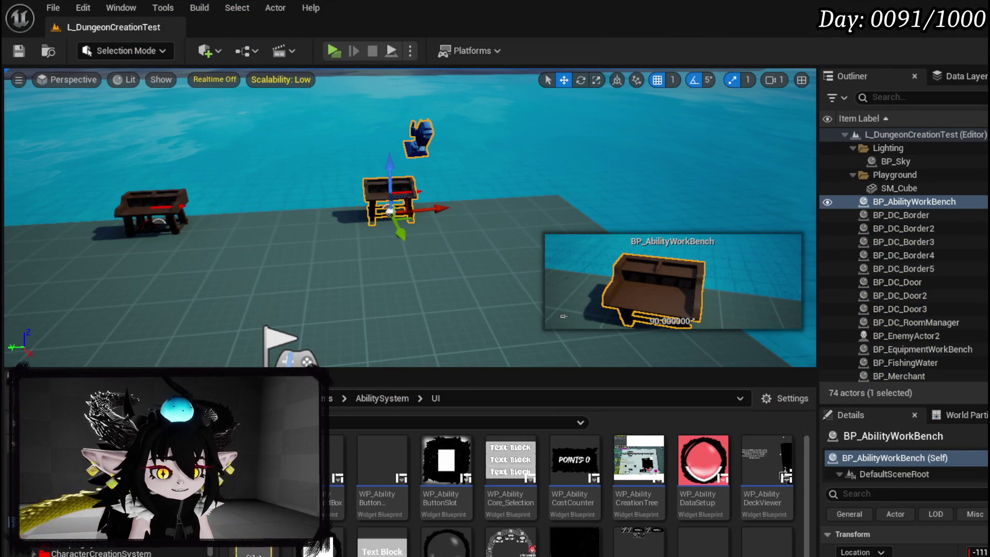
# Open WP_AbilityCreationTree's BindButtons graph and bring the On Hover binding nodes into view.
pyautogui.hotkey('alt', 'Tab')
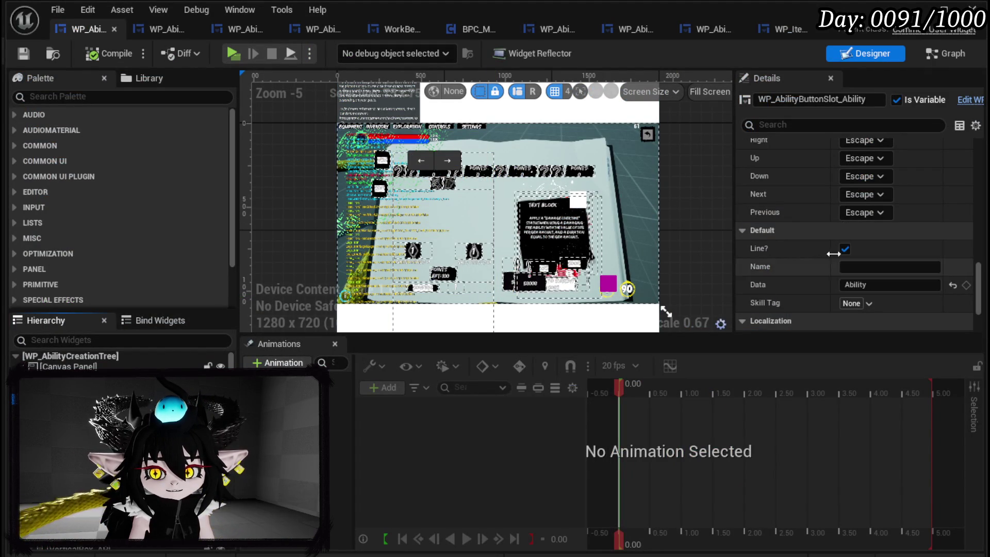
pyautogui.click(946, 53)
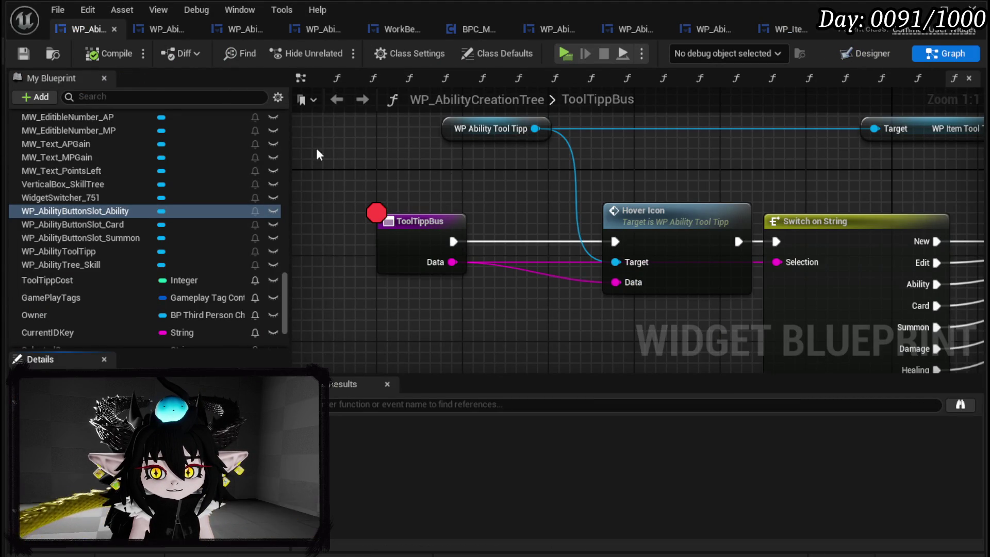
pyautogui.scroll(15, 191, 144)
pyautogui.scroll(10, 212, 142)
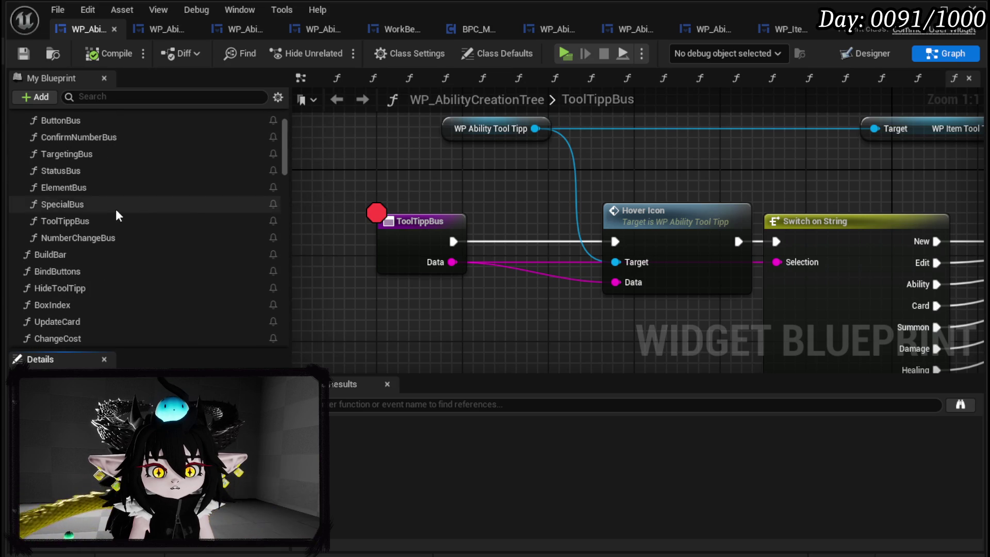
pyautogui.doubleClick(74, 270)
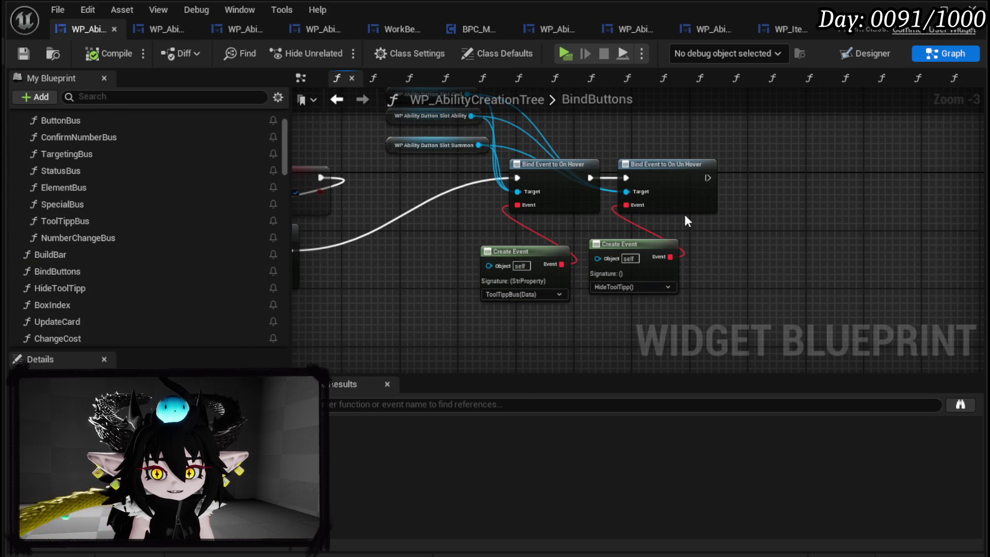
pyautogui.scroll(-4, 382, 199)
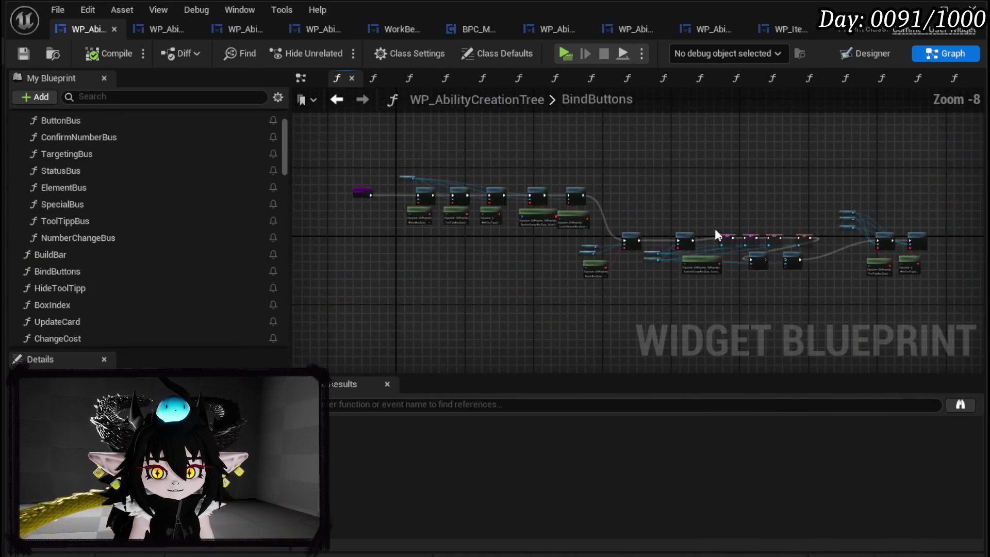
pyautogui.scroll(6, 342, 205)
pyautogui.scroll(-3, 375, 205)
pyautogui.moveTo(465, 213)
pyautogui.mouseDown()
pyautogui.moveTo(349, 197)
pyautogui.moveTo(375, 187)
pyautogui.mouseUp()
pyautogui.scroll(3, 905, 211)
pyautogui.moveTo(905, 211)
pyautogui.mouseDown()
pyautogui.moveTo(555, 185)
pyautogui.moveTo(639, 246)
pyautogui.mouseUp()
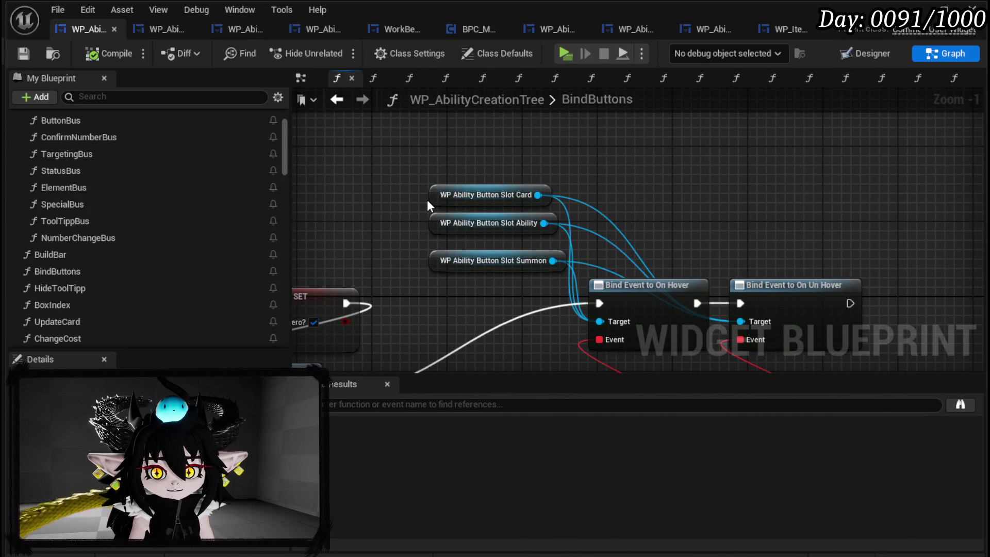
pyautogui.scroll(-10, 199, 210)
pyautogui.scroll(-10, 235, 201)
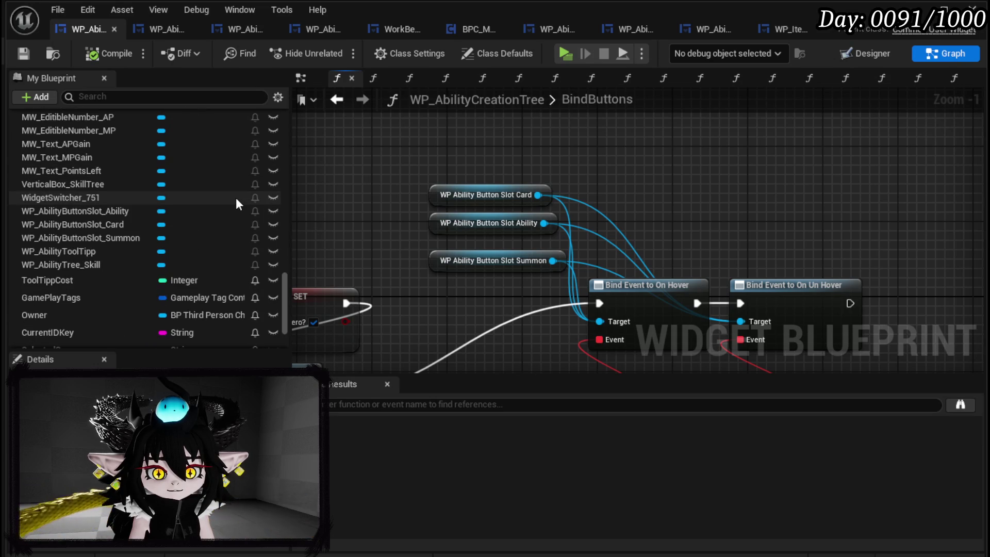
pyautogui.click(127, 213)
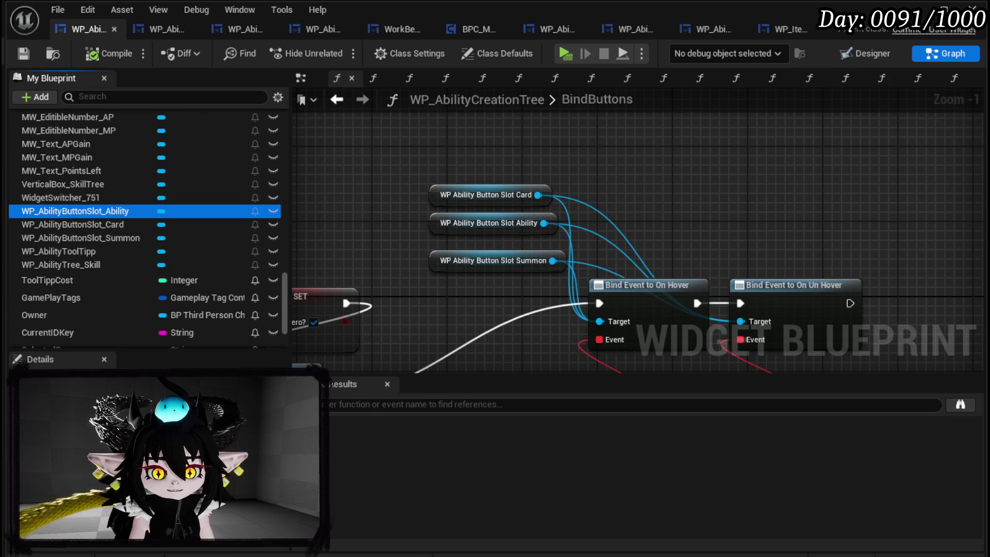
pyautogui.moveTo(521, 299)
pyautogui.mouseDown()
pyautogui.moveTo(412, 242)
pyautogui.moveTo(382, 183)
pyautogui.moveTo(463, 217)
pyautogui.mouseUp()
# Add a breakpoint on the On Hover binding and compile the widget blueprint.
pyautogui.rightClick(592, 214)
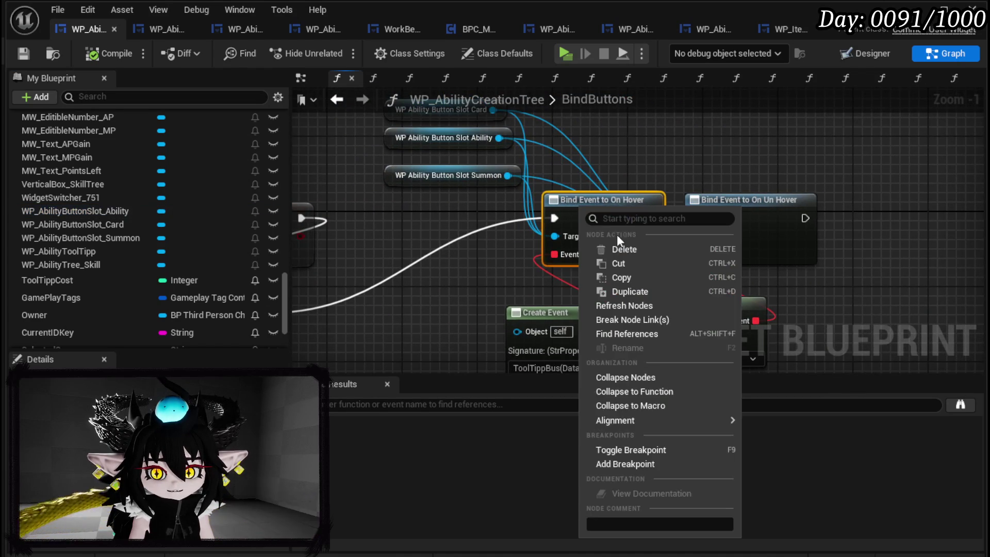
pyautogui.click(617, 466)
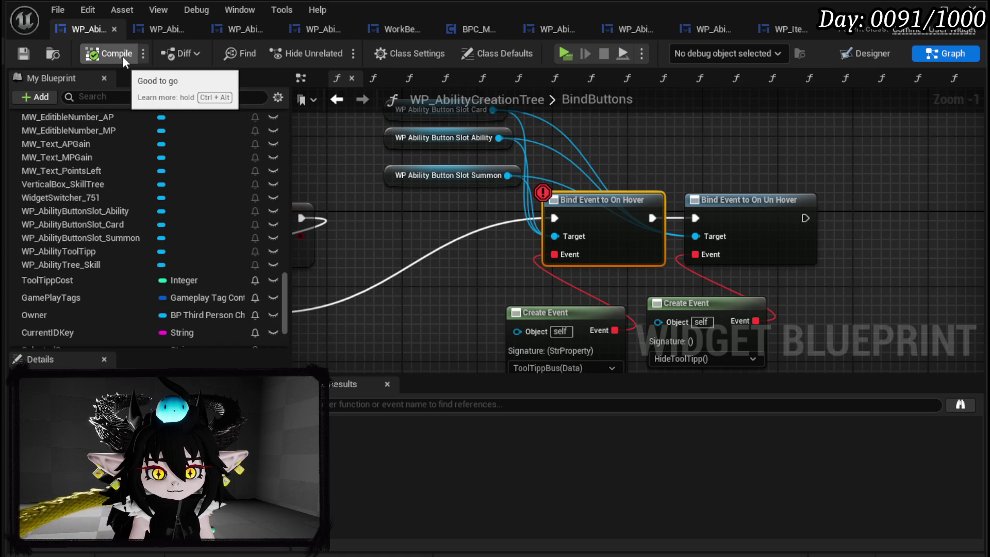
pyautogui.click(110, 54)
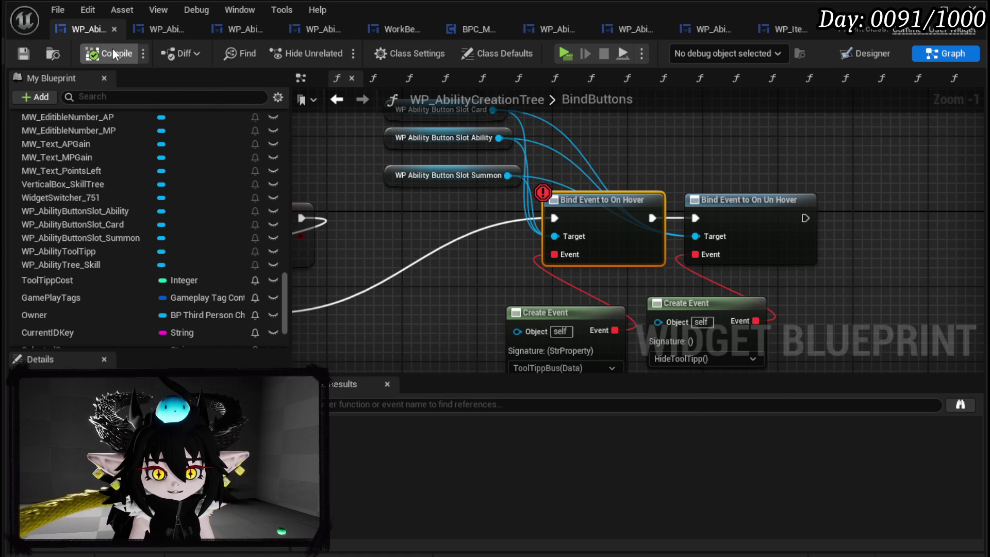
pyautogui.scroll(-4, 423, 142)
pyautogui.scroll(6, 531, 230)
# Wire Set Number's execution pins, remove the On Hover breakpoint, save, and start a play preview.
pyautogui.moveTo(470, 234)
pyautogui.mouseDown()
pyautogui.moveTo(534, 234)
pyautogui.moveTo(520, 233)
pyautogui.mouseUp()
pyautogui.scroll(-4, 490, 225)
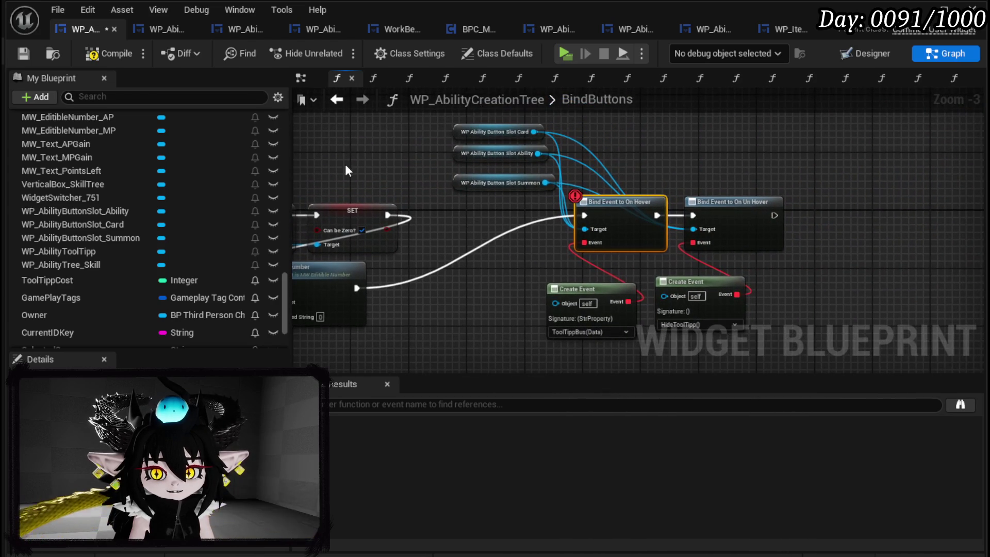
pyautogui.rightClick(614, 206)
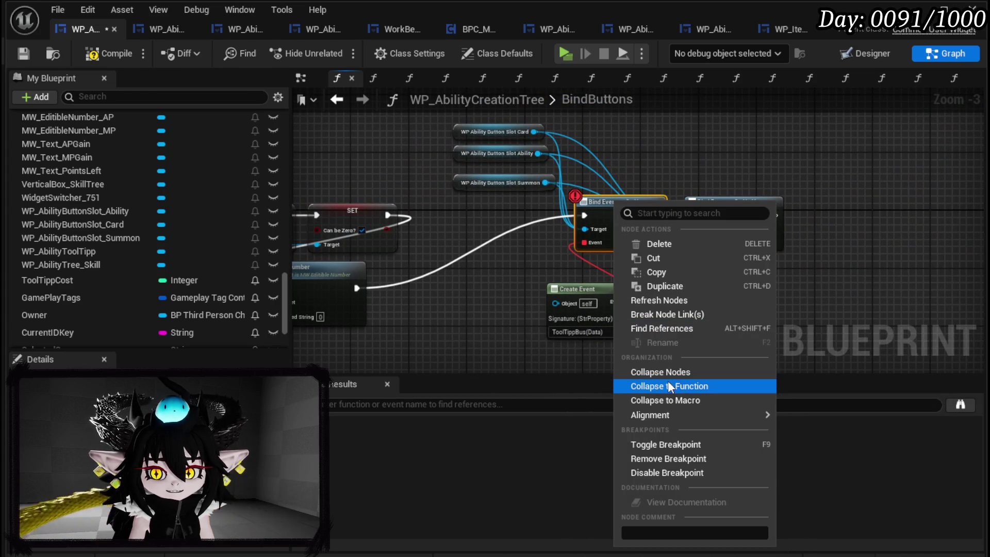
pyautogui.click(667, 458)
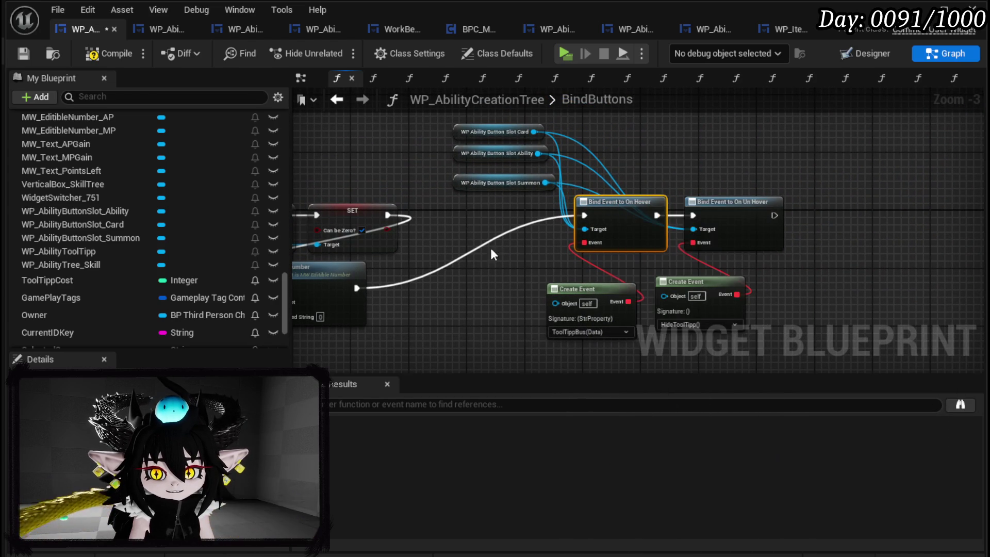
pyautogui.click(24, 48)
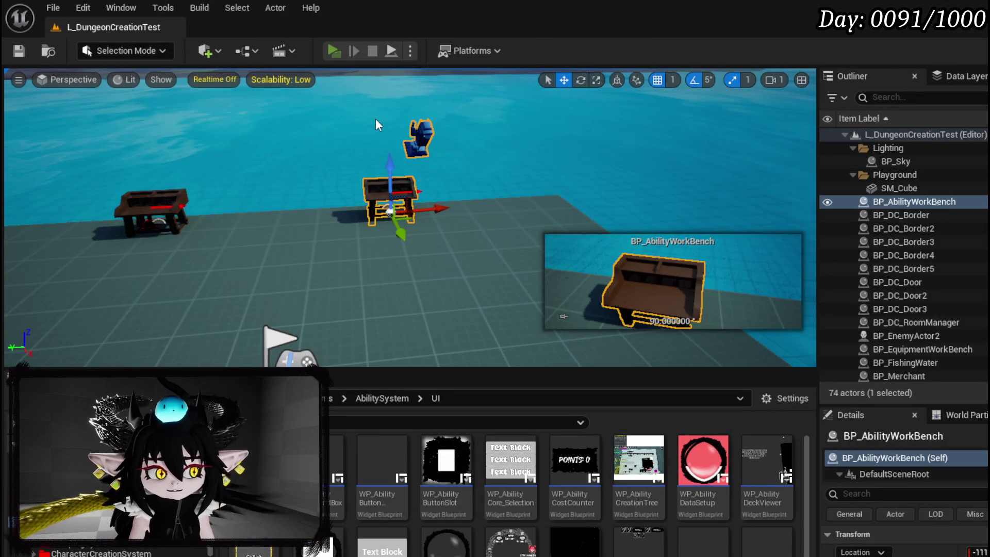
pyautogui.hotkey('alt', 'p')
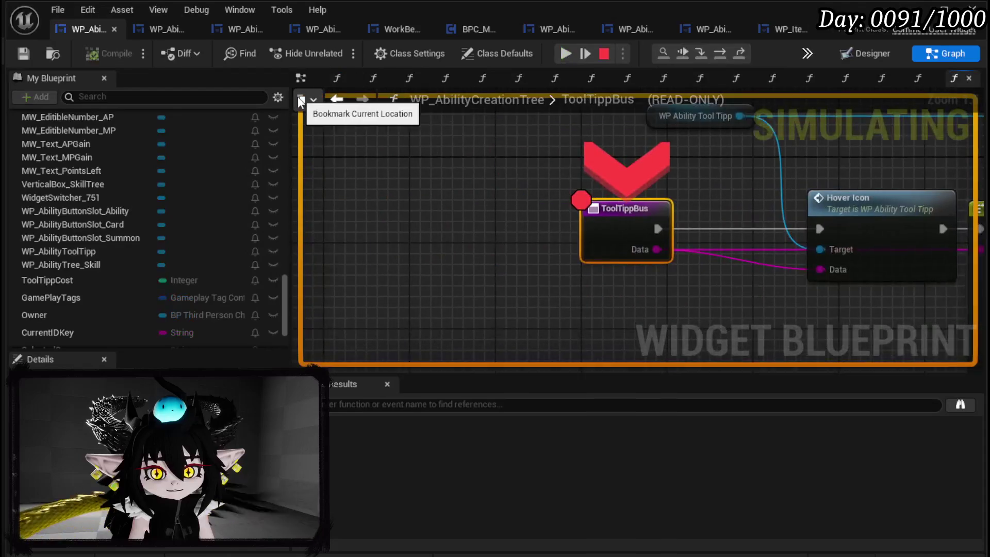
# Resume past the ToolTippBus breakpoint, check the Card tooltip text, then stop the preview.
pyautogui.rightClick(600, 204)
pyautogui.click(620, 143)
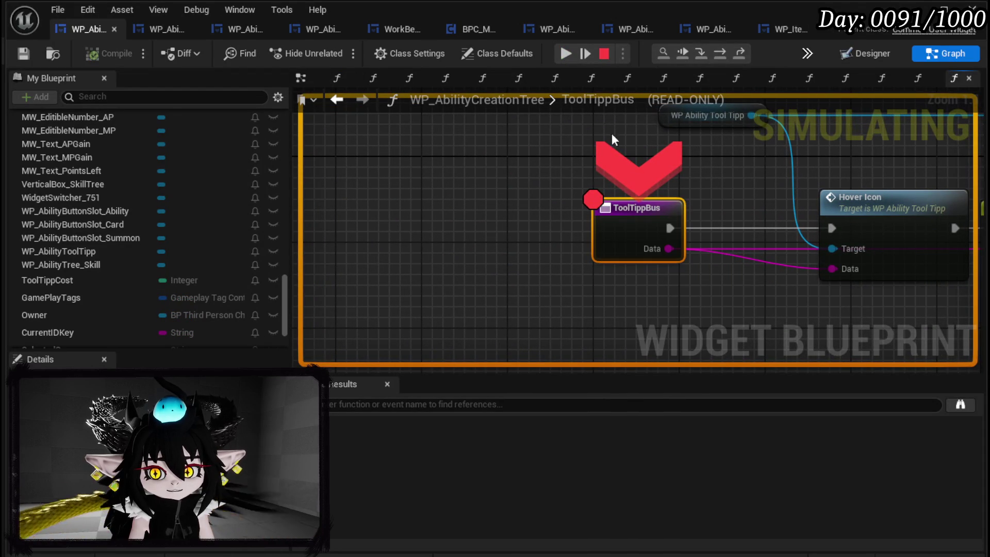
pyautogui.click(566, 54)
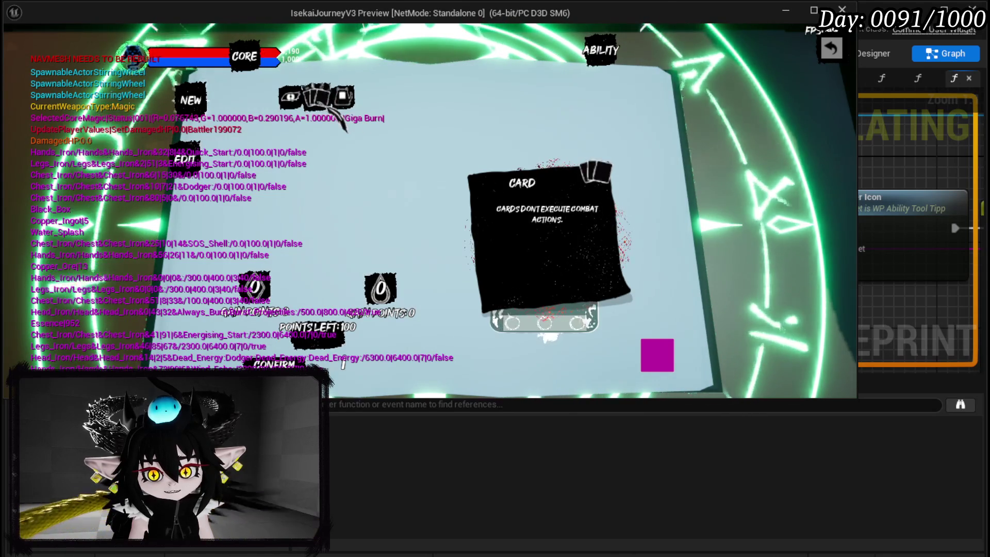
pyautogui.press('Escape')
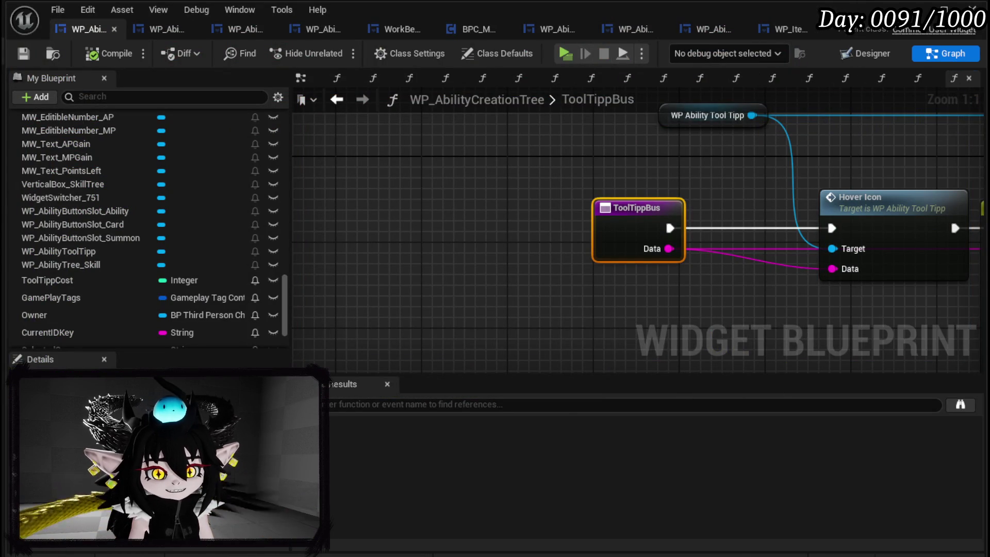
# Minimize the blueprint editor and select DT_Ability_Basic in the AbilitySystem DataBase folder.
pyautogui.click(925, 10)
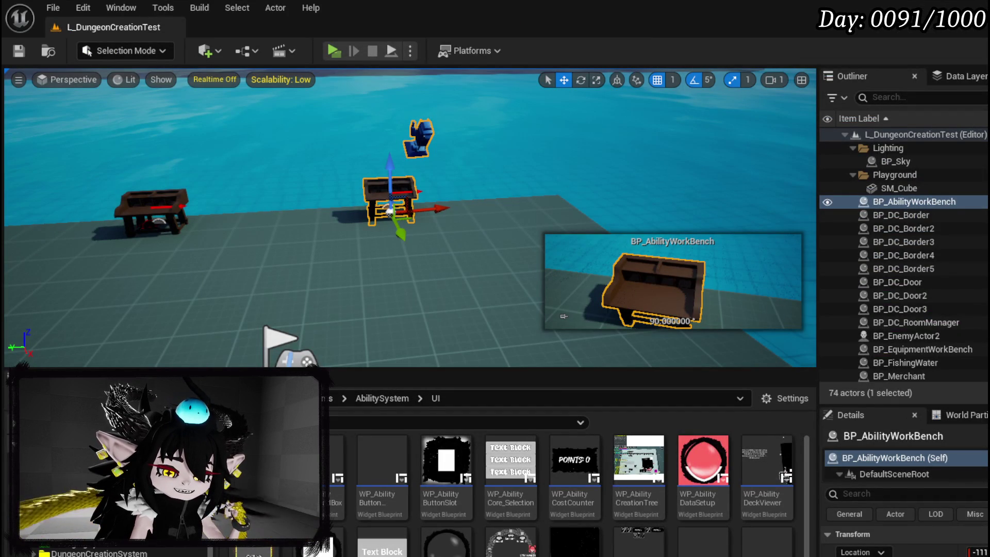
pyautogui.scroll(-3, 103, 516)
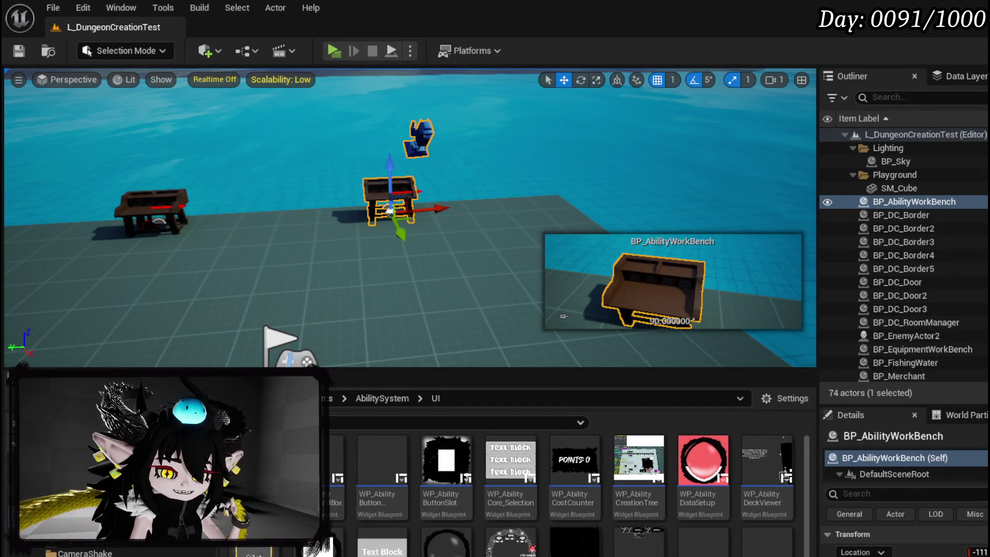
pyautogui.click(154, 552)
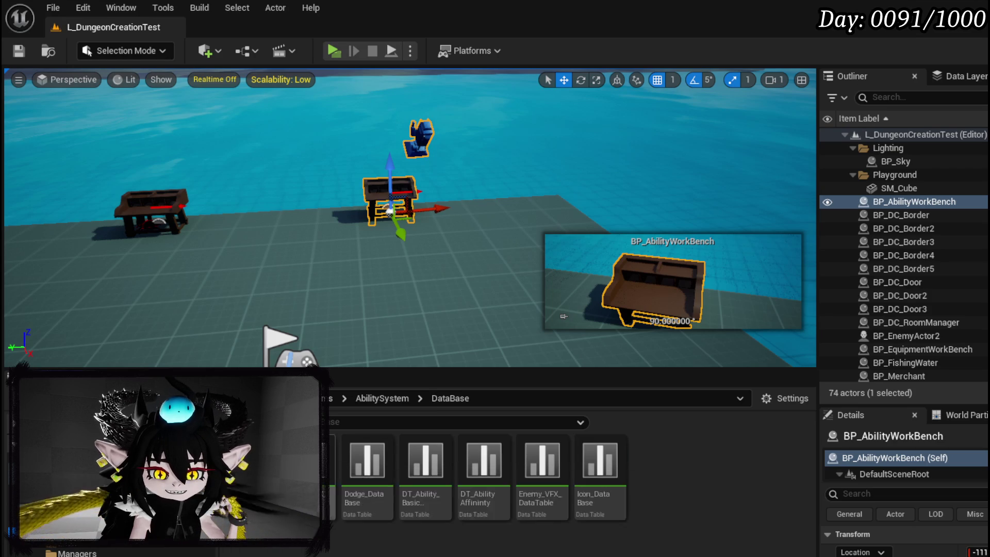
pyautogui.click(426, 475)
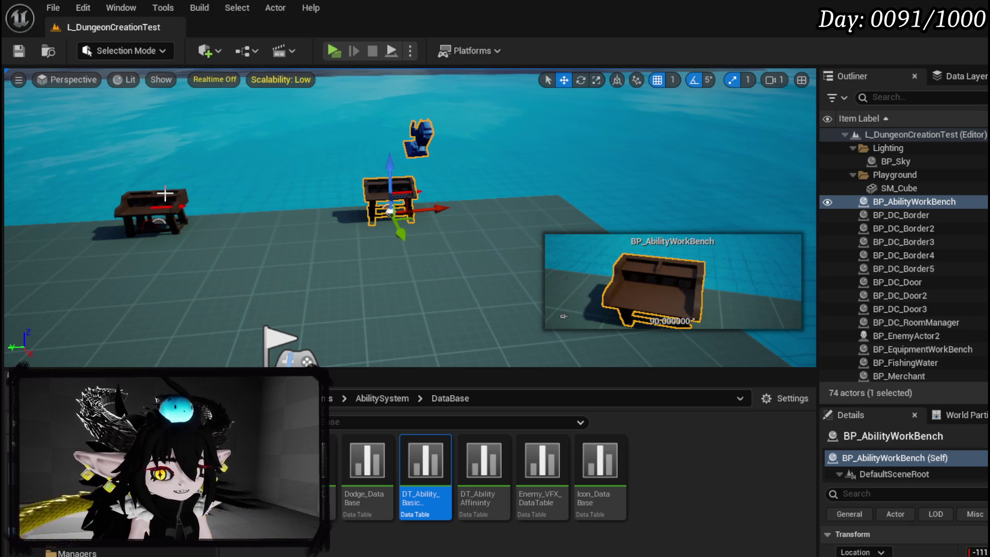
# Open the AbilitySystem UI folder listing WP_AbilityDataSetup and WP_AbilityCostCounter.
pyautogui.moveTo(413, 283); pyautogui.dragTo(349, 279)
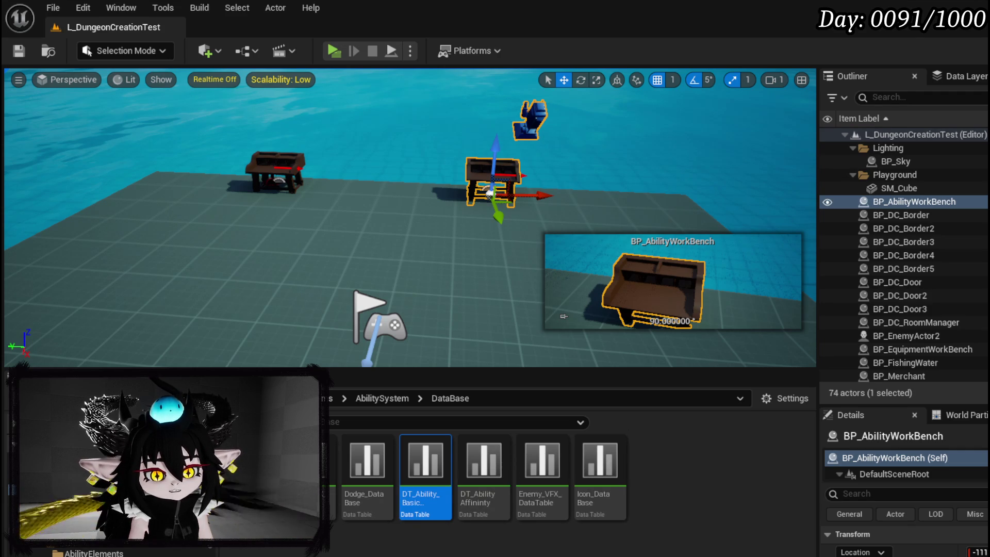
pyautogui.click(67, 539)
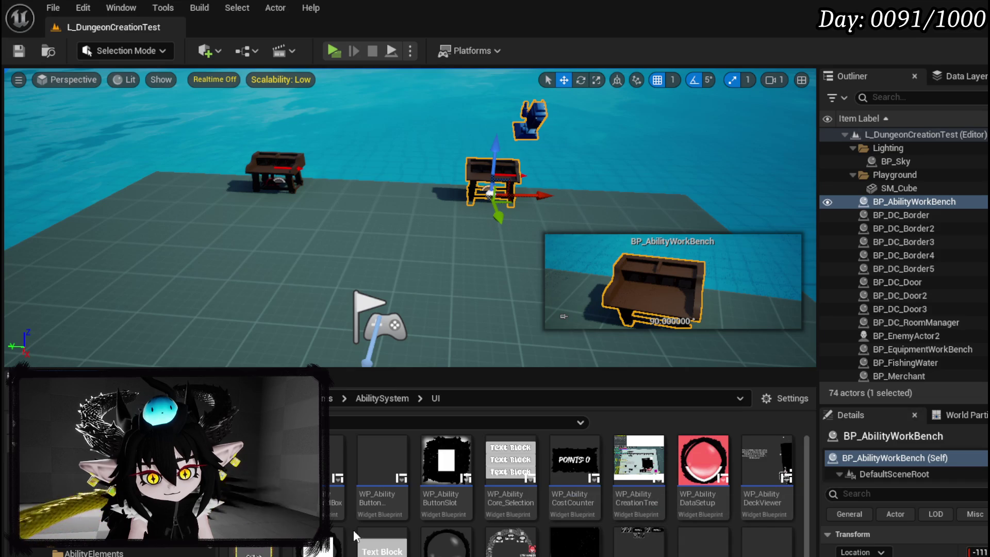
pyautogui.scroll(-2, 356, 524)
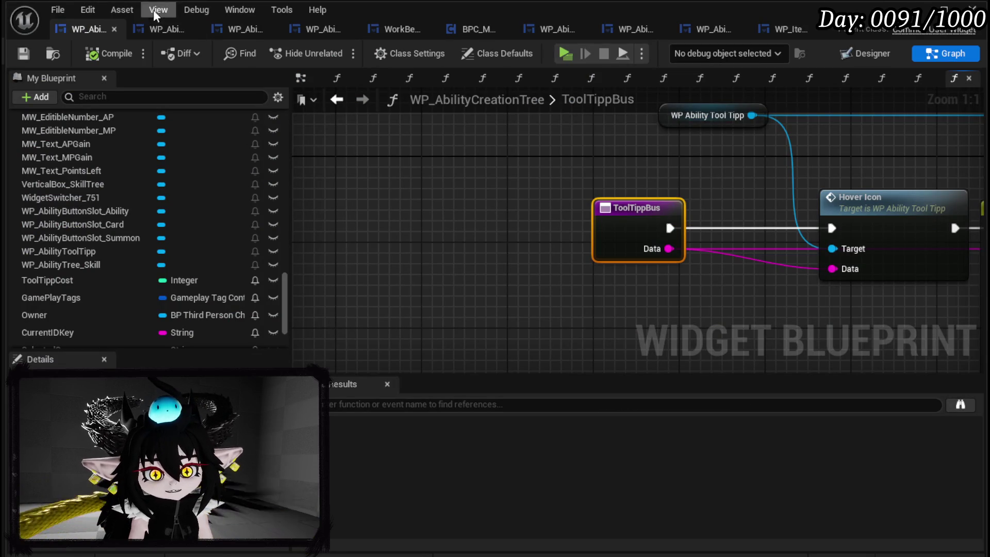
# Select the WP_AbilityTree_Skill widget in WP_AbilityCreationTree's Designer.
pyautogui.click(169, 22)
pyautogui.click(94, 23)
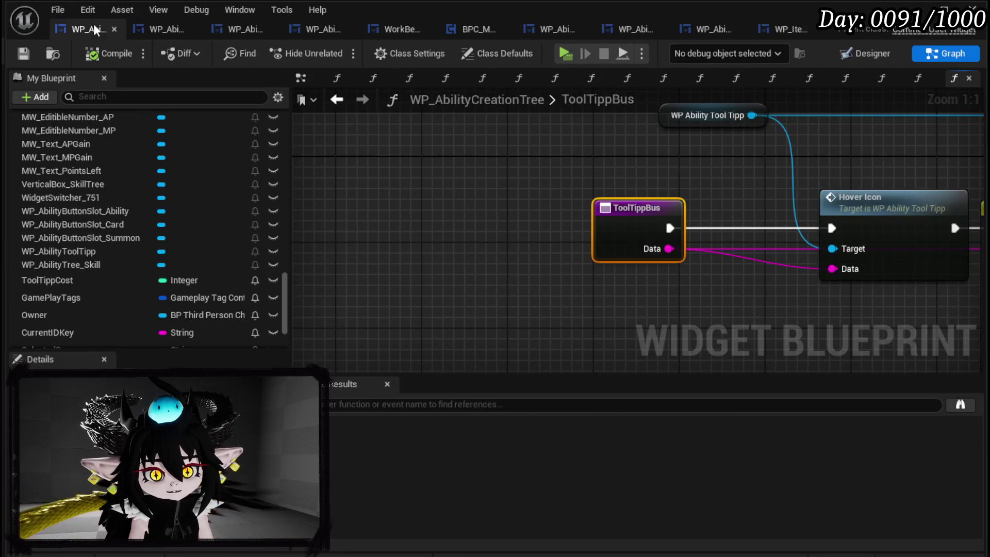
pyautogui.click(876, 54)
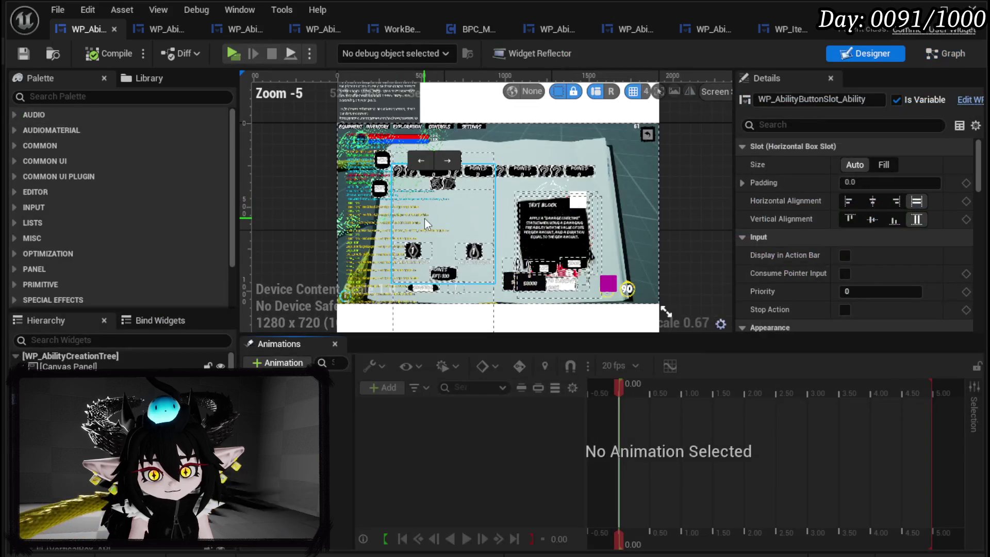
pyautogui.click(426, 223)
# Rename the hierarchy item to WP_SkillTree_Ability, then compile and save the widget.
pyautogui.scroll(3, 454, 219)
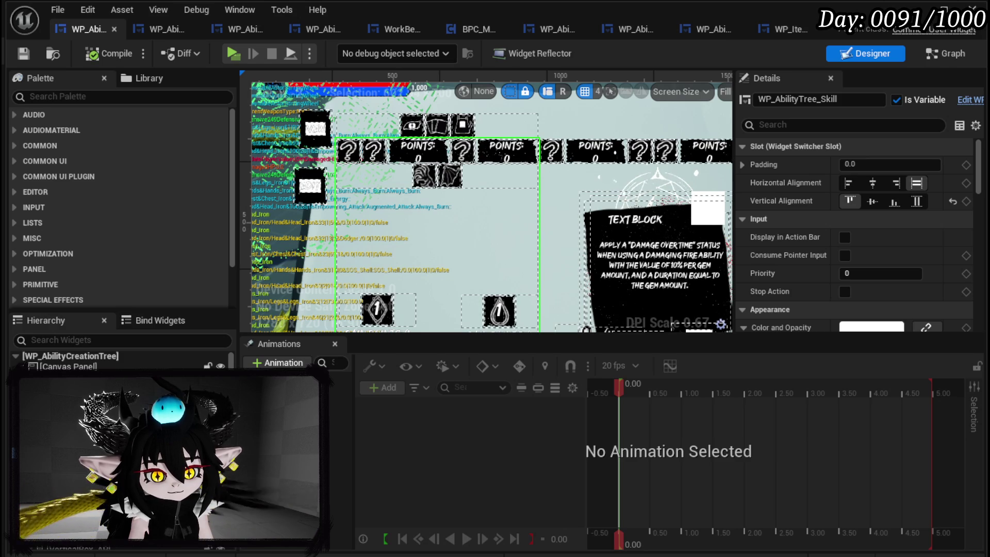
pyautogui.rightClick(167, 546)
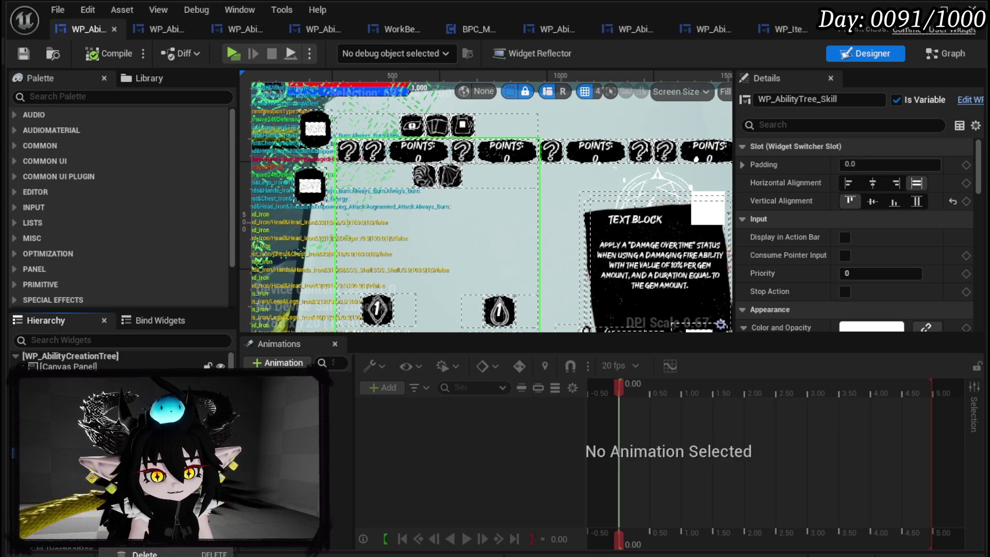
pyautogui.click(164, 552)
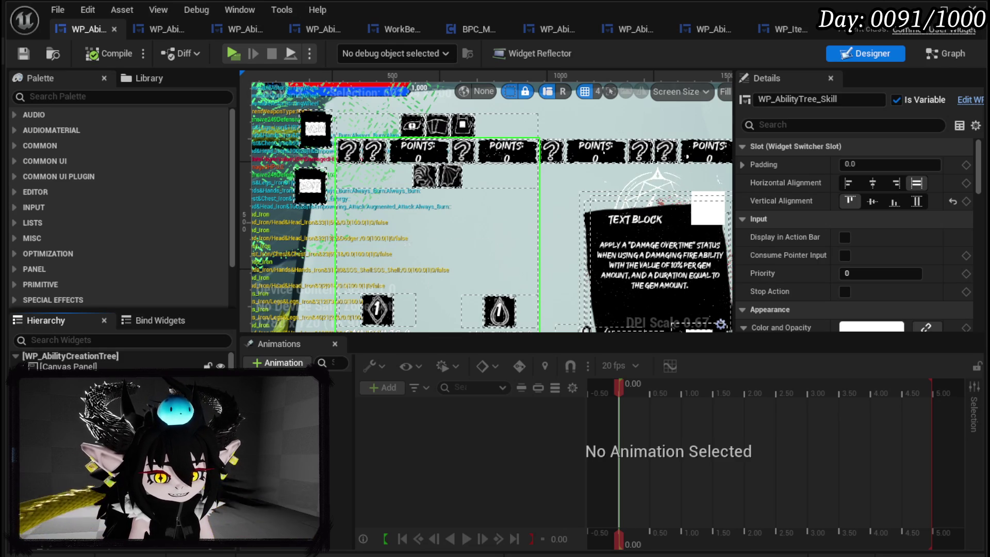
pyautogui.hotkey('ctrl', 'z')
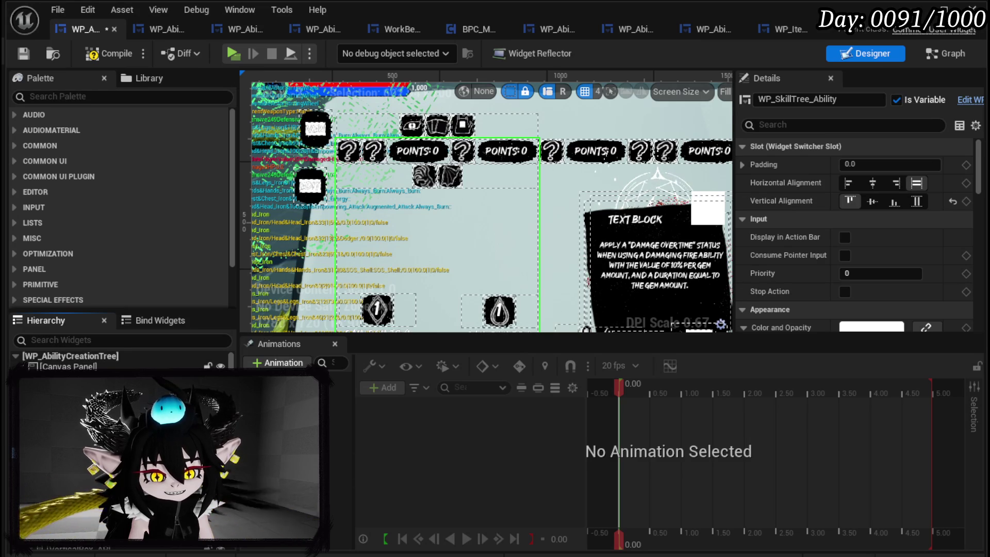
pyautogui.hotkey('ctrl', 'z')
pyautogui.scroll(-3, 407, 273)
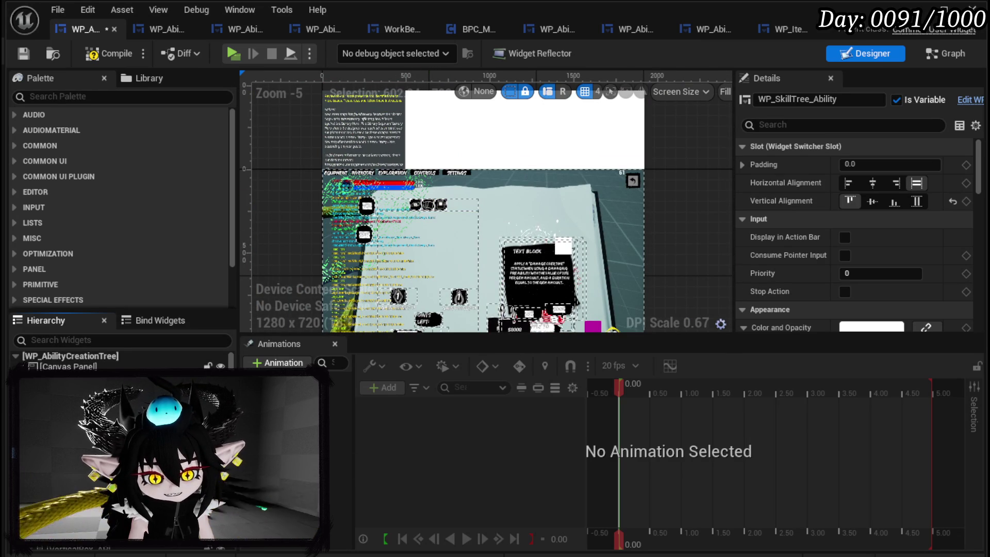
pyautogui.click(101, 58)
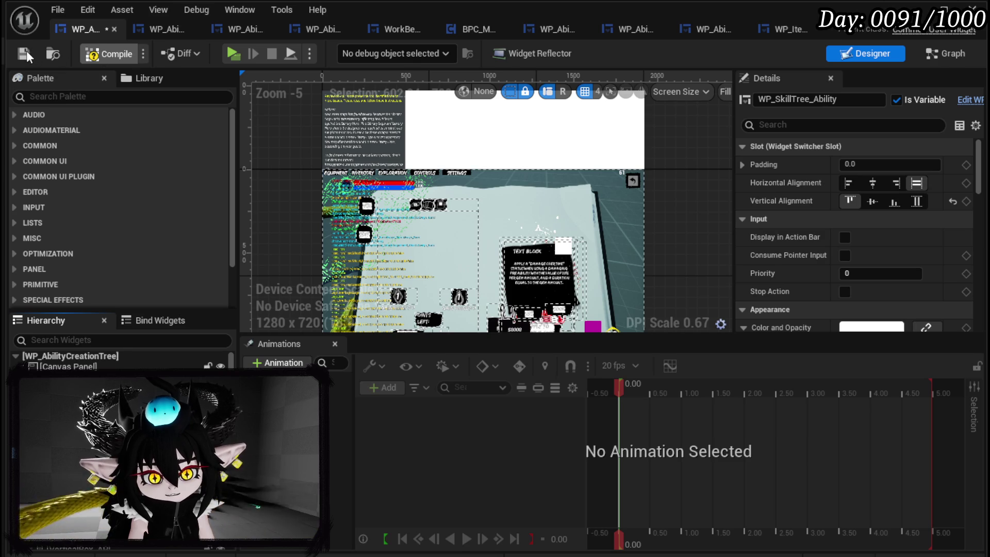
pyautogui.click(26, 52)
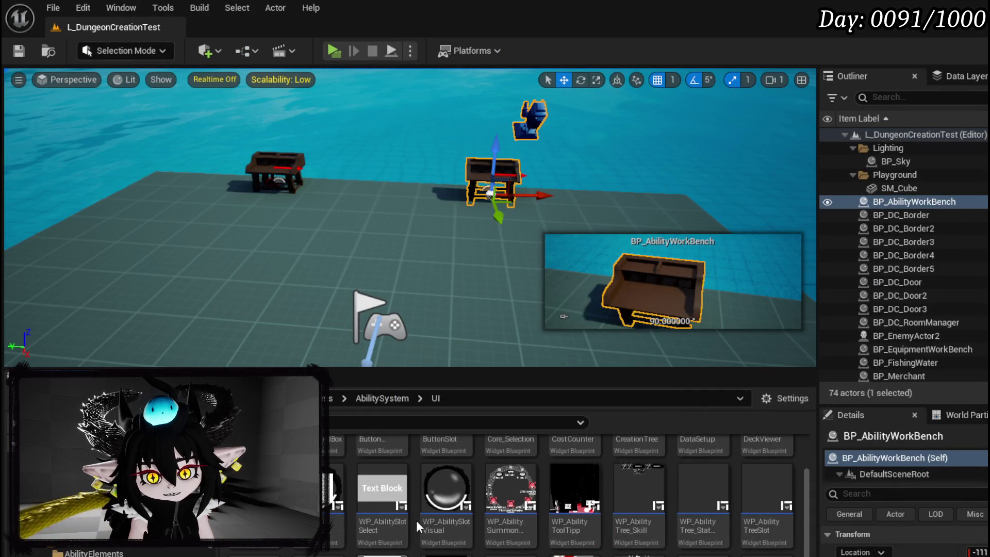
# Create a new widget blueprint with CommonUserWidget as its parent class.
pyautogui.rightClick(416, 520)
pyautogui.moveTo(464, 555)
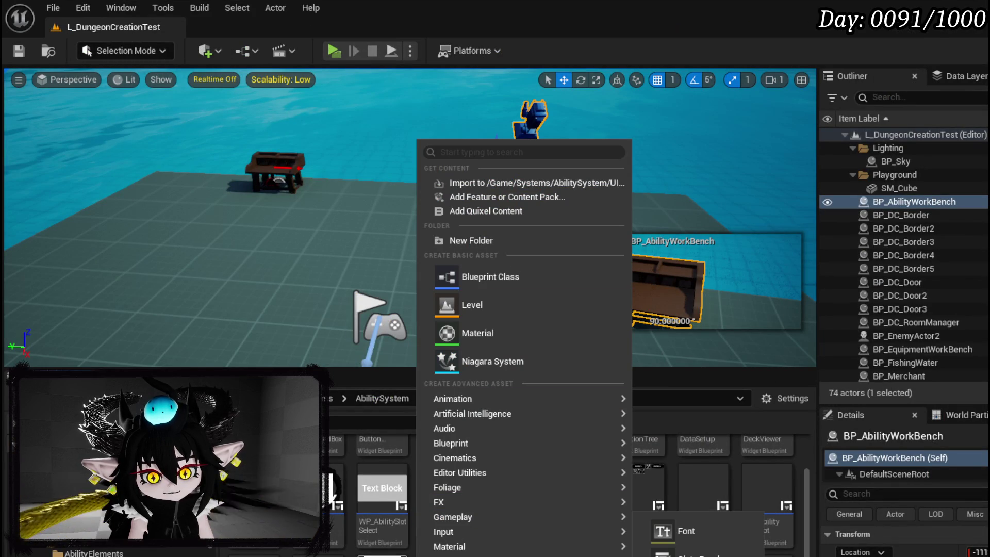
pyautogui.click(686, 554)
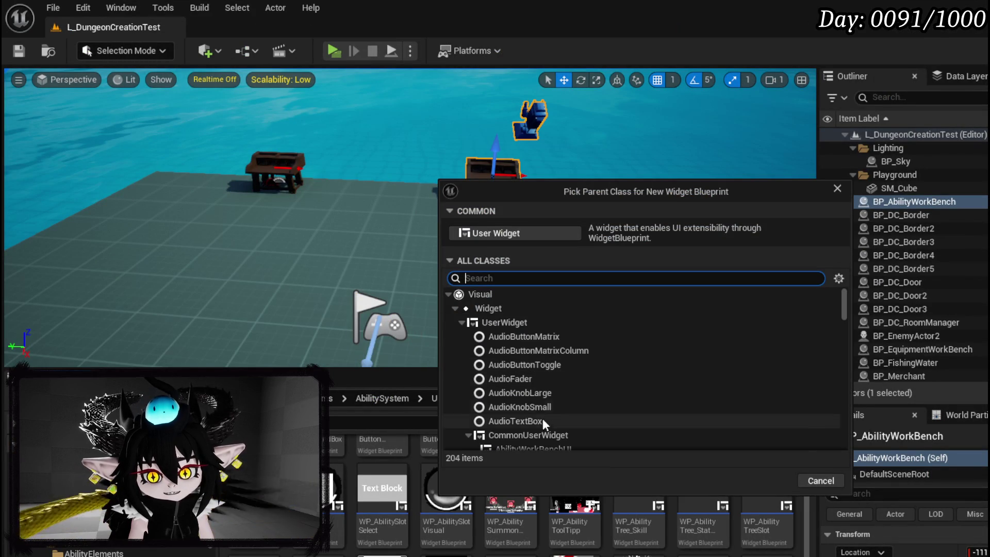
pyautogui.click(543, 435)
pyautogui.click(768, 481)
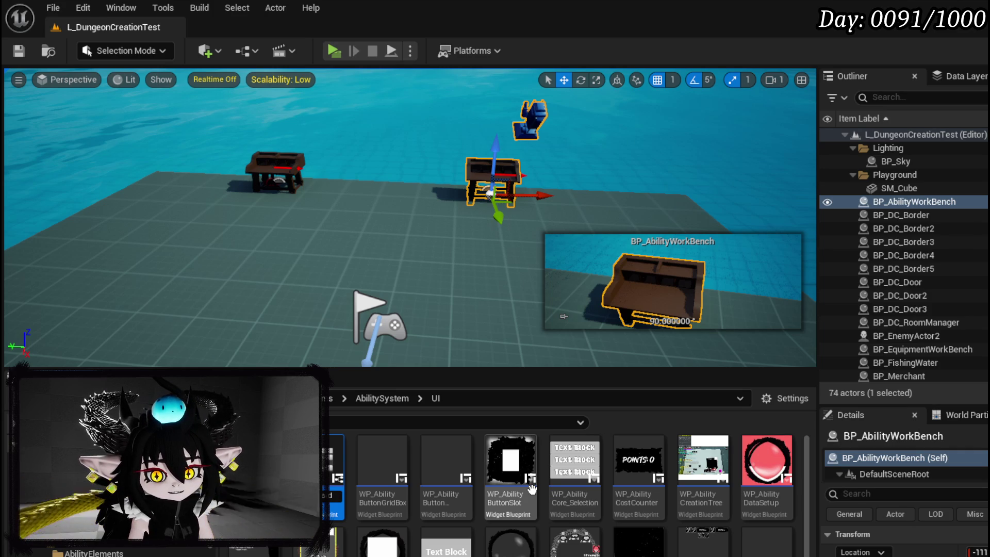
# Save the modified UI content assets with Save Selected.
pyautogui.scroll(-3, 531, 489)
pyautogui.scroll(-3, 619, 555)
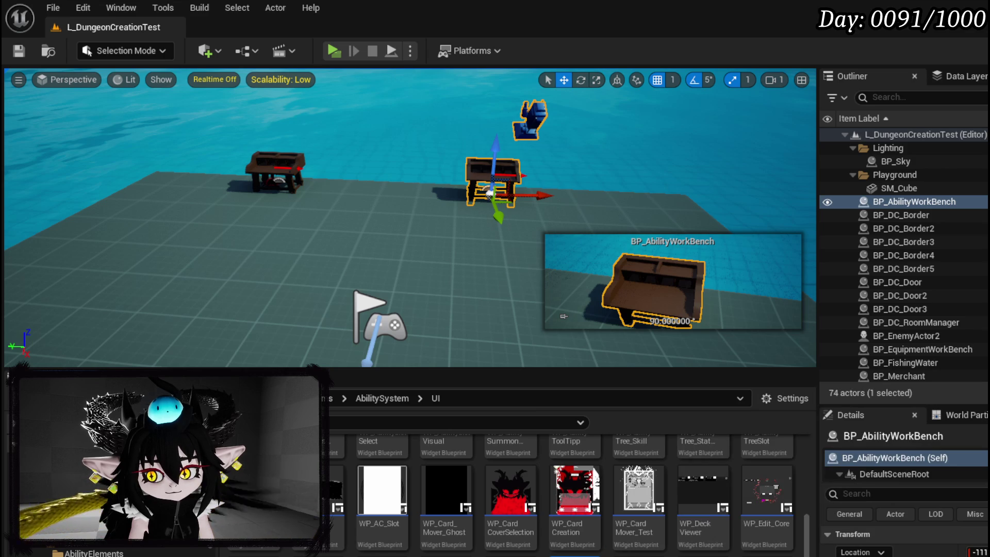
pyautogui.hotkey('ctrl', 'shift', 's')
pyautogui.click(771, 504)
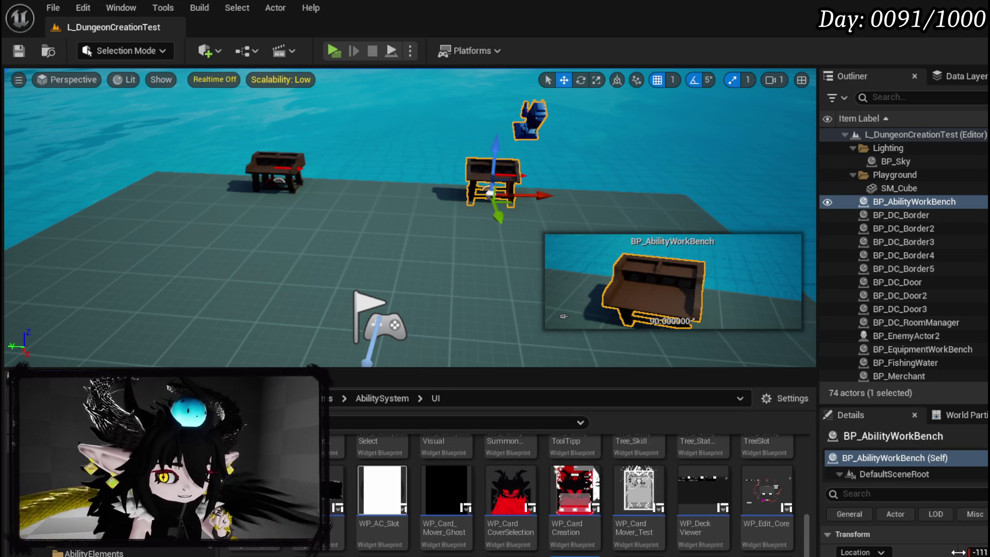
# Save the L_DungeonCreationTest level and return to the WP_AbilityCreationTree widget editor.
pyautogui.scroll(5, 568, 484)
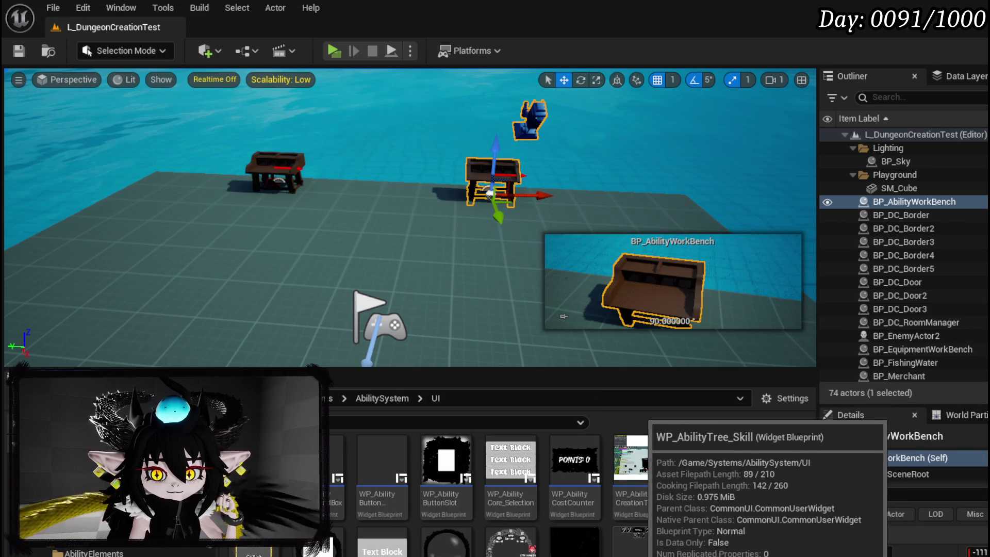
pyautogui.rightClick(651, 551)
pyautogui.click(709, 298)
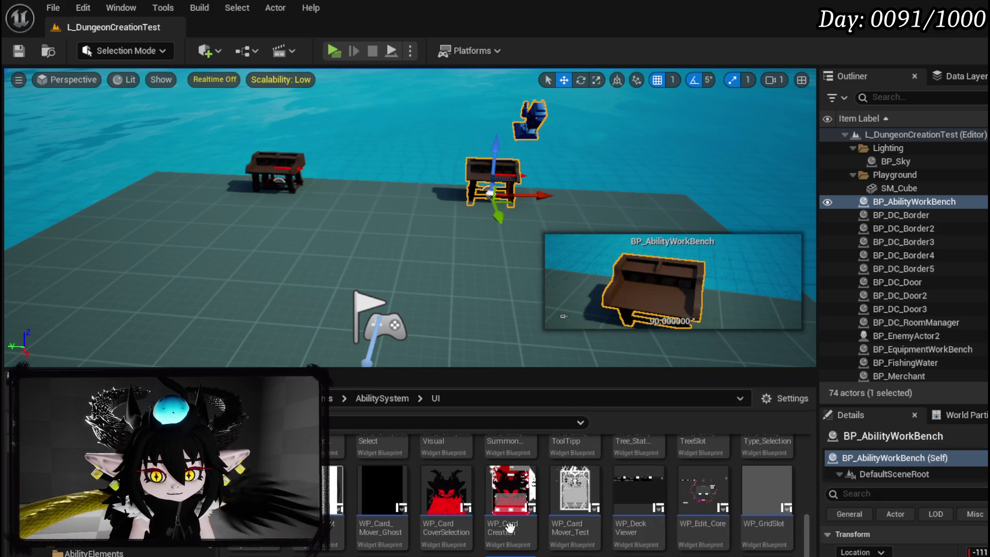
pyautogui.click(17, 51)
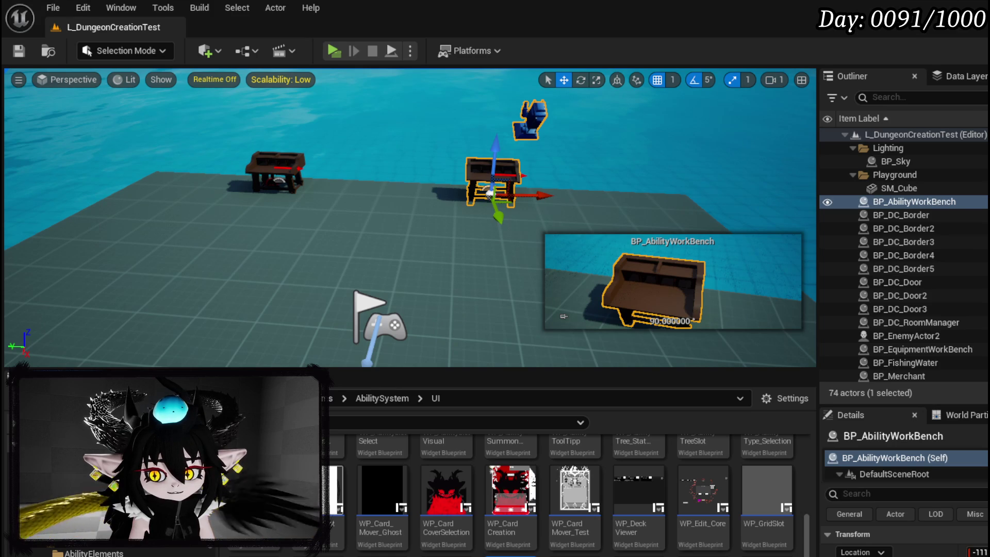
pyautogui.hotkey('alt', 'Tab')
# Drop WP Skill Tree Card into WidgetSwitcher_751 as a new page, then compile and save.
pyautogui.click(437, 225)
pyautogui.click(76, 97)
pyautogui.write('Ski')
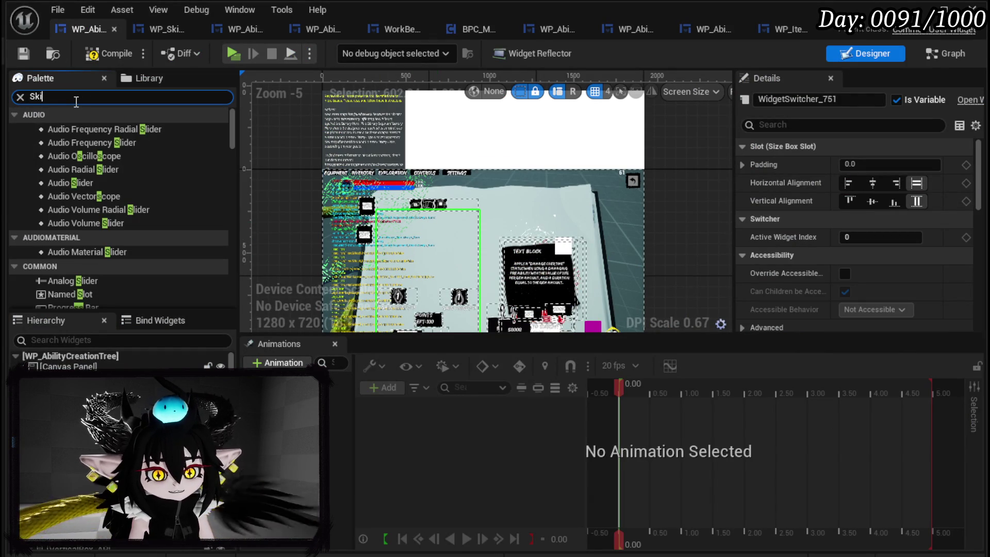
pyautogui.write('llTr')
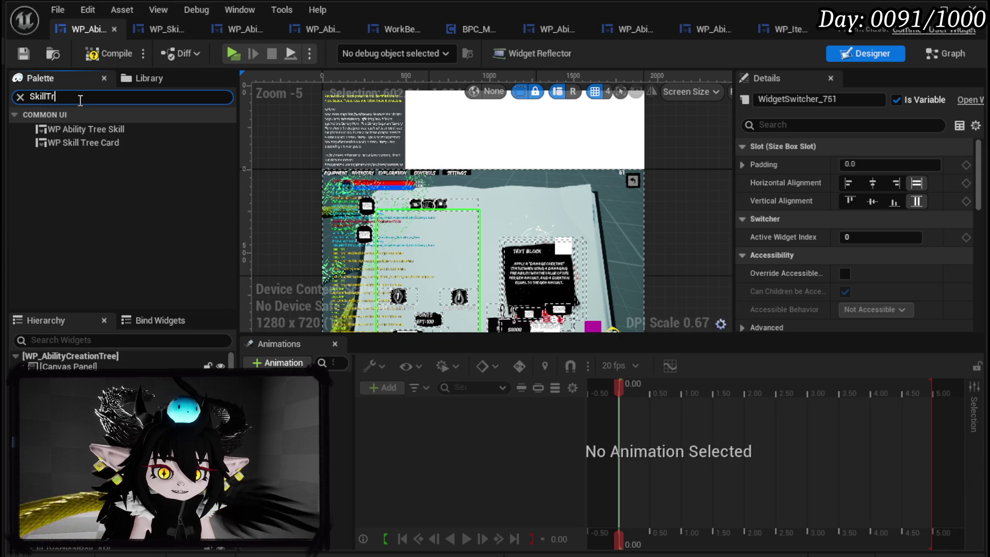
pyautogui.click(97, 142)
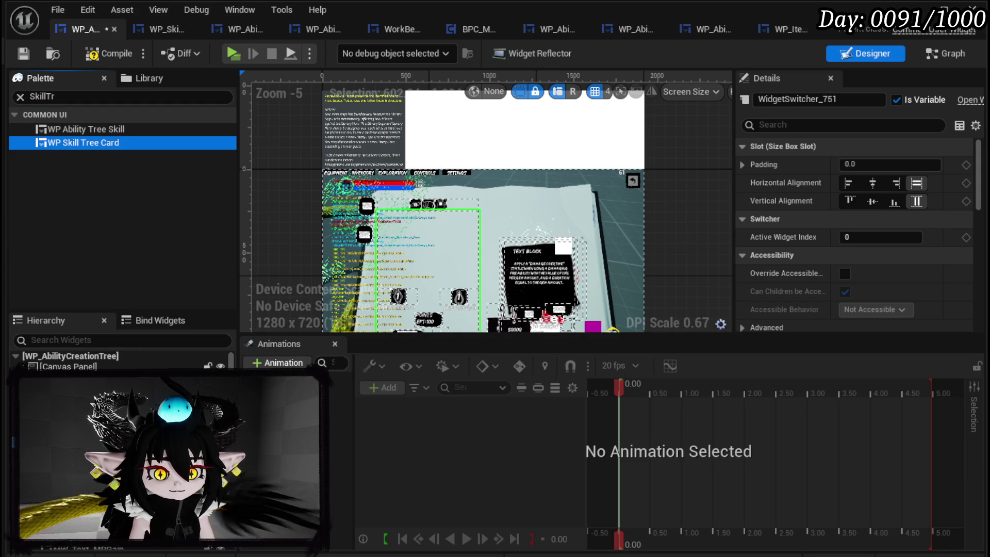
pyautogui.moveTo(97, 142); pyautogui.dragTo(103, 392)
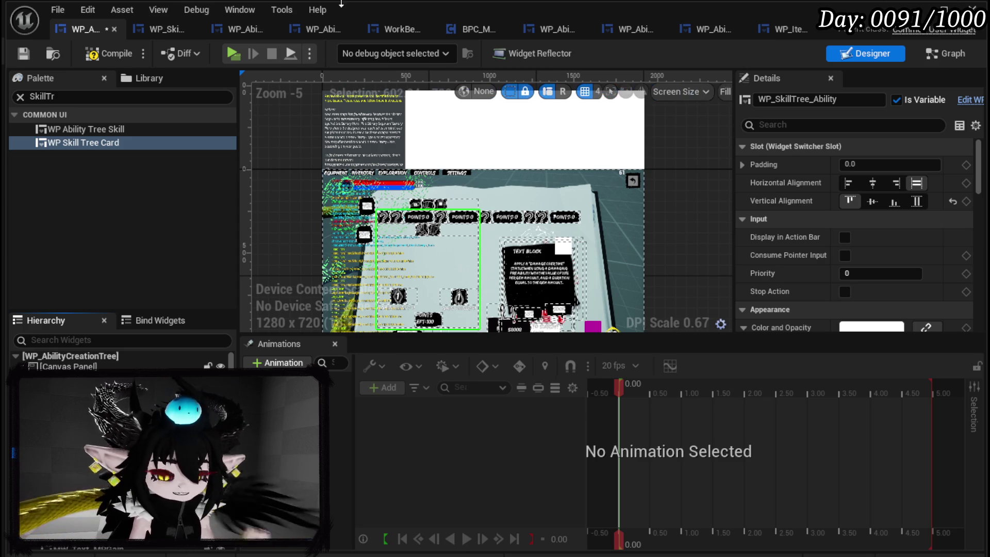
pyautogui.click(23, 53)
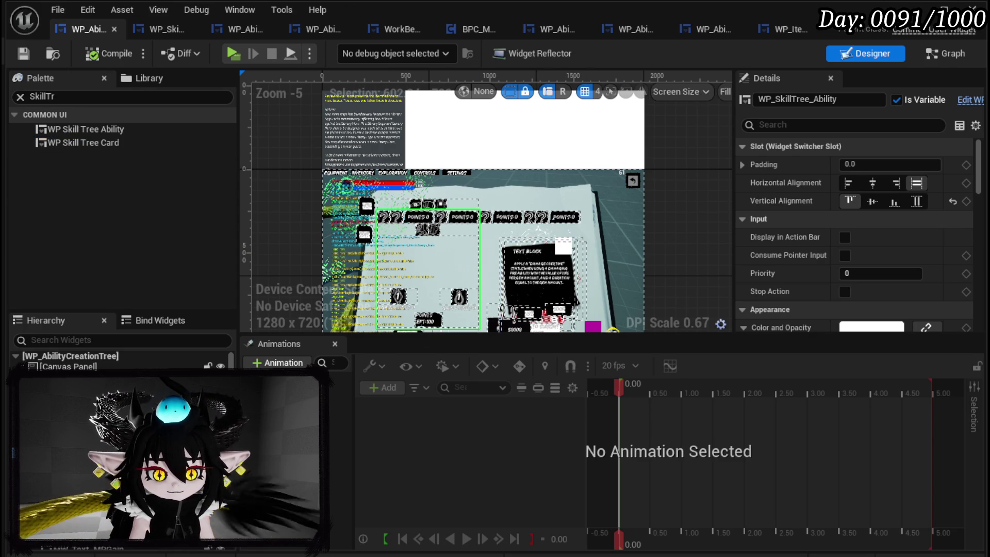
pyautogui.click(941, 57)
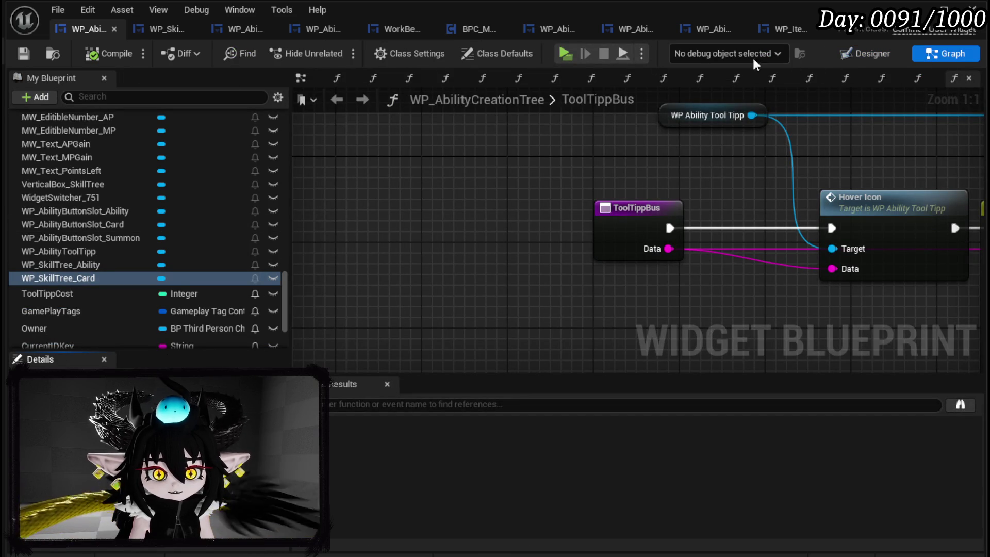
# Glance over the event graph, then go back to the Designer layout.
pyautogui.click(884, 51)
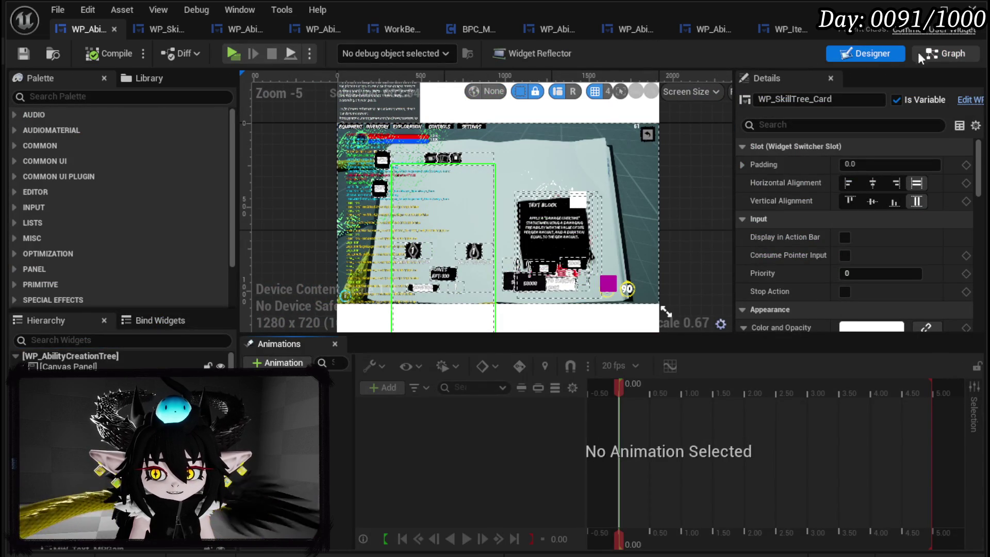
pyautogui.click(946, 54)
pyautogui.click(304, 78)
pyautogui.rightClick(304, 78)
pyautogui.click(358, 147)
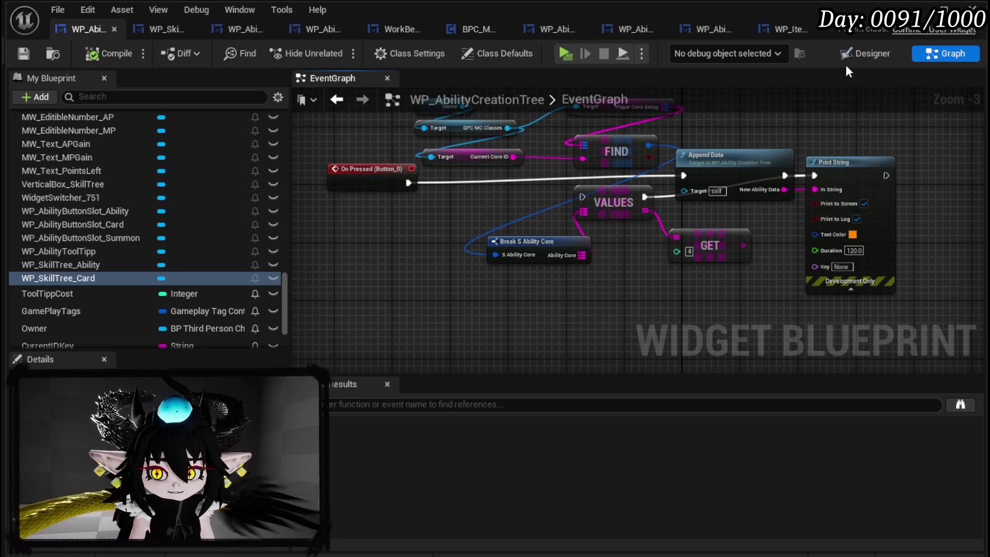
pyautogui.click(858, 54)
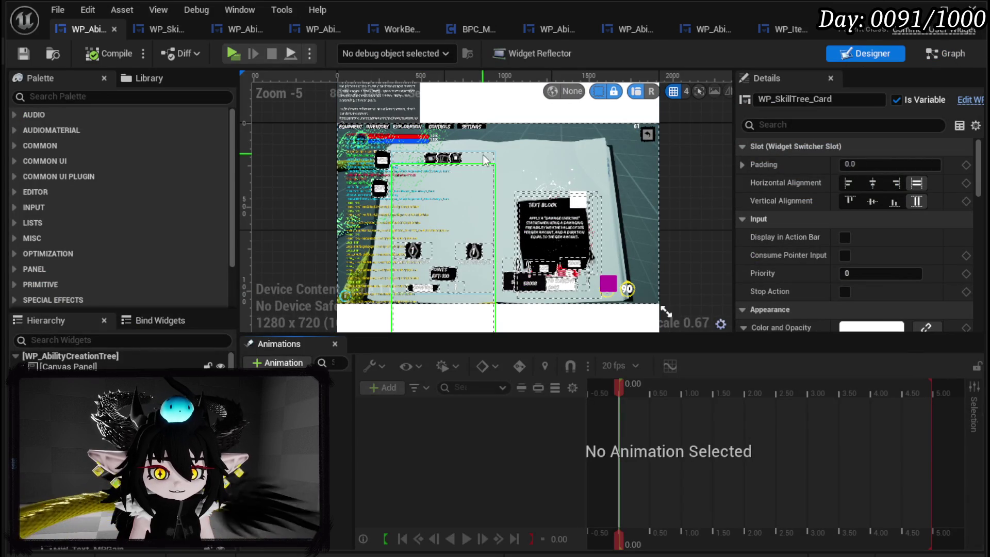
# Swap the ability and card button order and show the Card slot's On Press event.
pyautogui.click(449, 163)
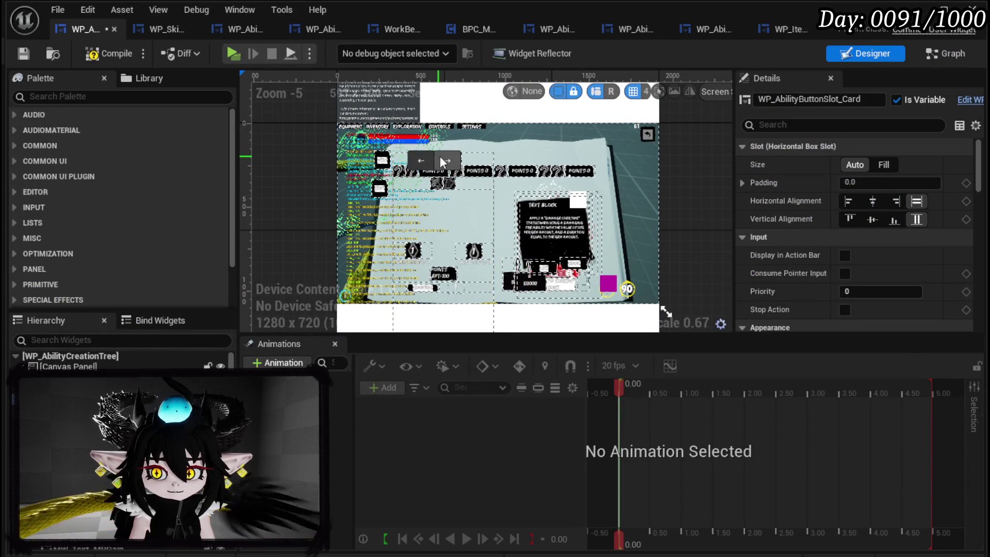
pyautogui.click(422, 223)
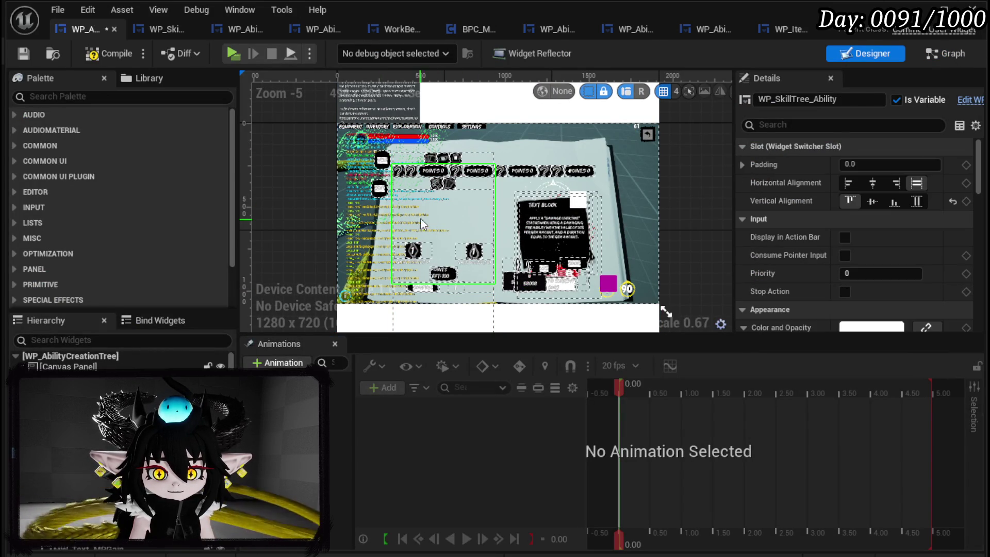
pyautogui.click(442, 158)
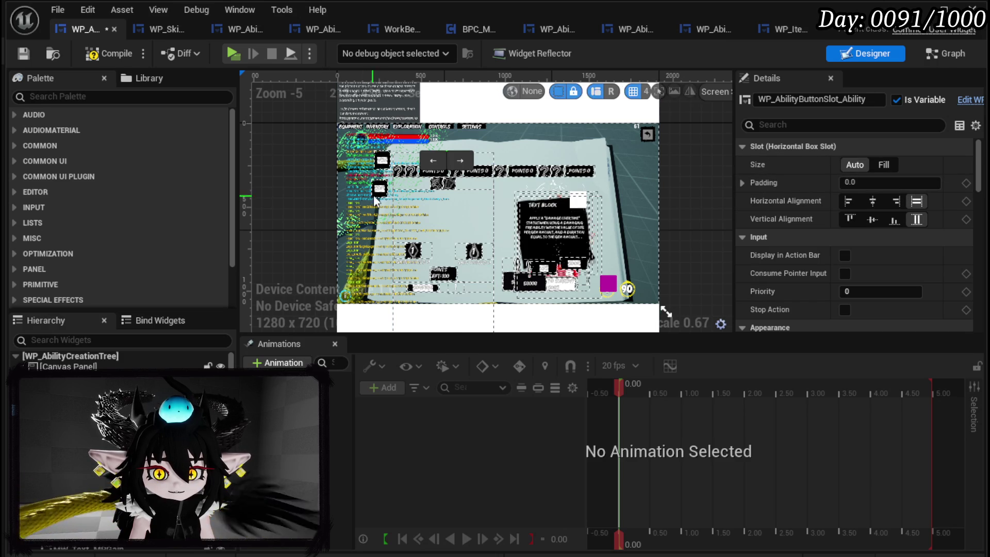
pyautogui.scroll(5, 472, 230)
pyautogui.click(473, 231)
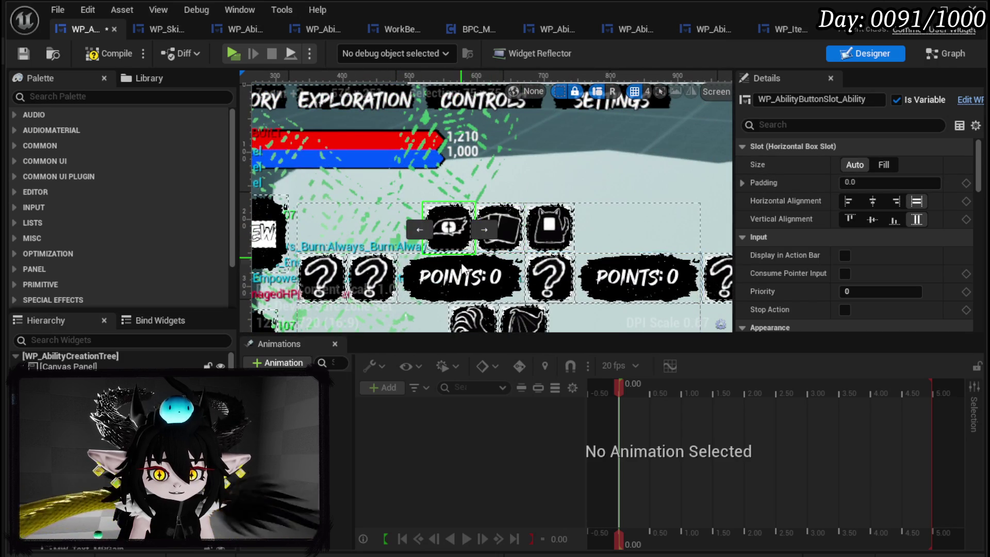
pyautogui.moveTo(976, 155); pyautogui.dragTo(976, 294)
pyautogui.click(869, 269)
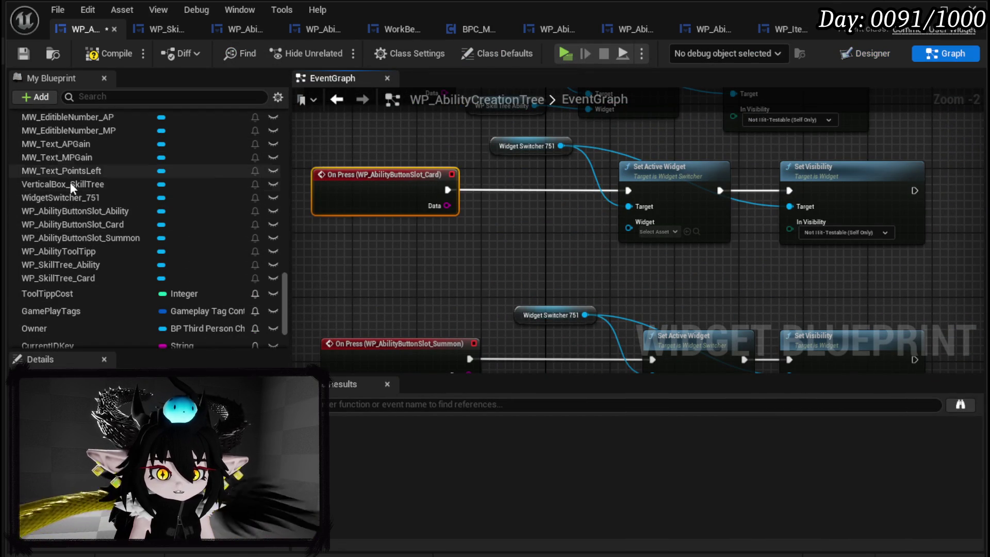
# Feed a WP_SkillTree_Card getter into the Card slot's Set Active Widget, then compile and save.
pyautogui.scroll(5, 110, 255)
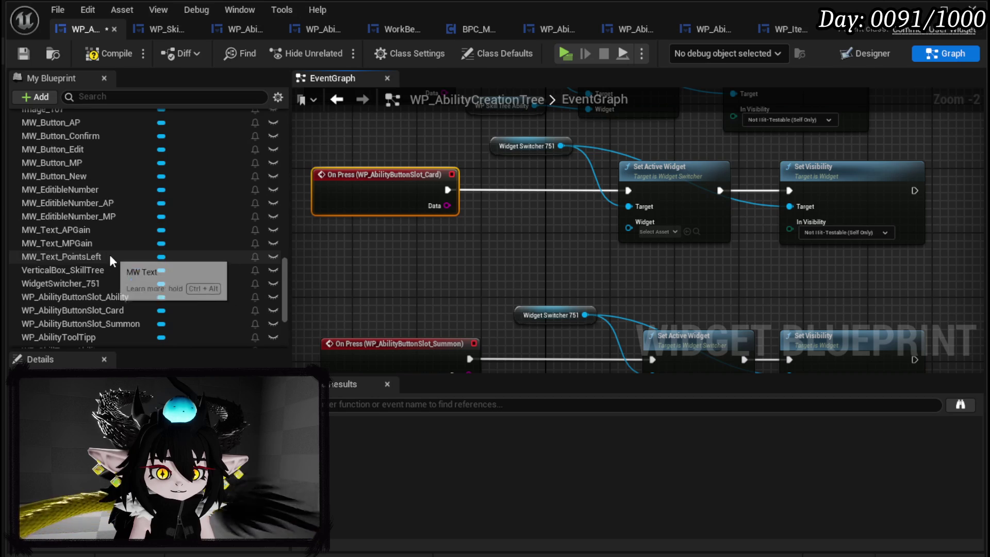
pyautogui.scroll(-5, 108, 250)
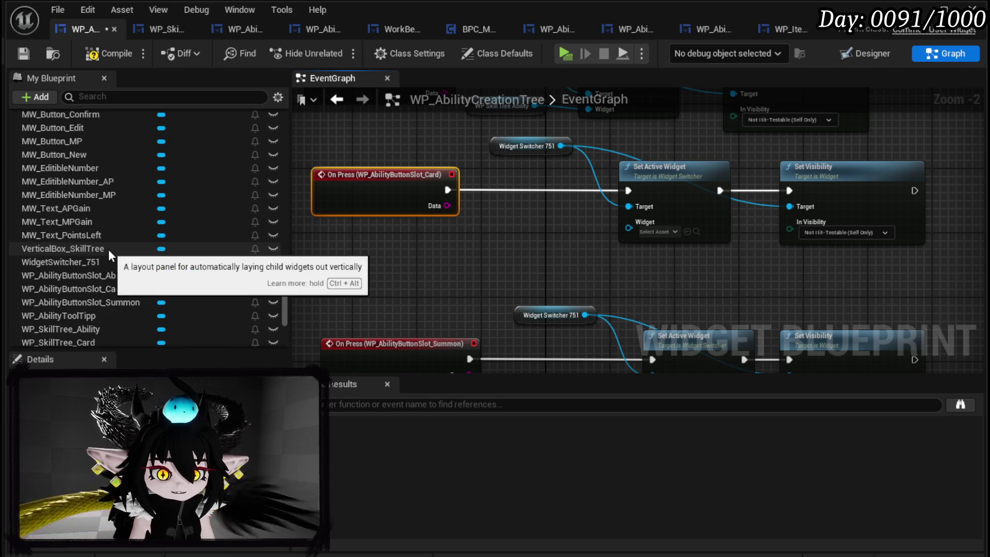
pyautogui.moveTo(75, 278)
pyautogui.mouseDown()
pyautogui.moveTo(412, 245)
pyautogui.moveTo(528, 251)
pyautogui.moveTo(515, 240)
pyautogui.moveTo(629, 227)
pyautogui.mouseUp()
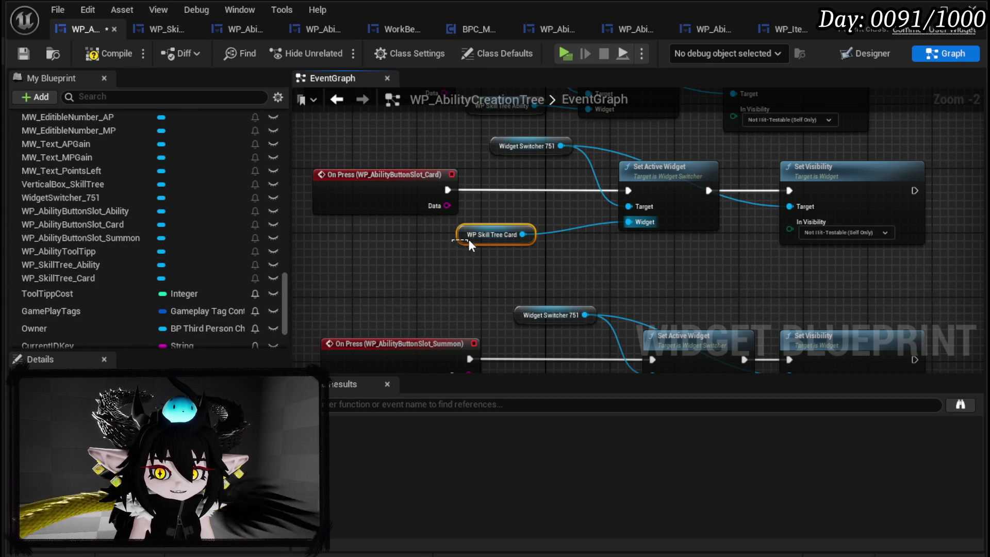
pyautogui.moveTo(469, 239); pyautogui.dragTo(525, 232)
pyautogui.click(577, 274)
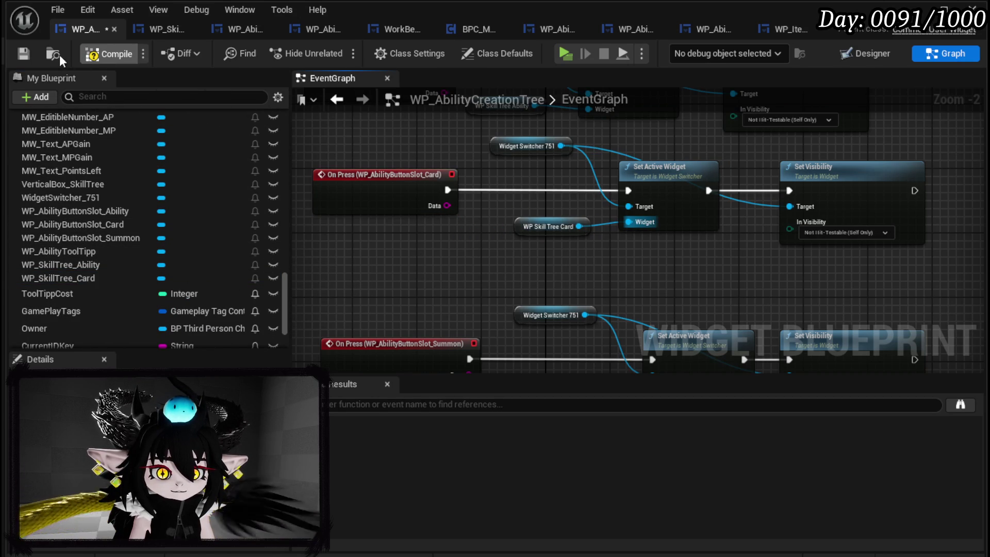
pyautogui.click(20, 54)
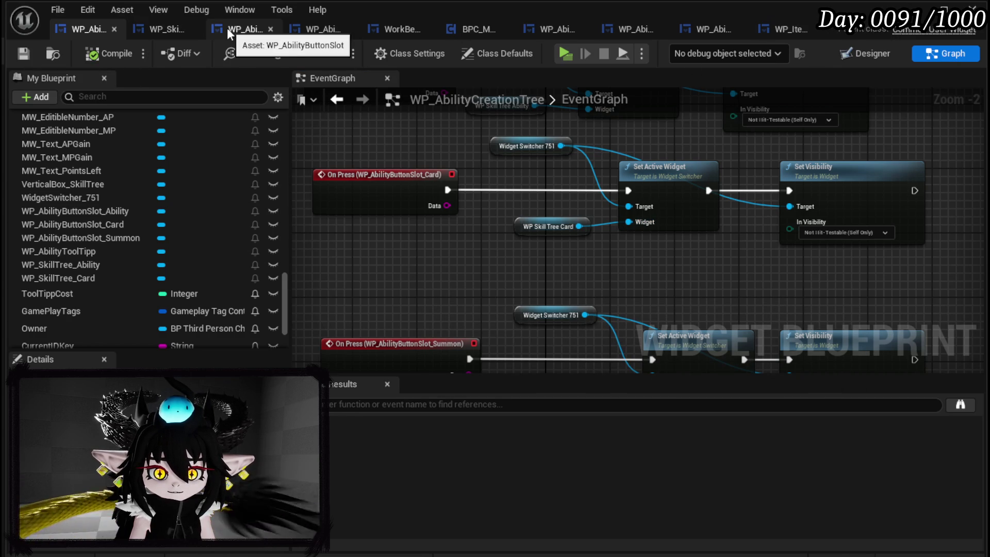
# Inspect WP_AbilityTree_Skill's VerticalBox_0, HorizontalBox_CheckBox and SizeBox_0, then minimize the editor and open WP_SkillTree_Card.
pyautogui.click(164, 30)
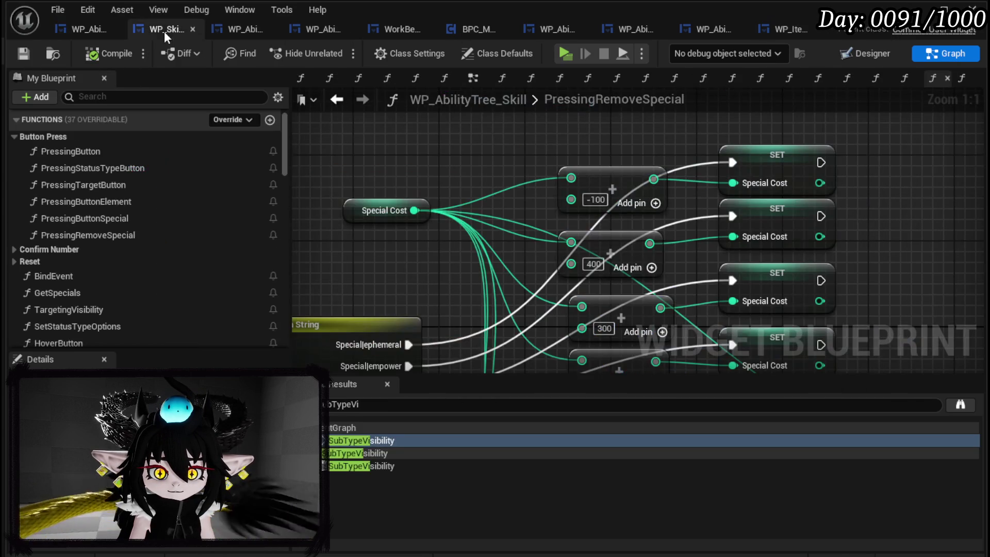
pyautogui.click(866, 53)
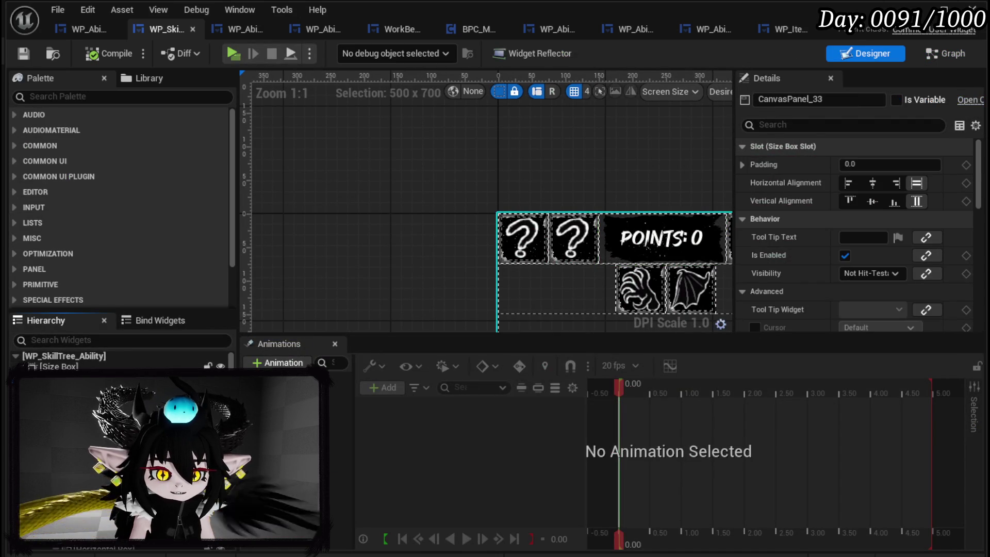
pyautogui.click(494, 209)
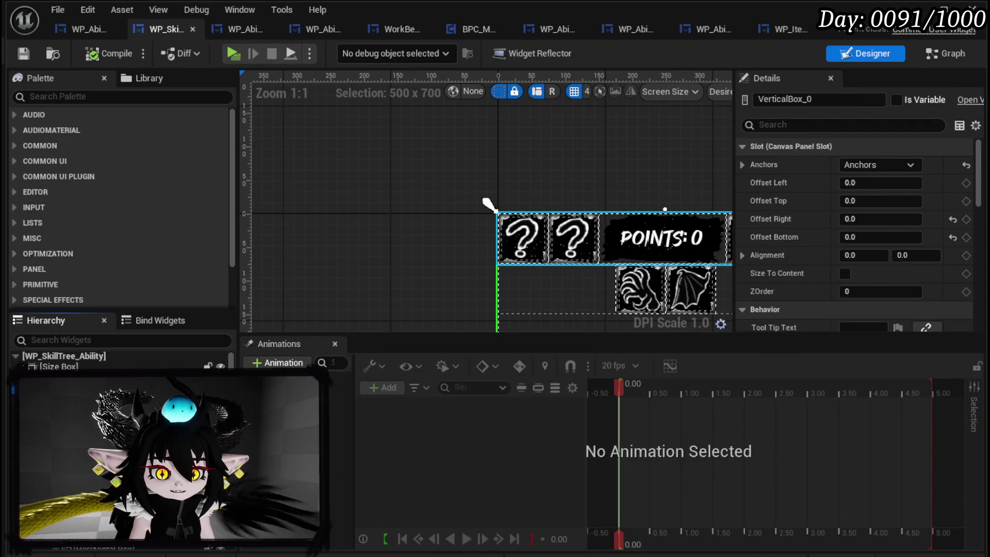
pyautogui.click(498, 213)
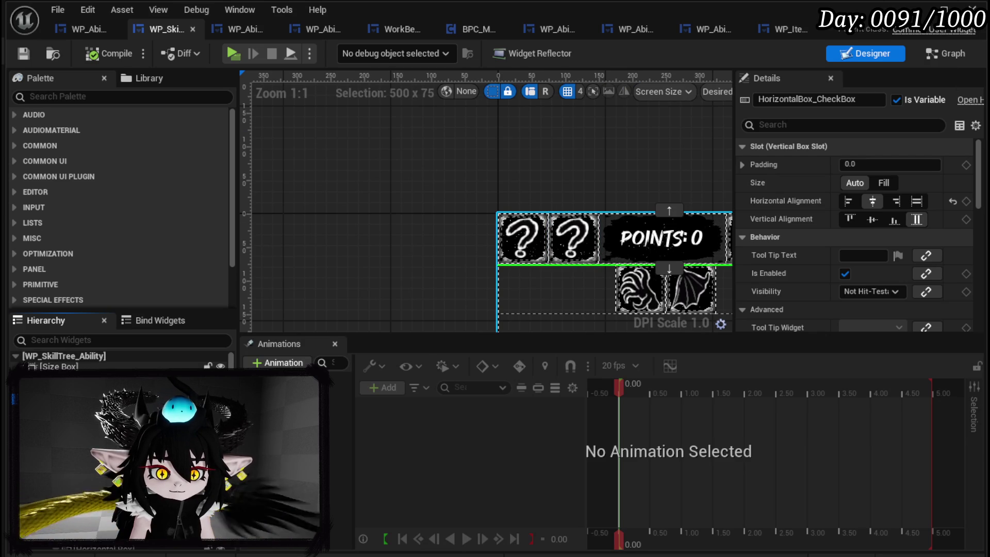
pyautogui.click(60, 366)
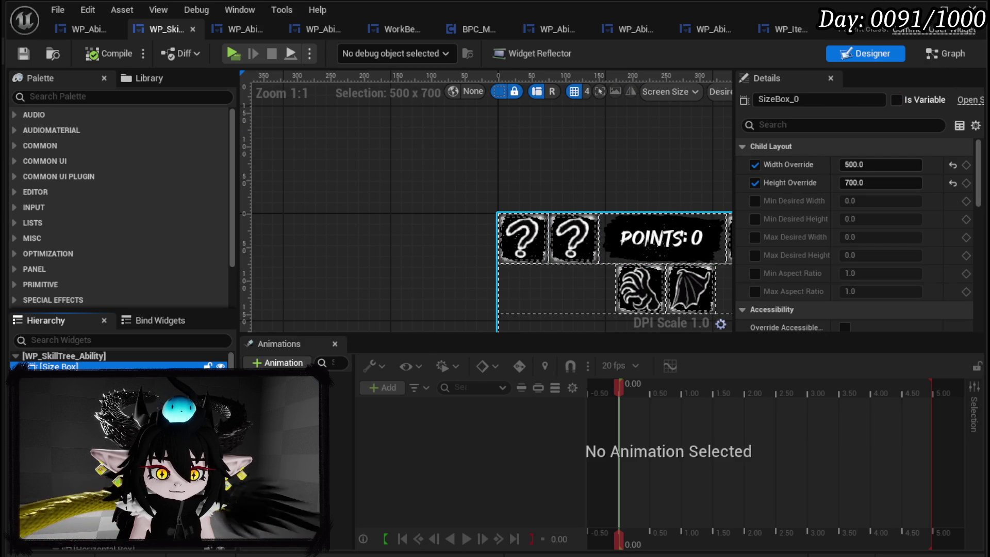
pyautogui.keyDown('ctrl'); pyautogui.click(62, 389); pyautogui.keyUp('ctrl')
pyautogui.keyDown('ctrl'); pyautogui.click(62, 401); pyautogui.keyUp('ctrl')
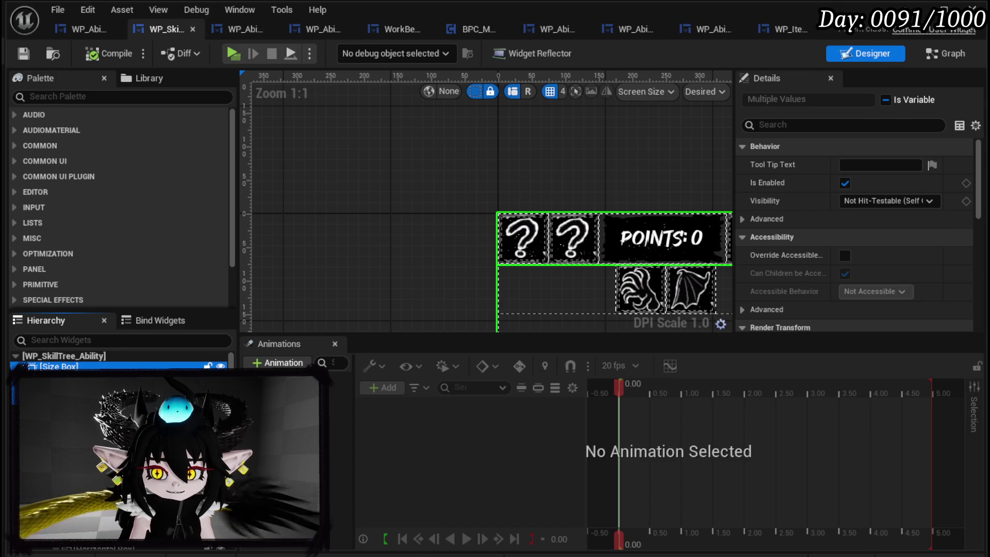
pyautogui.click(917, 10)
pyautogui.doubleClick(639, 487)
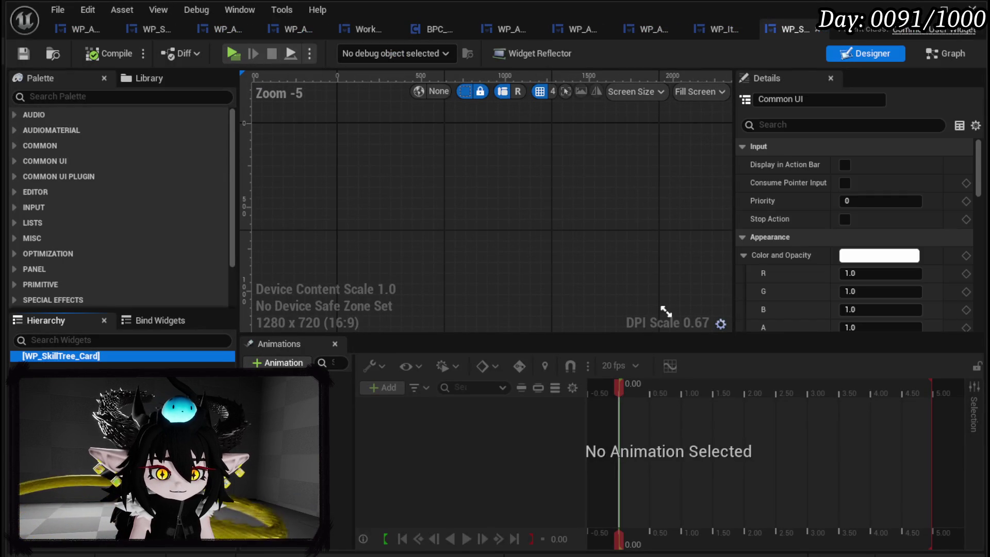
# Delete the extra WP_SetSlot_Sub, WP_CostCounter_Power and WP_SetSlot_StatusType widgets from the top row.
pyautogui.click(52, 367)
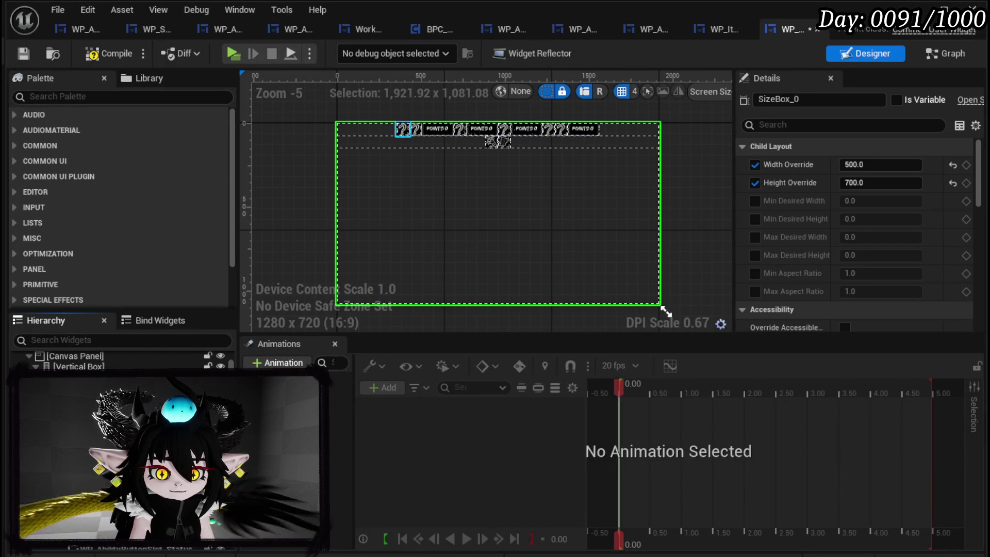
pyautogui.click(403, 128)
pyautogui.scroll(3, 539, 159)
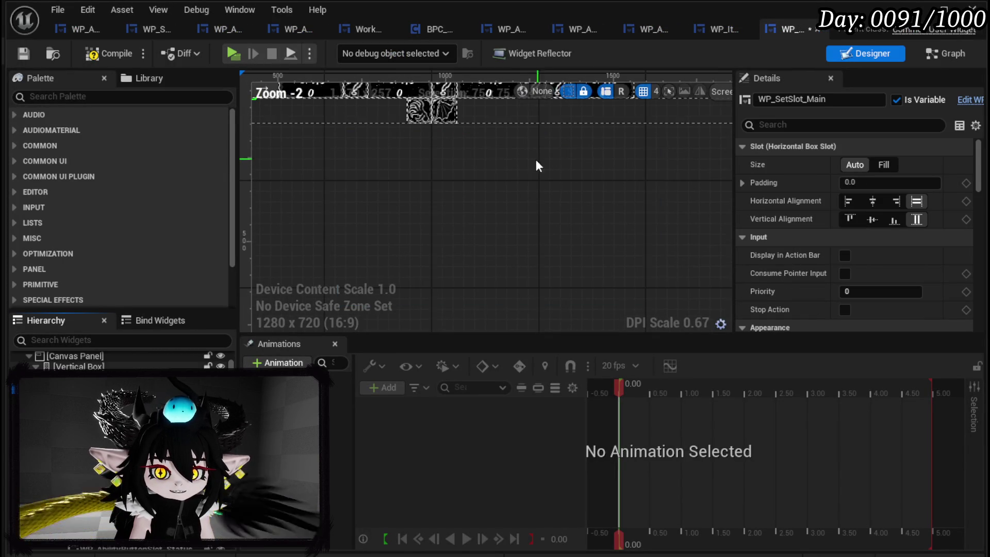
pyautogui.click(83, 407)
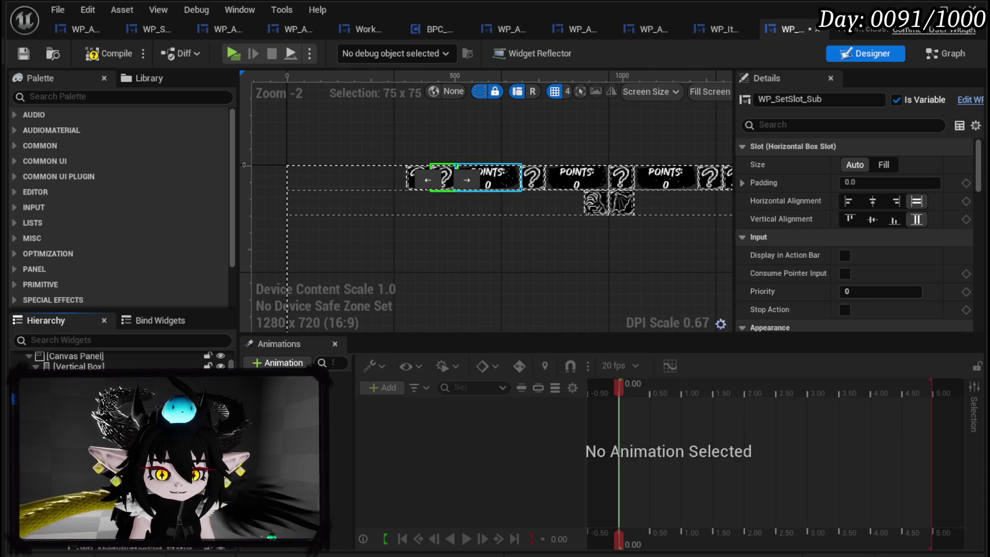
pyautogui.click(83, 417)
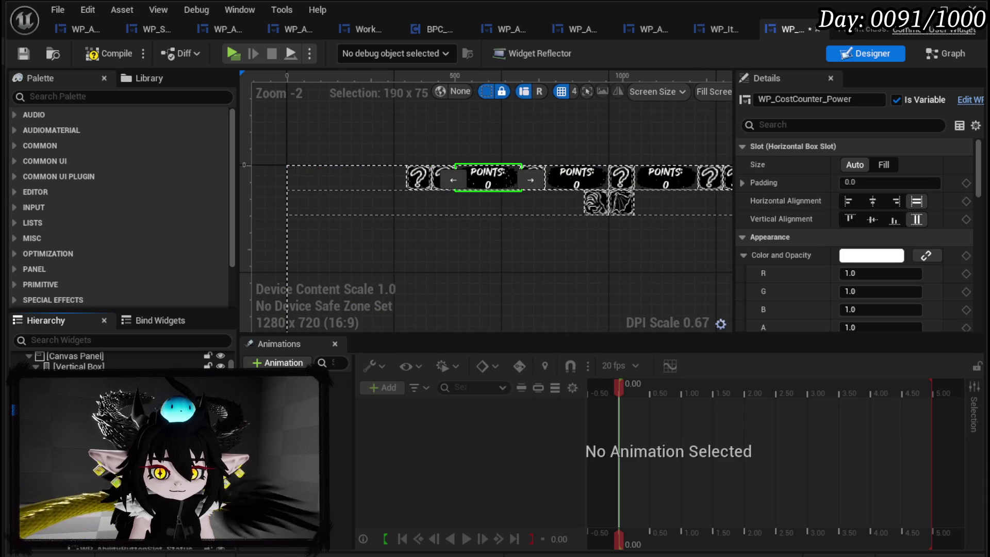
pyautogui.click(82, 428)
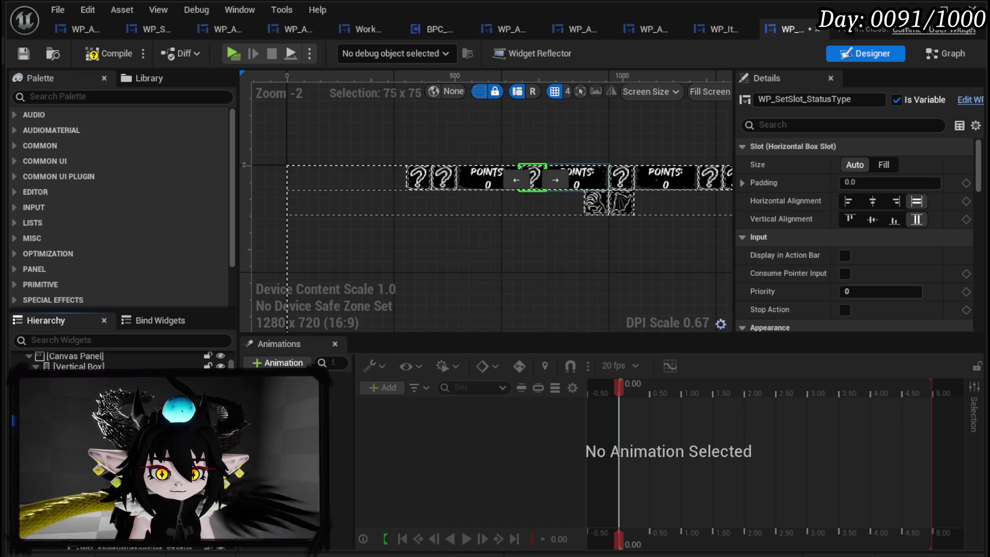
pyautogui.keyDown('shift'); pyautogui.click(83, 465); pyautogui.keyUp('shift')
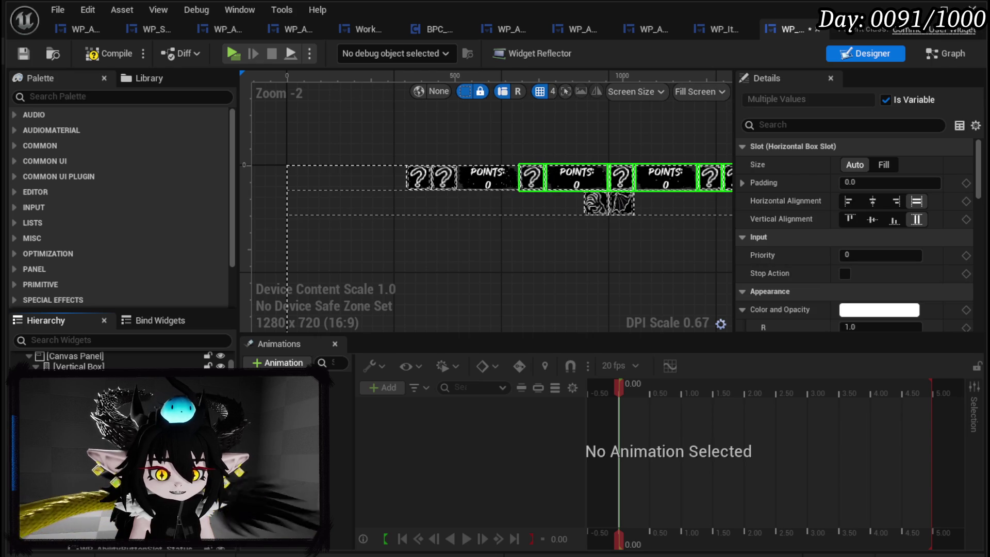
pyautogui.press('Delete')
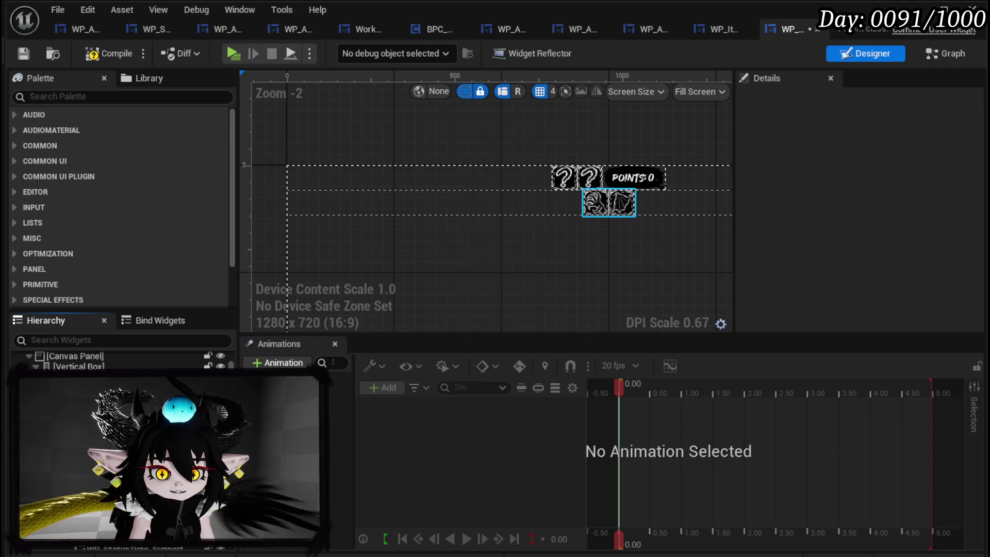
# Select WidgetSwitcher_SelectType and HorizontalBox_Main, and move WP_AbilityButton_Grid_Box in the hierarchy.
pyautogui.click(77, 420)
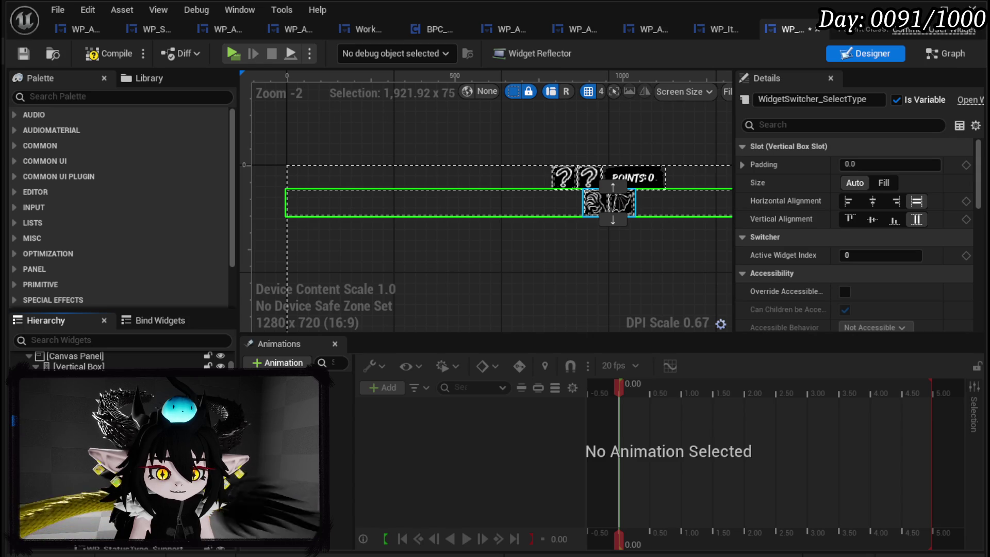
pyautogui.click(88, 430)
pyautogui.scroll(-5, 87, 431)
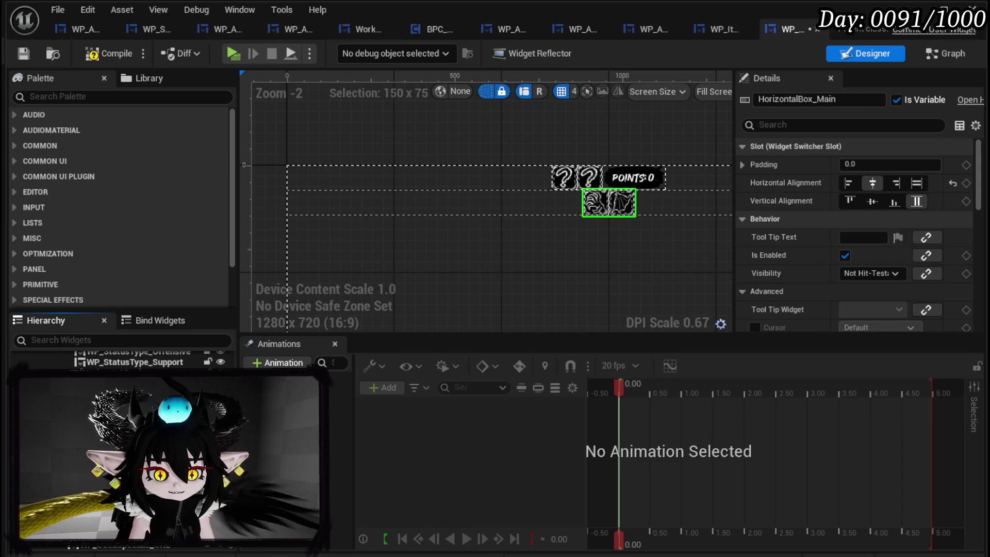
pyautogui.moveTo(153, 549); pyautogui.dragTo(153, 541)
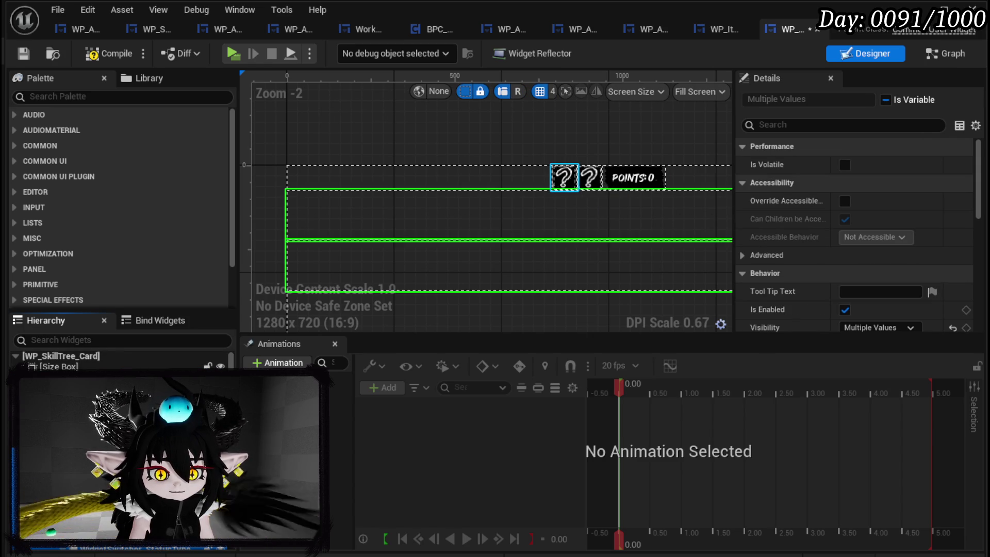
# Undo the grid box move, then compile and save the card widget.
pyautogui.hotkey('ctrl', 'z')
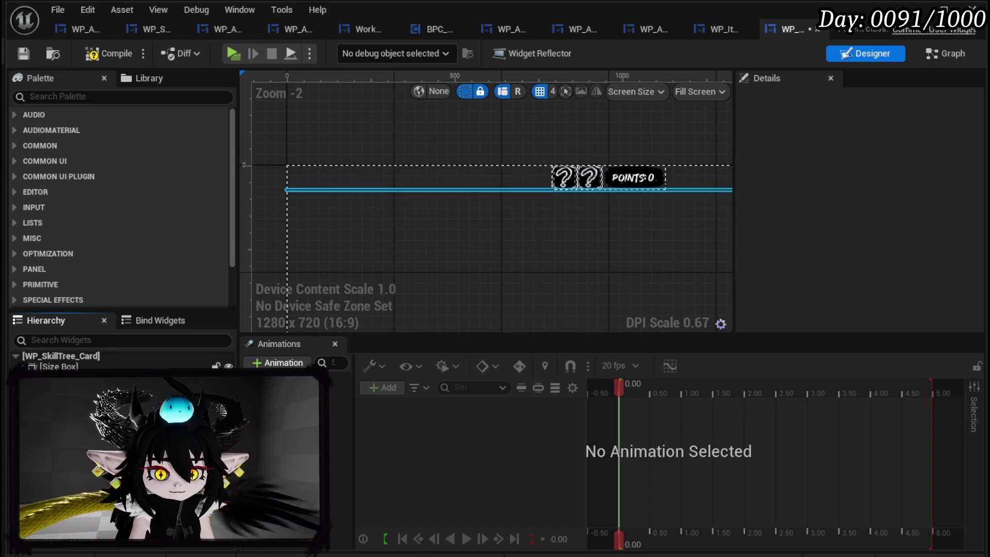
pyautogui.click(516, 188)
pyautogui.scroll(-3, 547, 249)
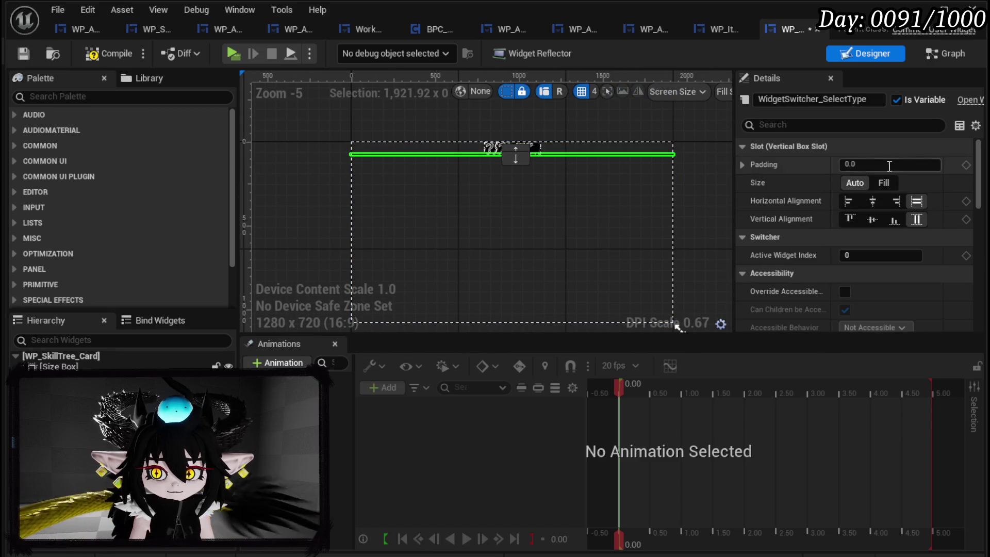
pyautogui.click(24, 54)
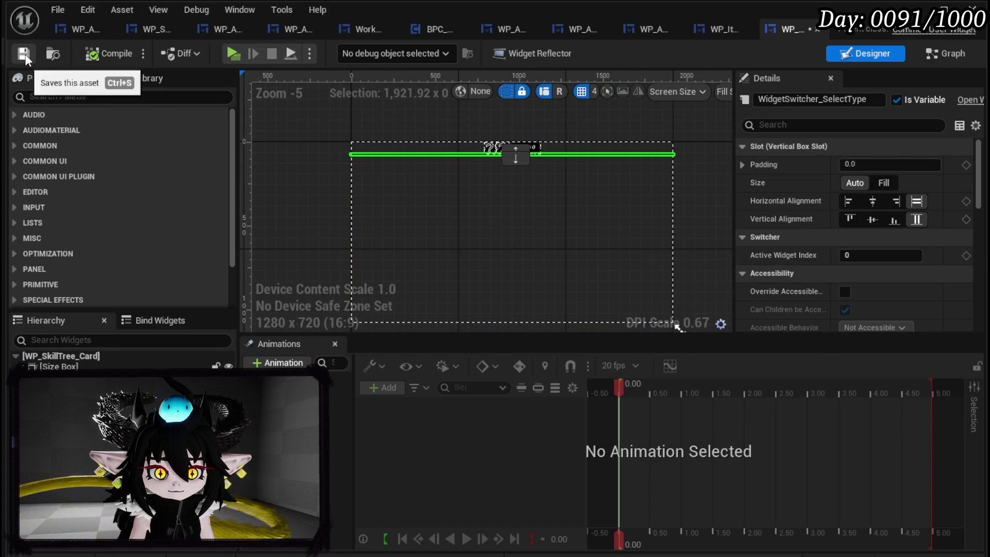
# Remove the ? slots leaving only the POINTS counter, save, and return to WP_AbilityCreationTree.
pyautogui.click(490, 147)
pyautogui.scroll(3, 397, 187)
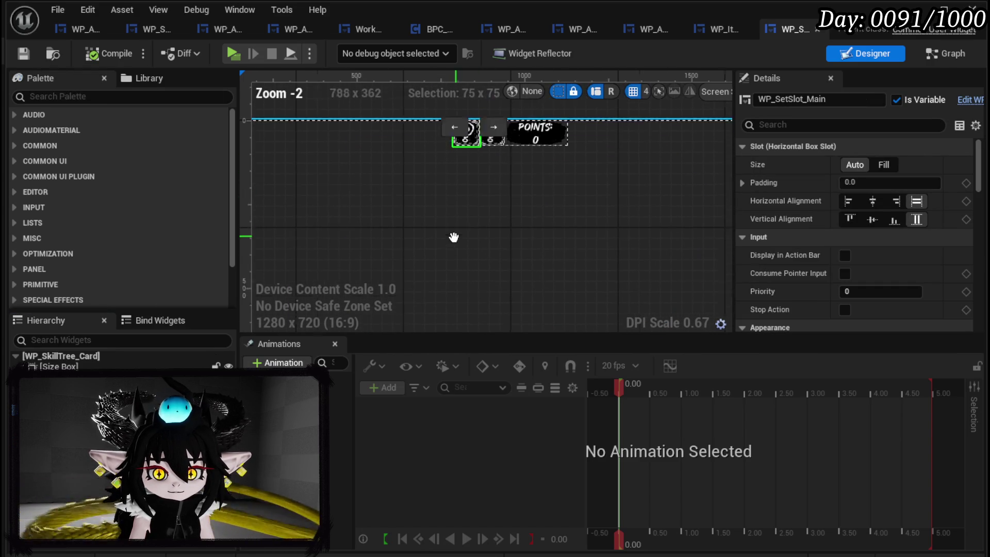
pyautogui.click(546, 140)
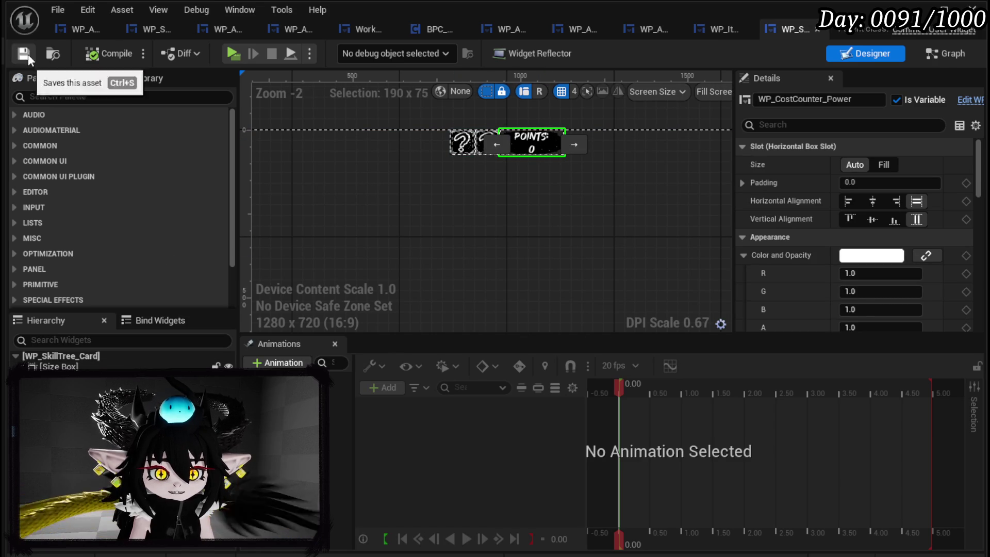
pyautogui.hotkey('ctrl', 'z')
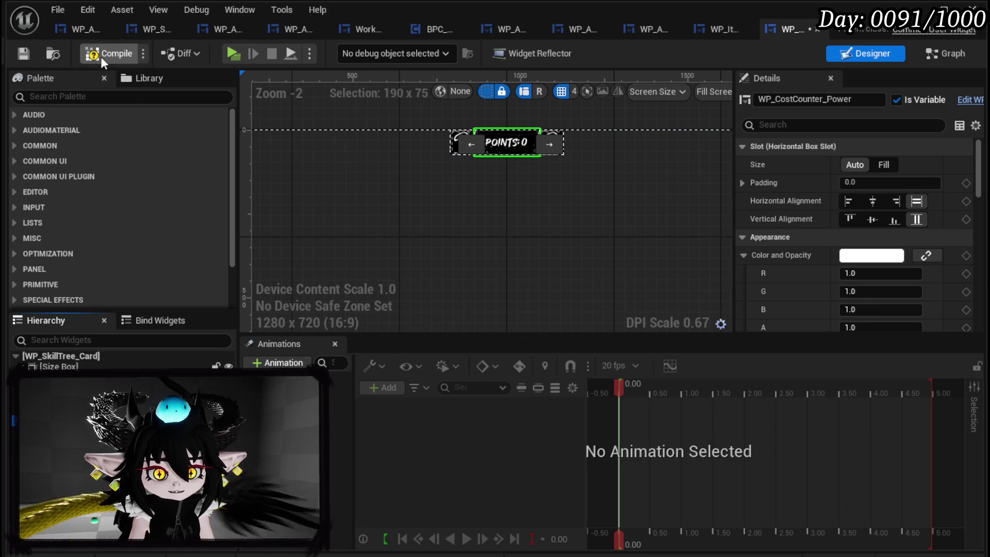
pyautogui.click(26, 54)
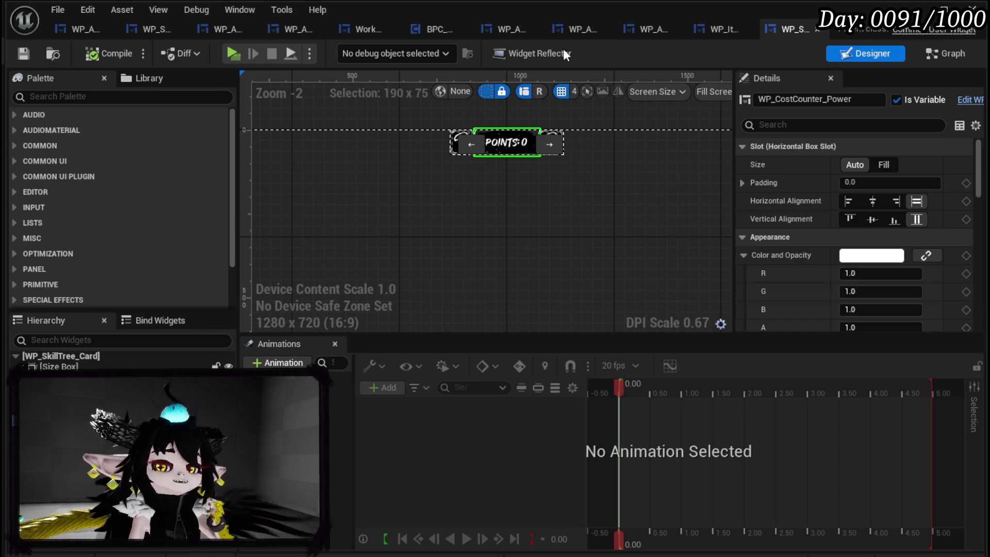
pyautogui.click(72, 29)
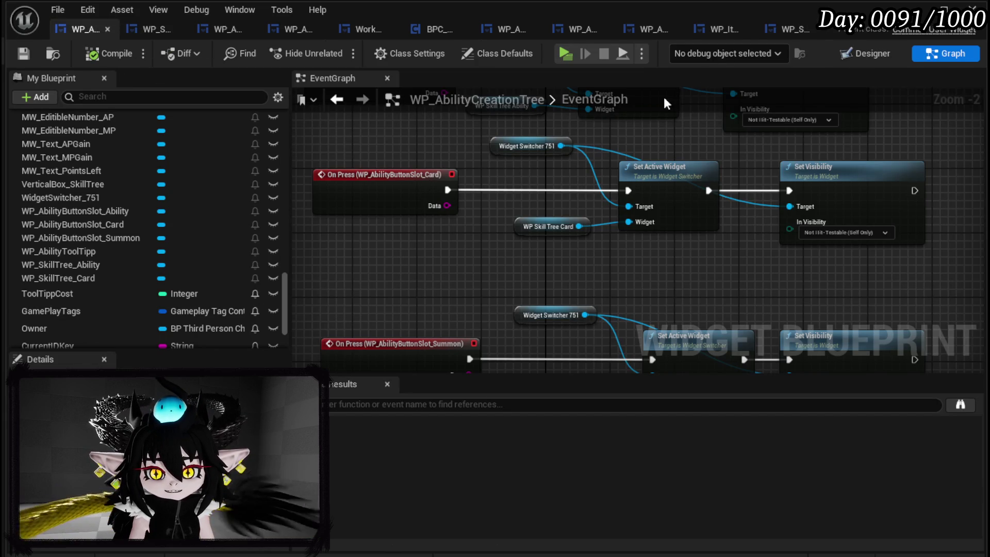
# Move the Append Data node aside and wire On Pressed (Button_0) into VALUES.
pyautogui.scroll(-5, 563, 173)
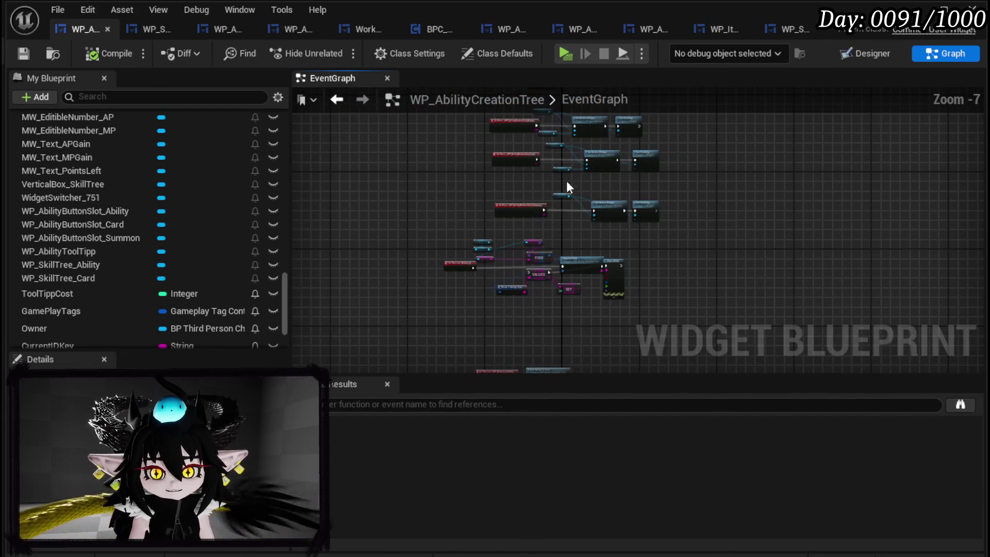
pyautogui.scroll(8, 453, 239)
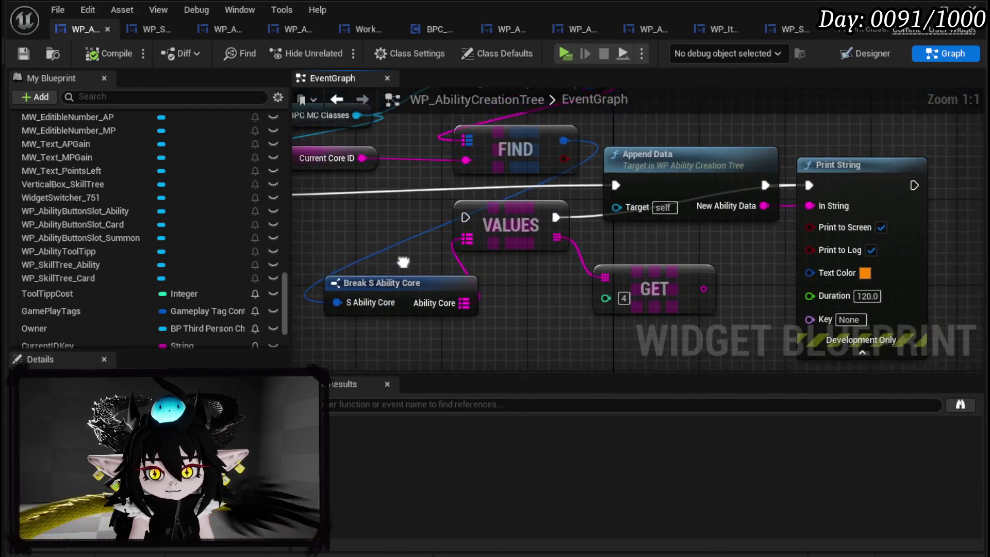
pyautogui.moveTo(598, 232); pyautogui.dragTo(688, 145)
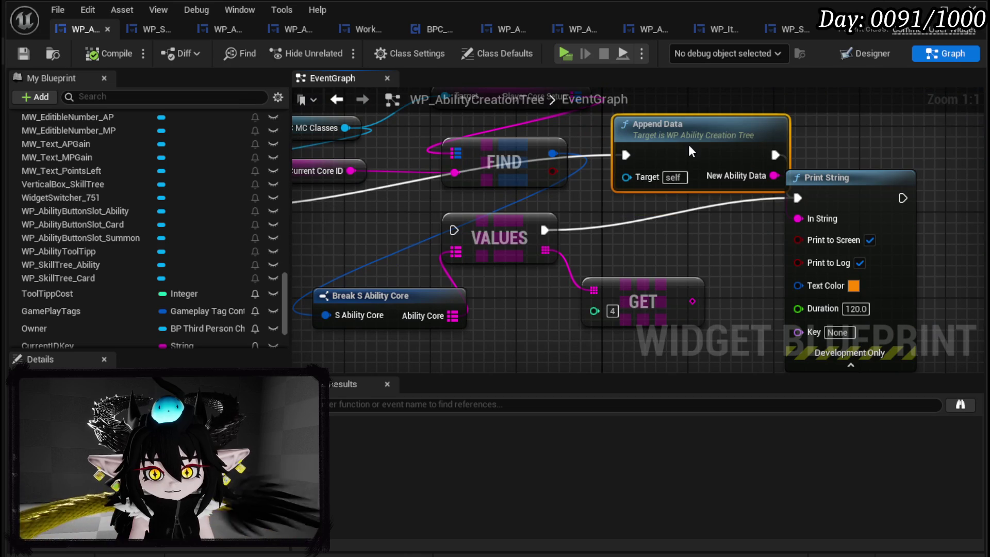
pyautogui.moveTo(354, 202); pyautogui.dragTo(624, 230)
# Connect GET's result to Print String's In String, compile, and launch a play preview.
pyautogui.click(836, 186)
pyautogui.moveTo(689, 309); pyautogui.dragTo(795, 225)
pyautogui.moveTo(349, 201); pyautogui.dragTo(349, 233)
pyautogui.click(588, 186)
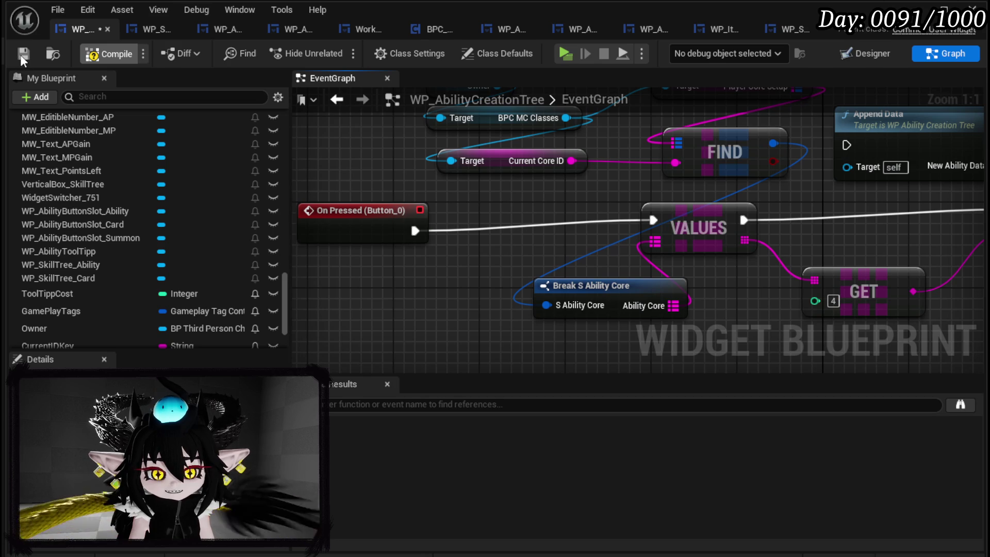
pyautogui.click(22, 53)
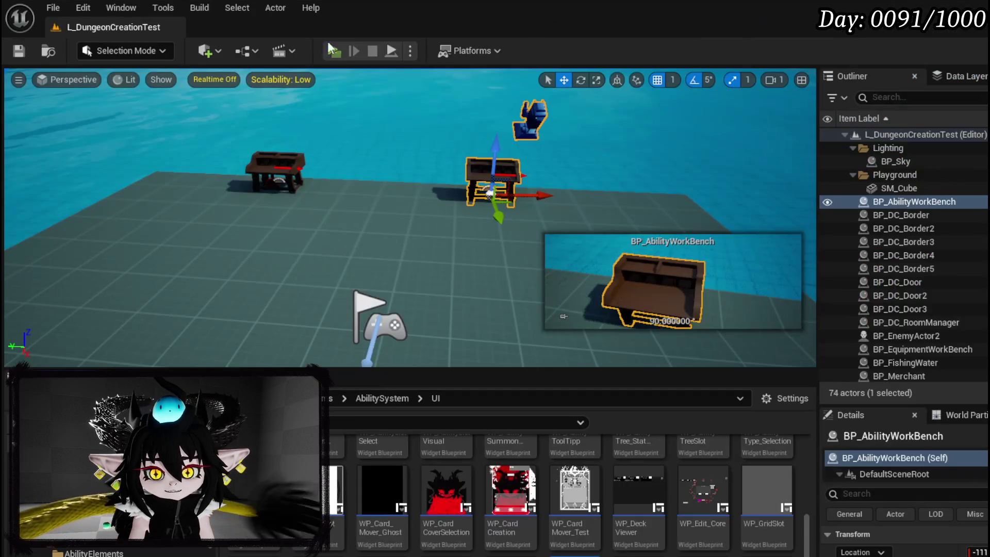
pyautogui.click(333, 50)
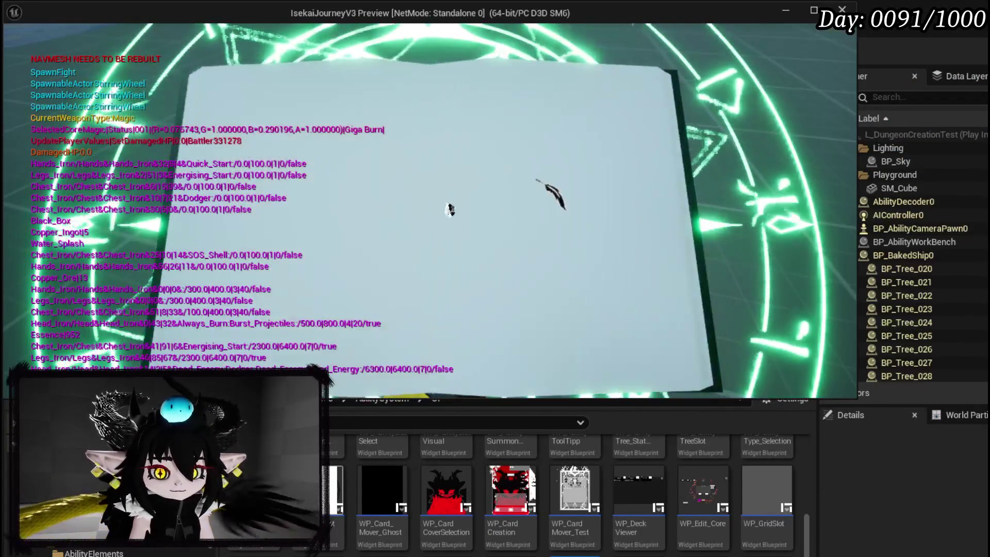
# Open the in-game card grid and scroll through cards like Main Attack, Void AOE and Claw.
pyautogui.click(438, 238)
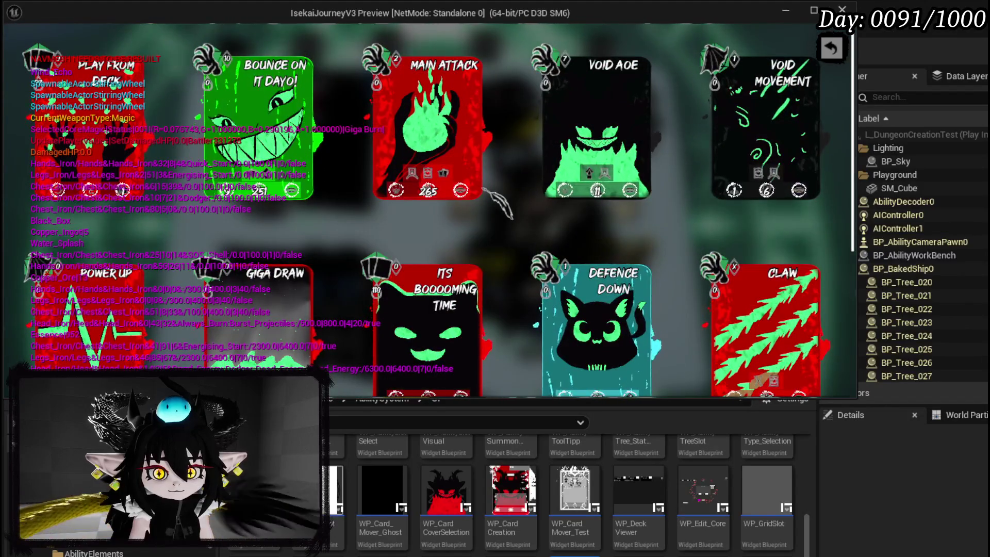
pyautogui.scroll(-1, 495, 203)
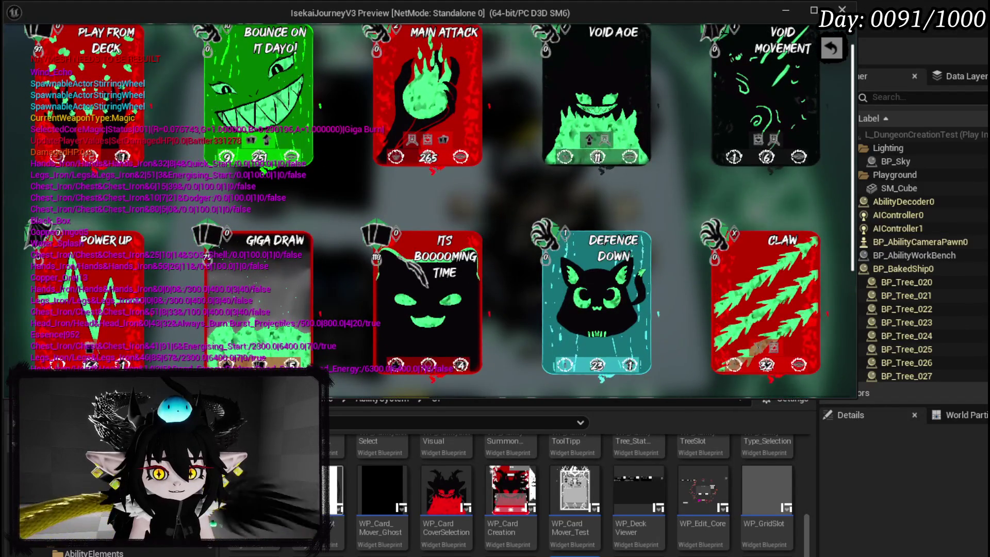
pyautogui.scroll(1, 428, 207)
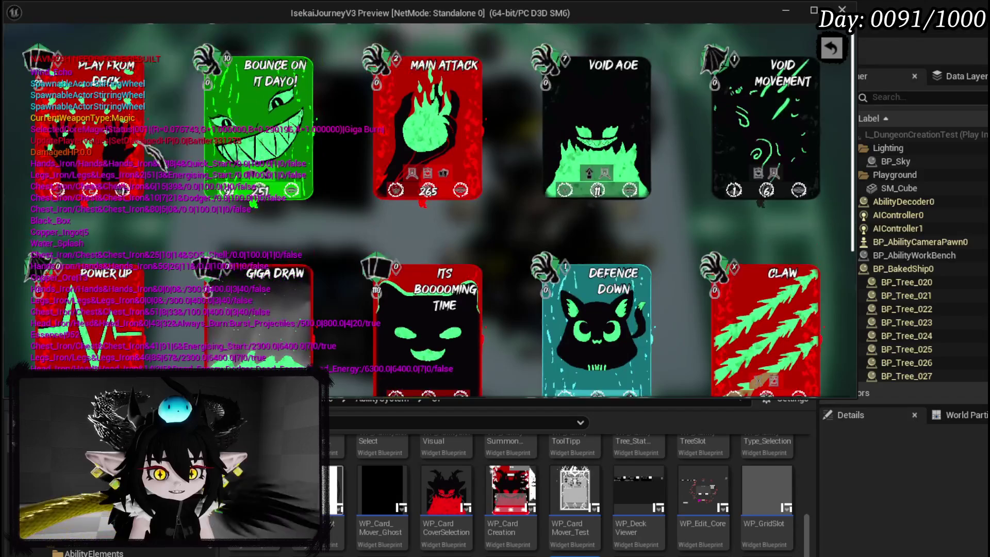